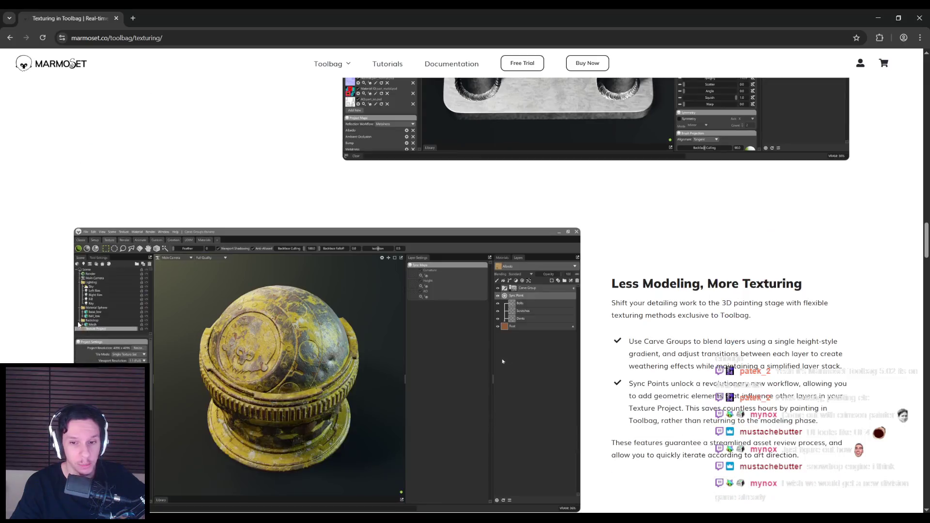
pyautogui.scroll(-4, 69, 329)
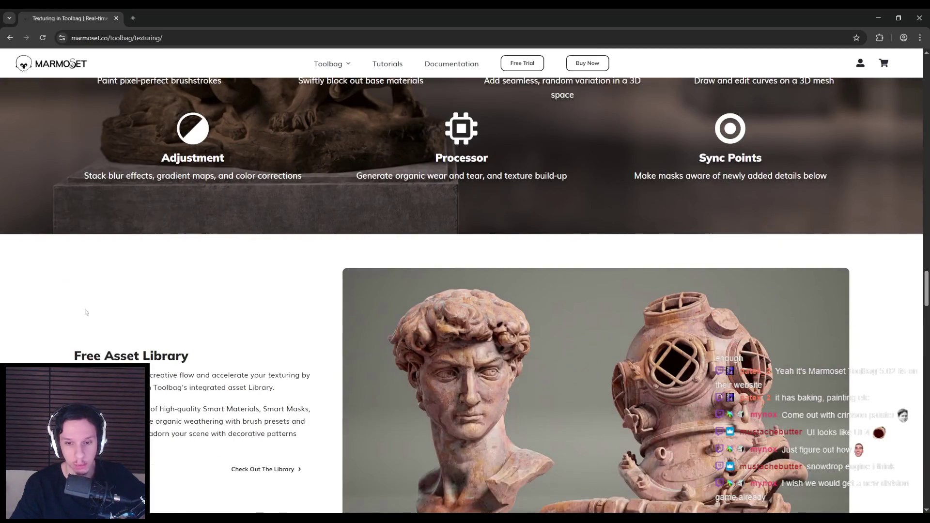
# Step: Switch to Affinity Photo and view the white rounded-rectangle border document
pyautogui.scroll(20, 65, 117)
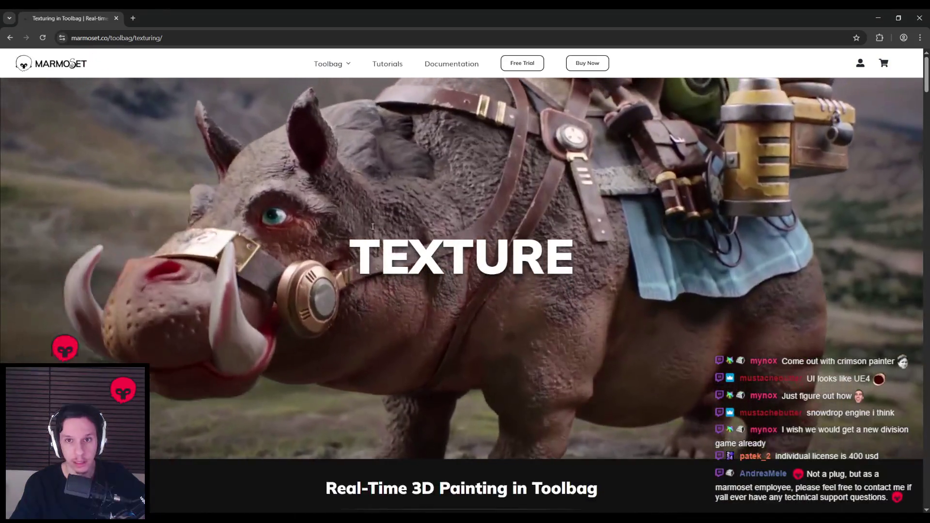
pyautogui.hotkey('alt', 'Tab')
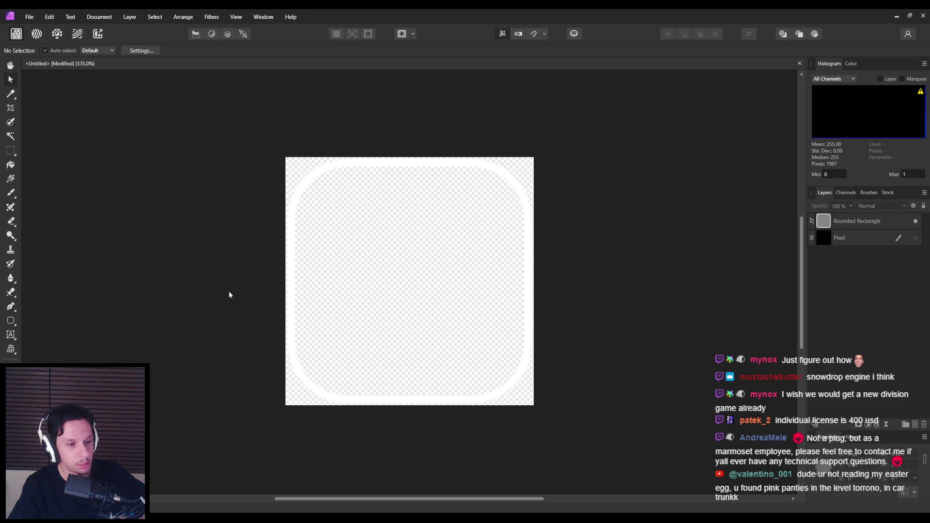
# Step: Return to Unreal, close the widget editor, and open UserInterfaces/Resources in the Content Browser
pyautogui.moveTo(263, 487)
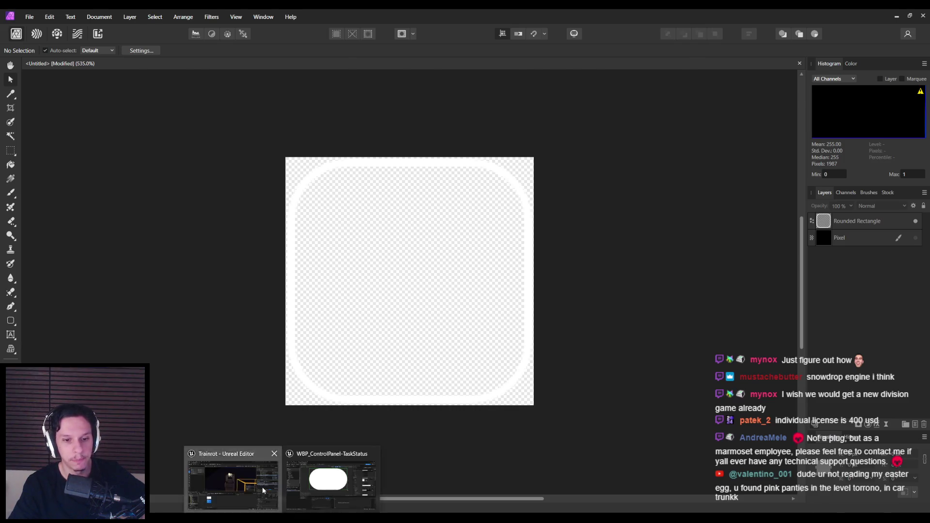
pyautogui.click(320, 481)
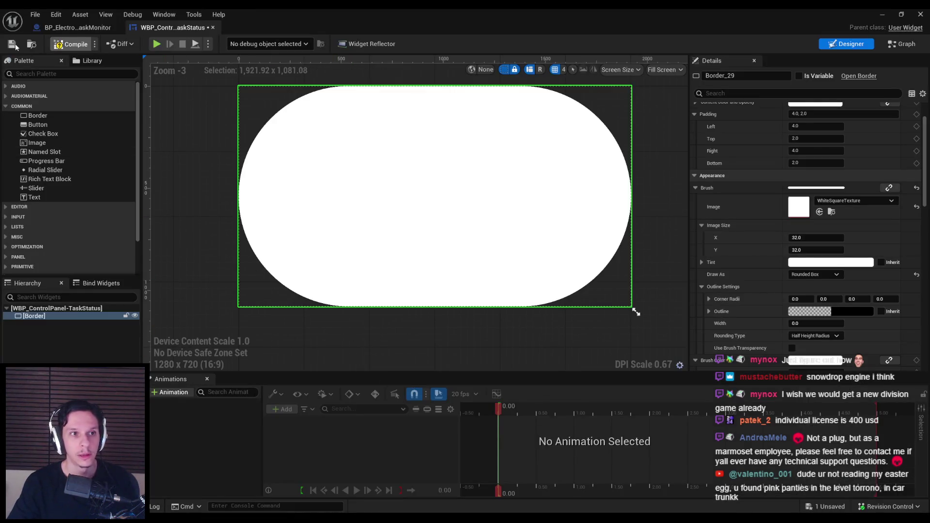
pyautogui.click(882, 15)
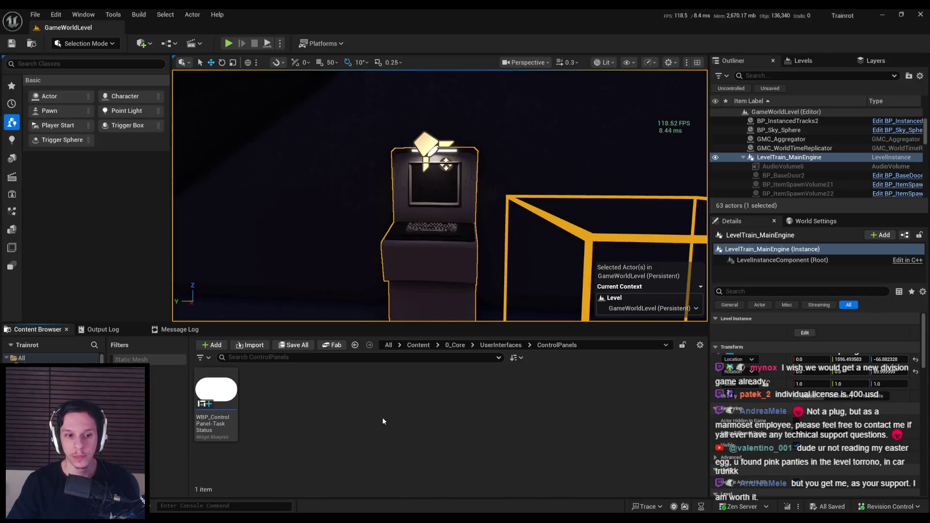
pyautogui.click(500, 345)
pyautogui.doubleClick(263, 387)
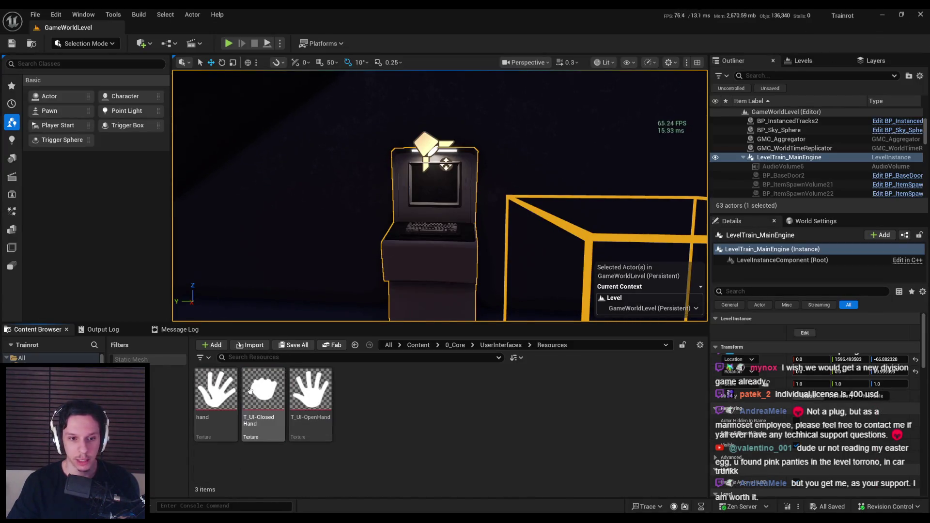
pyautogui.hotkey('alt', 'Tab')
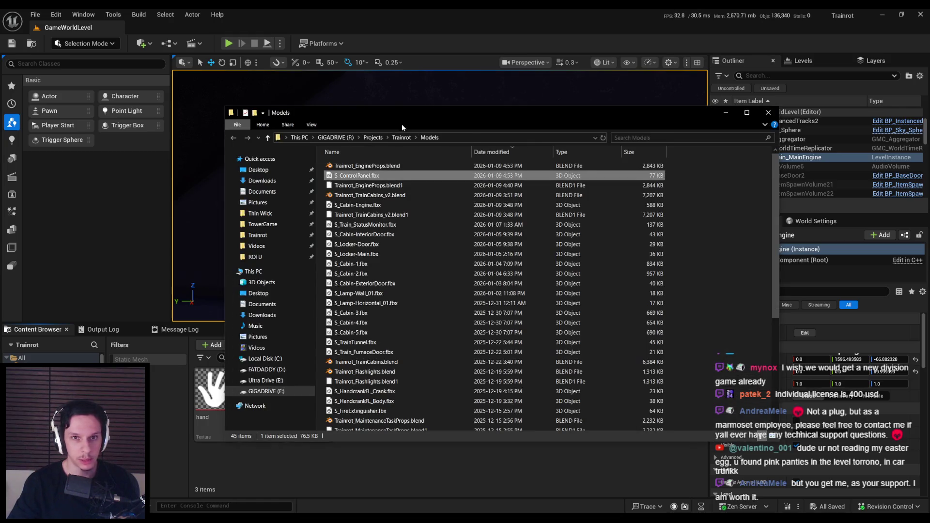
# Step: Find and select T_UI-RoundedBorder-4px.png in the Trainrot Textures folder
pyautogui.click(401, 137)
pyautogui.doubleClick(347, 247)
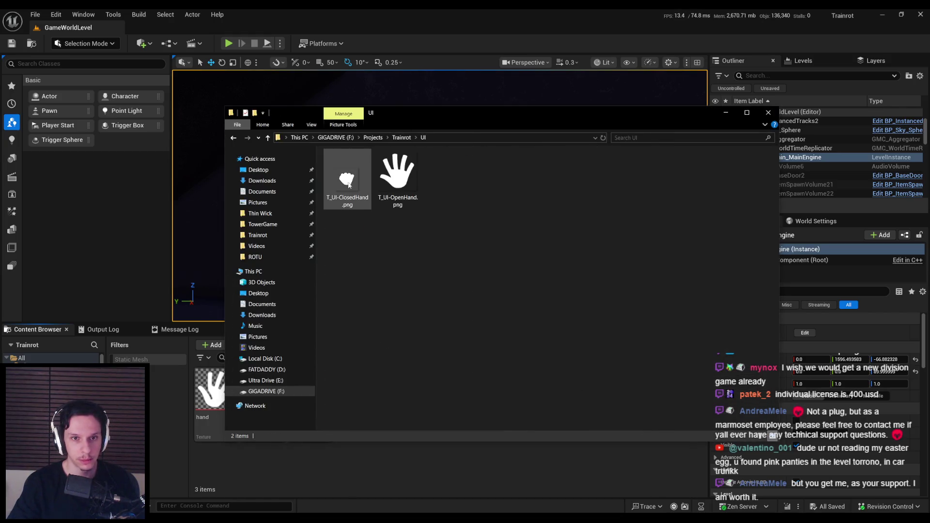
pyautogui.press('BackSpace')
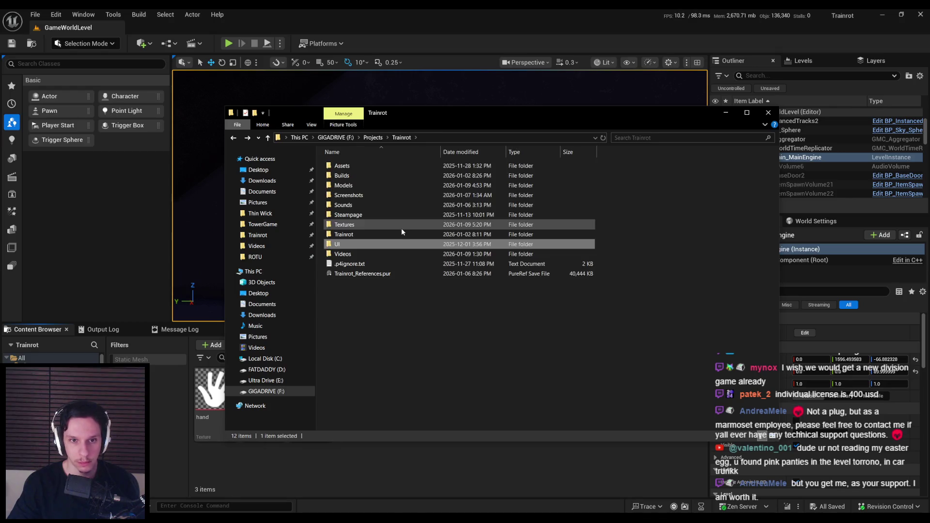
pyautogui.doubleClick(358, 226)
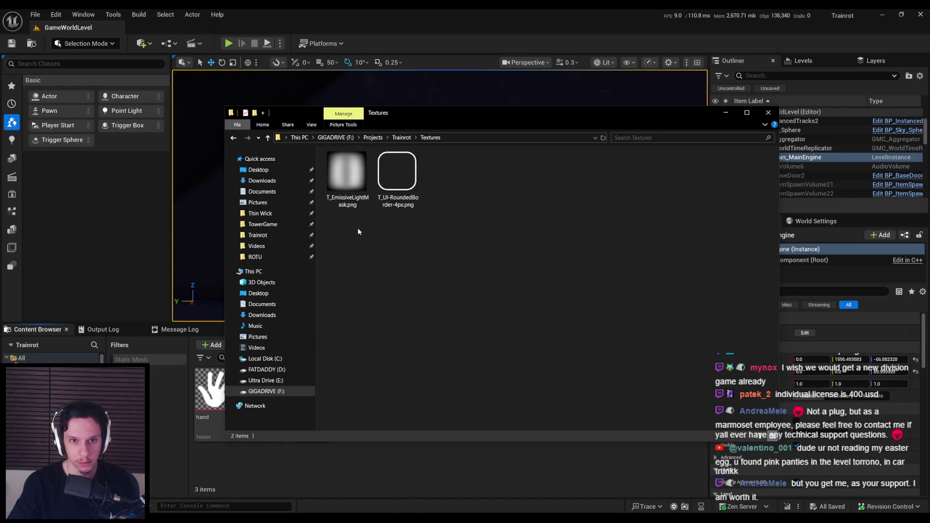
pyautogui.click(393, 178)
# Step: Confirm the border image now sits in the Trainrot UI folder
pyautogui.click(402, 137)
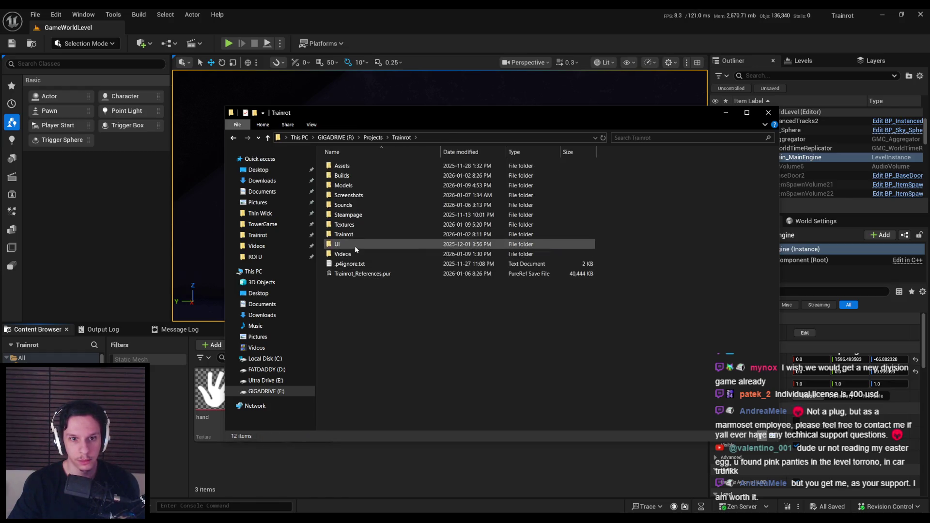
pyautogui.doubleClick(354, 245)
pyautogui.click(401, 137)
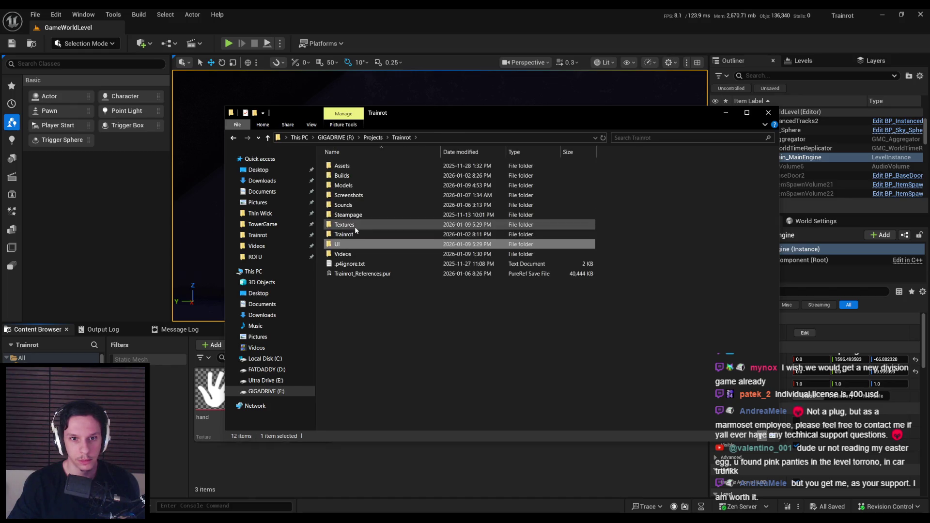
pyautogui.doubleClick(354, 225)
pyautogui.press('BackSpace')
pyautogui.doubleClick(351, 244)
# Step: Import T_UI-RoundedBorder-4px, set Texture Group UI and UserInterface2D (RGBA) compression, and save it
pyautogui.moveTo(448, 175)
pyautogui.mouseDown()
pyautogui.moveTo(504, 387)
pyautogui.moveTo(361, 480)
pyautogui.moveTo(337, 481)
pyautogui.mouseUp()
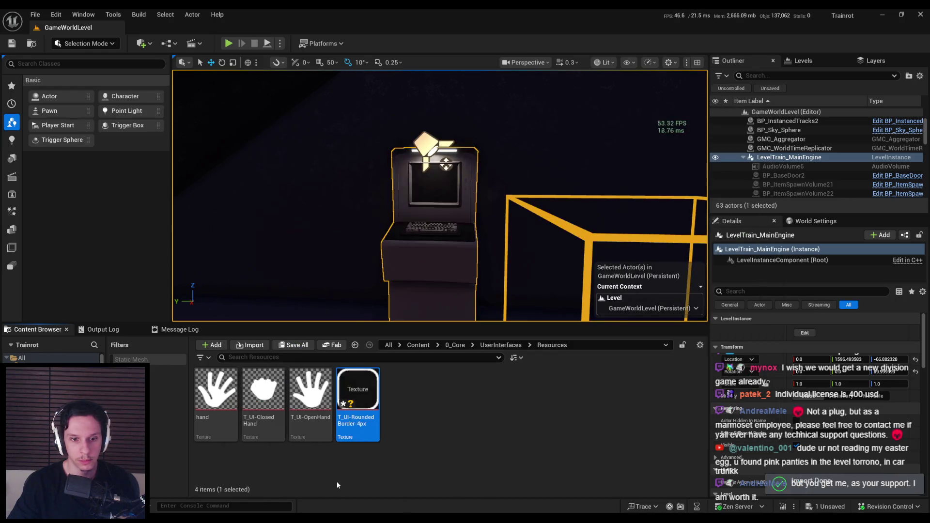
pyautogui.doubleClick(365, 428)
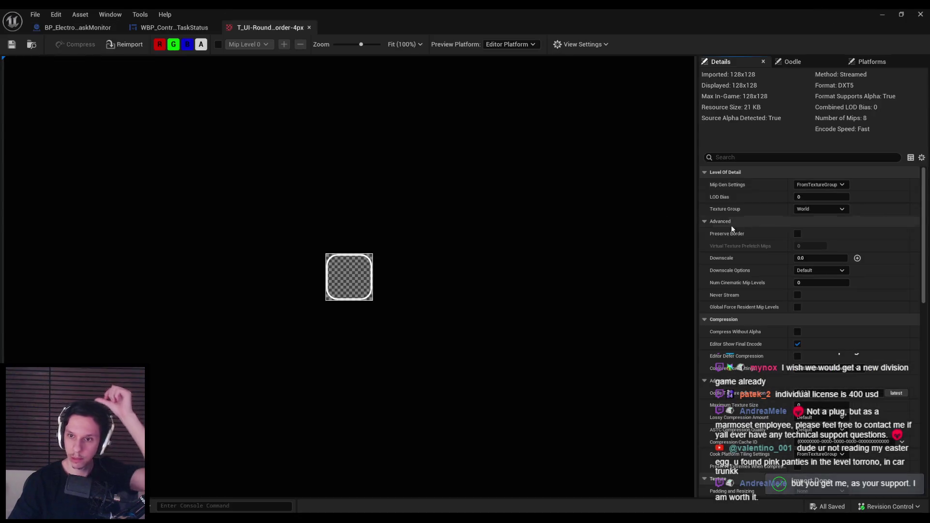
pyautogui.click(820, 208)
pyautogui.click(799, 359)
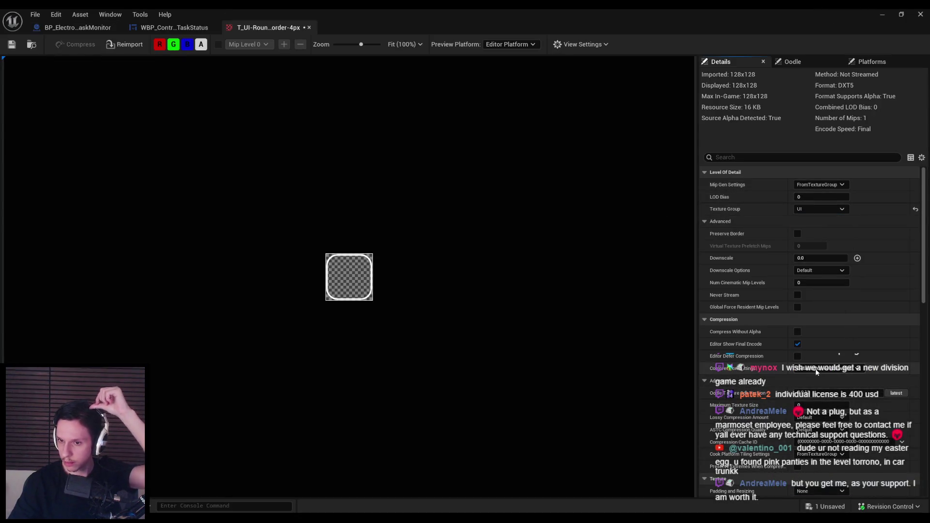
pyautogui.click(821, 368)
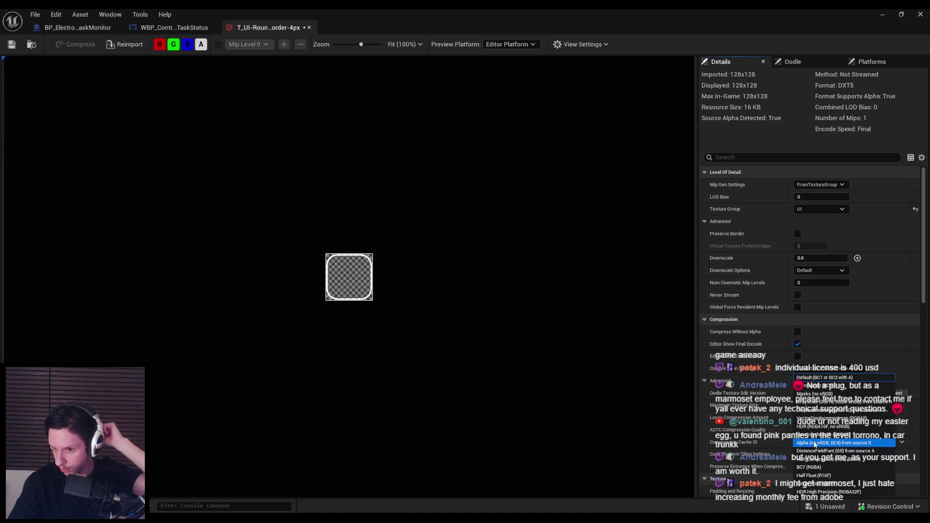
pyautogui.click(814, 434)
pyautogui.click(12, 44)
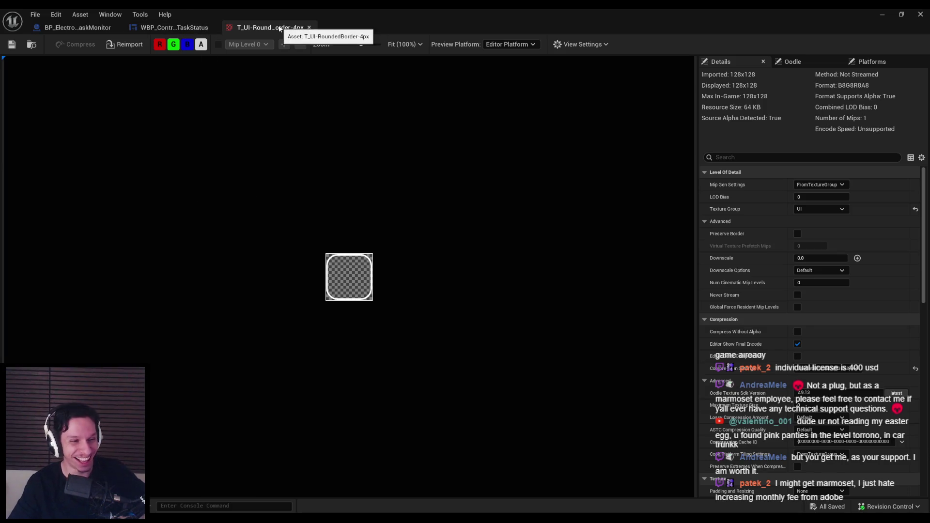
pyautogui.moveTo(305, 520)
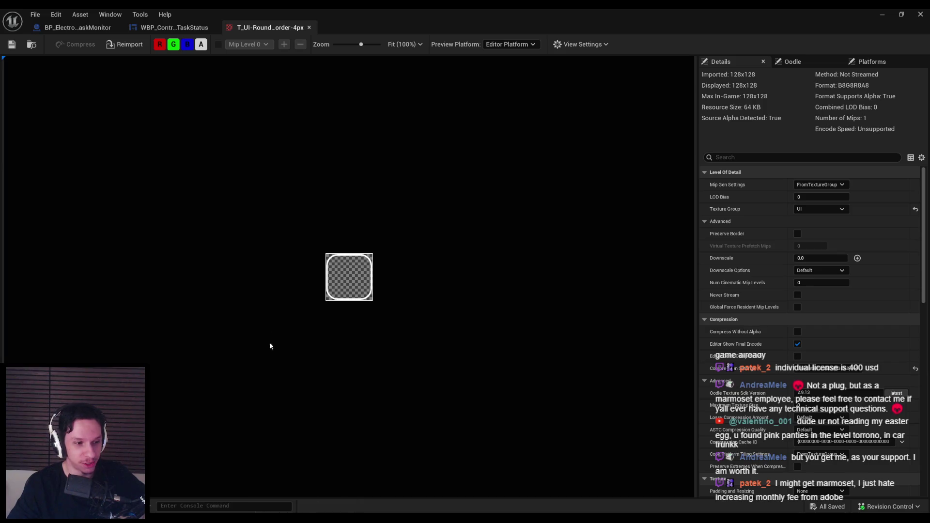
pyautogui.click(179, 28)
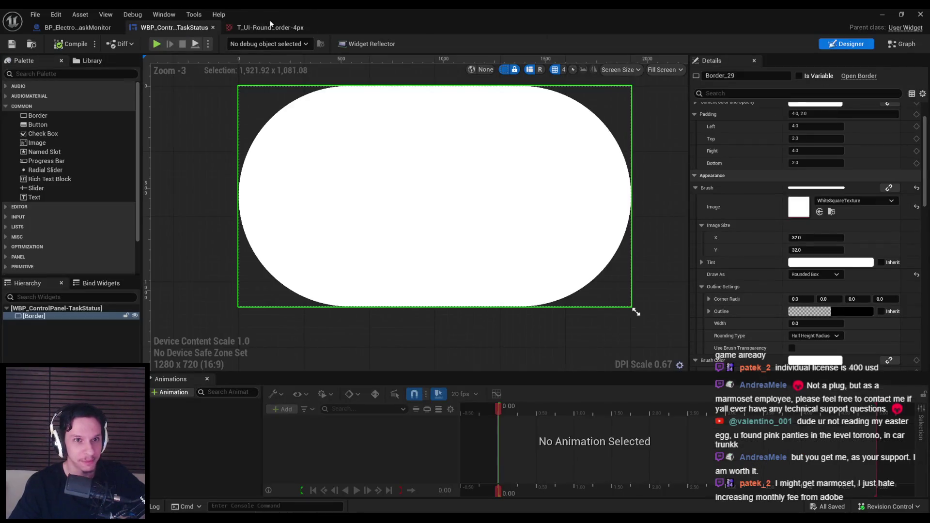
# Step: Switch back to the T_UI-RoundedBorder-4px texture editor
pyautogui.click(272, 28)
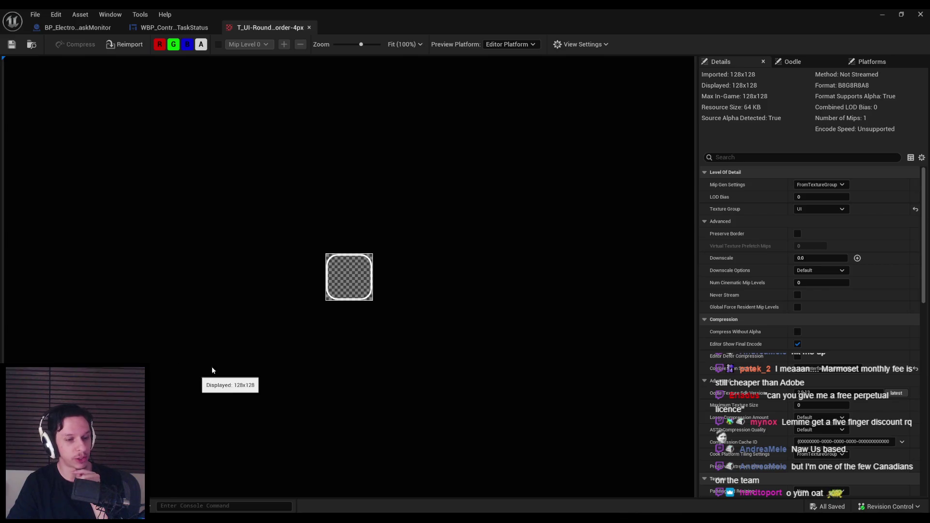
# Step: Zoom in and out on the 128x128 rounded-border texture preview
pyautogui.scroll(3, 235, 289)
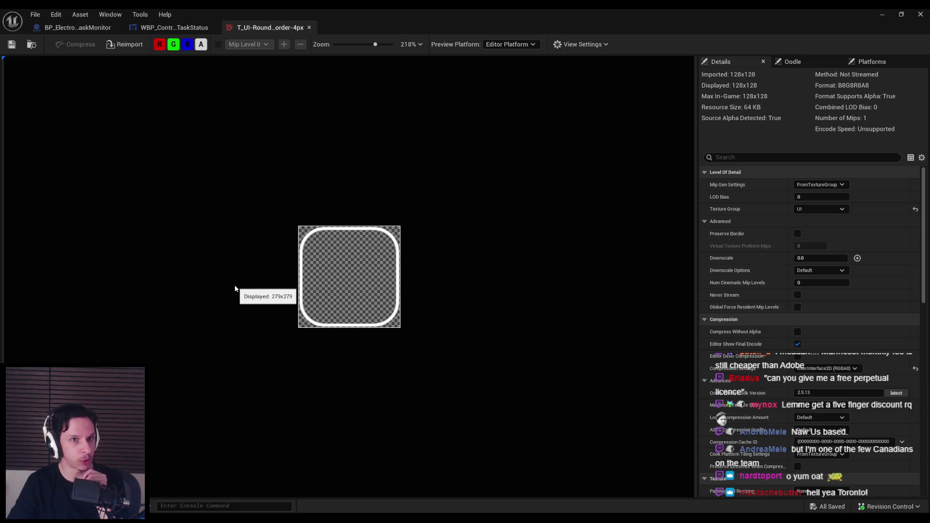
pyautogui.scroll(-2, 233, 289)
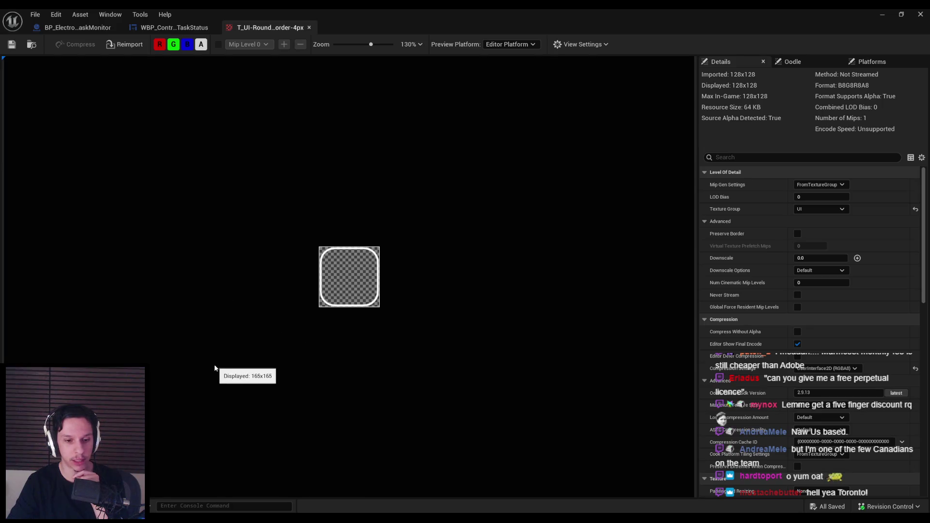
pyautogui.scroll(3, 215, 366)
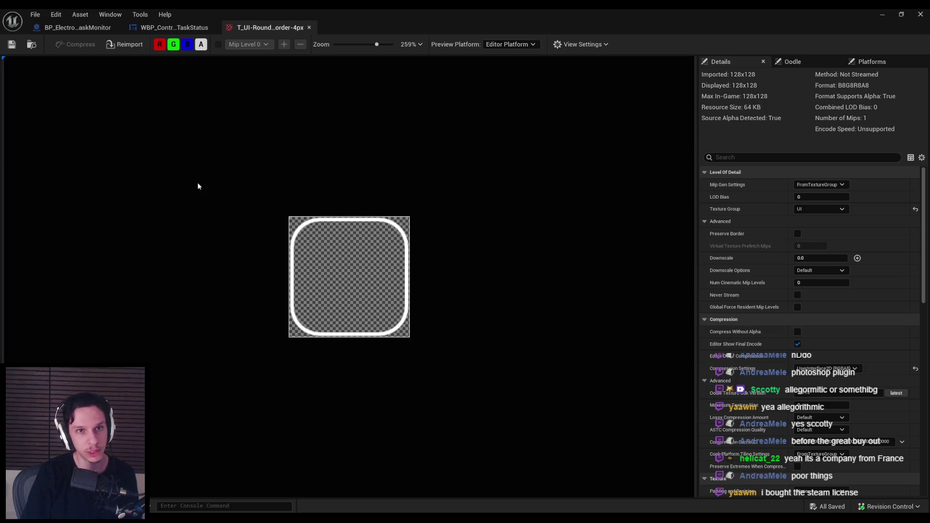
pyautogui.scroll(3, 310, 192)
pyautogui.scroll(-1, 233, 138)
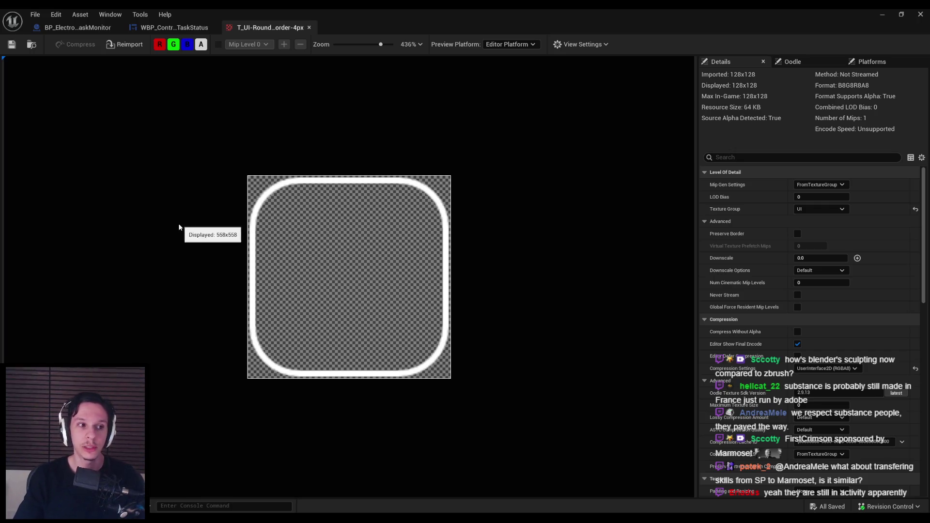
pyautogui.scroll(5, 319, 284)
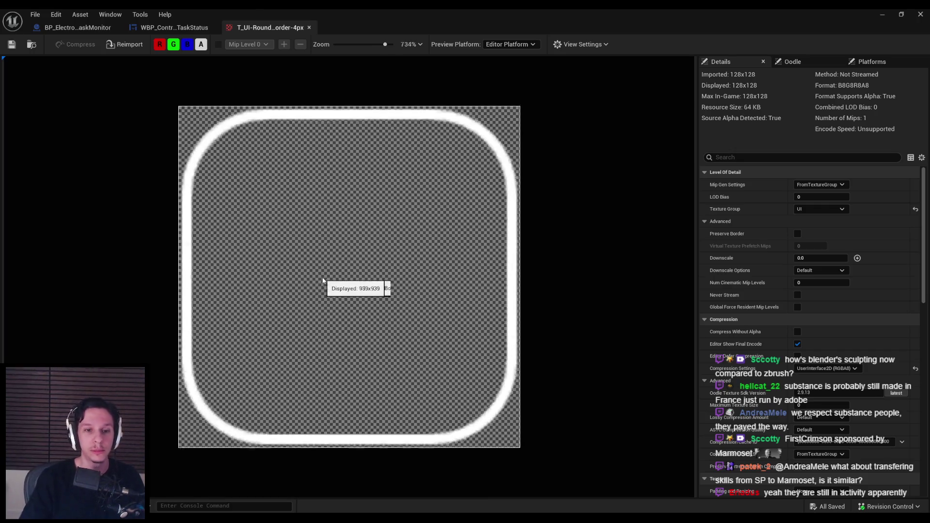
pyautogui.scroll(-3, 315, 278)
# Step: Flip between the TaskStatus widget, task monitor Blueprint and texture tabs, then close the texture
pyautogui.click(174, 28)
pyautogui.click(90, 30)
pyautogui.click(174, 27)
pyautogui.click(270, 28)
pyautogui.click(77, 27)
pyautogui.scroll(3, 441, 227)
pyautogui.click(270, 27)
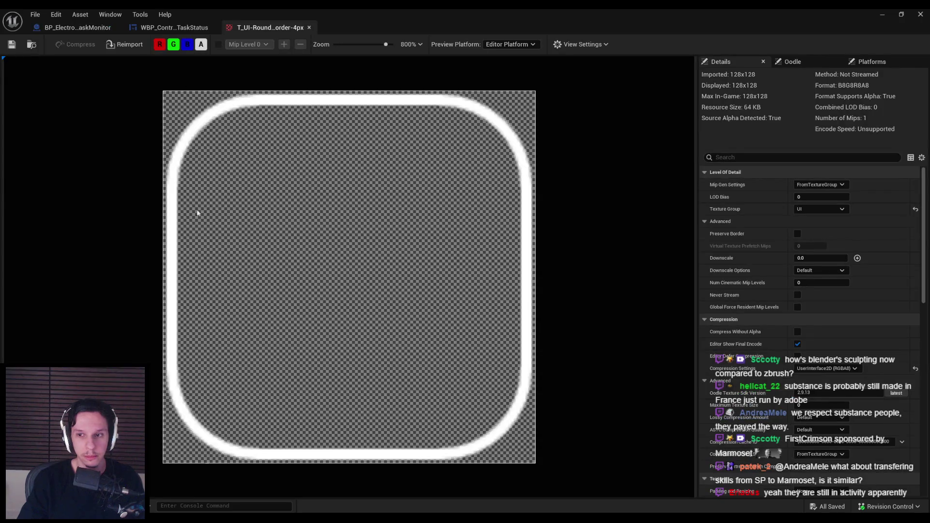
pyautogui.click(309, 27)
# Step: Set the Border brush image to T_UI-RoundedBorder-4px, hiding engine content in the picker
pyautogui.click(832, 201)
pyautogui.write('rounde')
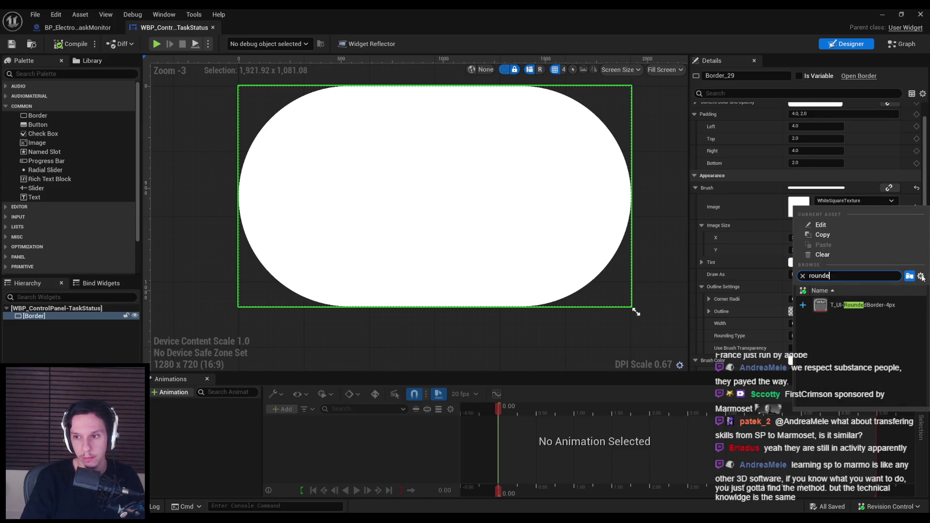
pyautogui.click(920, 276)
pyautogui.click(852, 353)
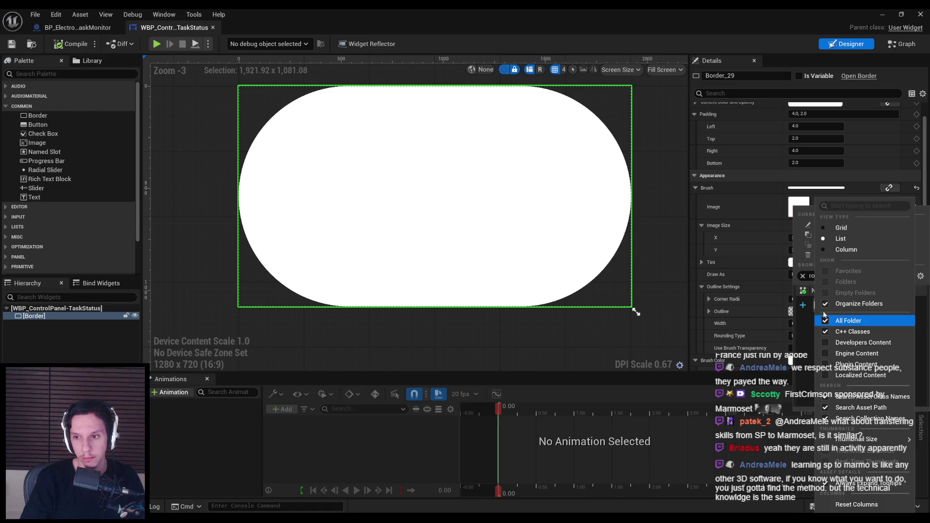
pyautogui.click(920, 276)
pyautogui.click(852, 301)
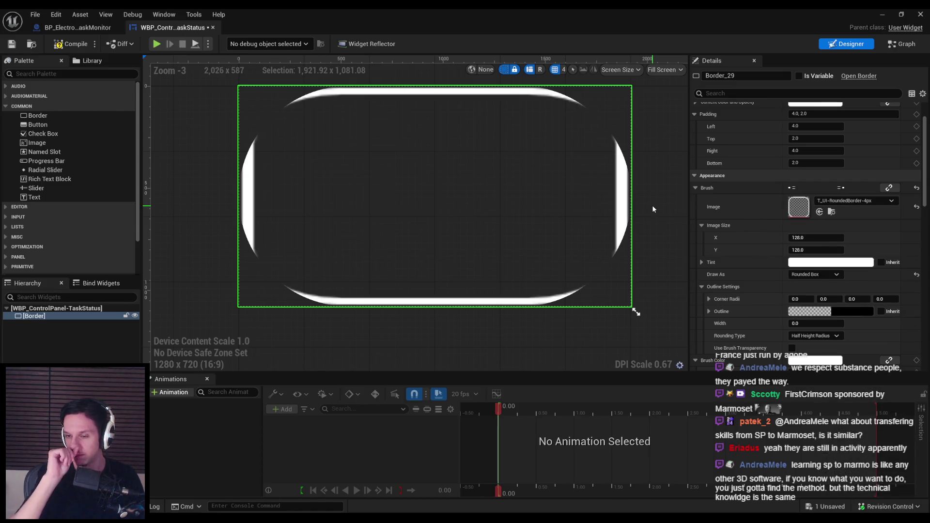
# Step: Draw the brush as Border with a 0.5 margin and save the widget
pyautogui.click(813, 274)
pyautogui.click(810, 299)
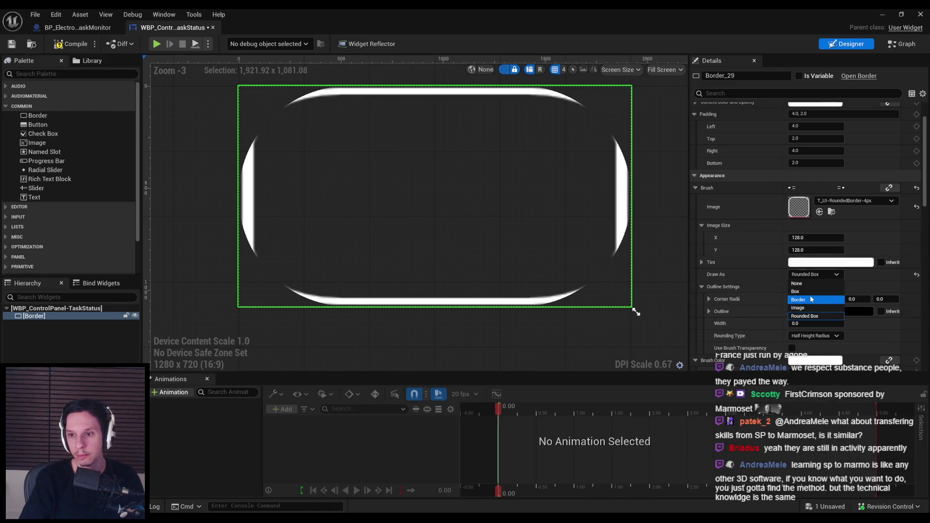
pyautogui.click(800, 287)
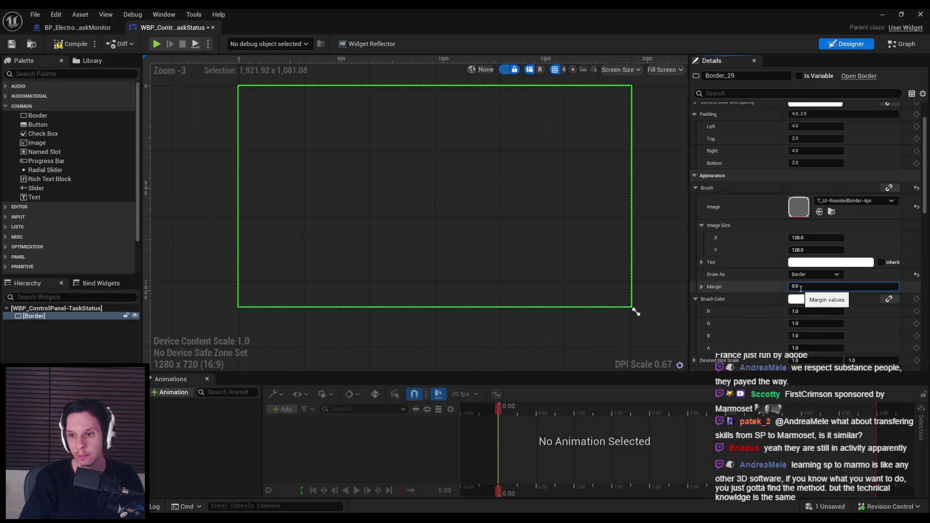
pyautogui.write('0.5')
pyautogui.press('Return')
pyautogui.scroll(-1, 478, 250)
pyautogui.hotkey('ctrl', 's')
# Step: Deselect the border and check the project notes before returning to the designer
pyautogui.scroll(1, 394, 248)
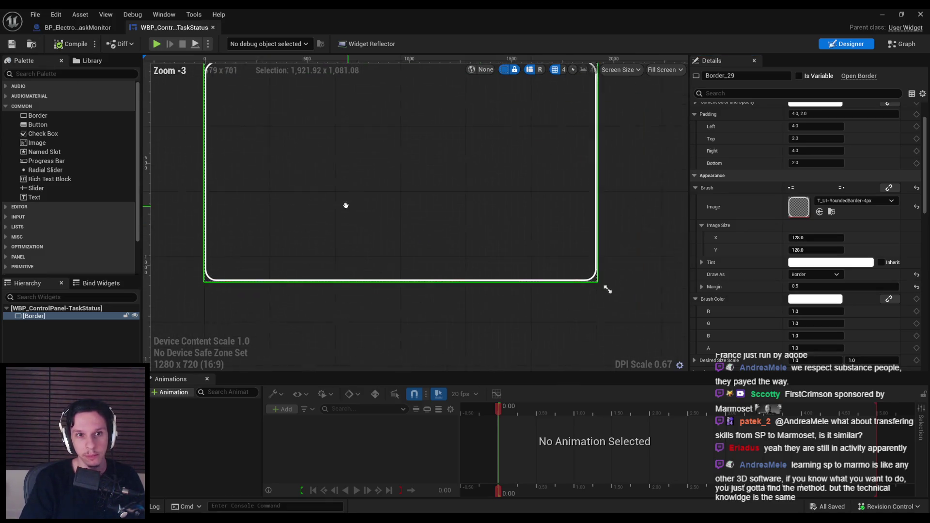
pyautogui.scroll(-1, 346, 205)
pyautogui.click(390, 318)
pyautogui.scroll(1, 356, 286)
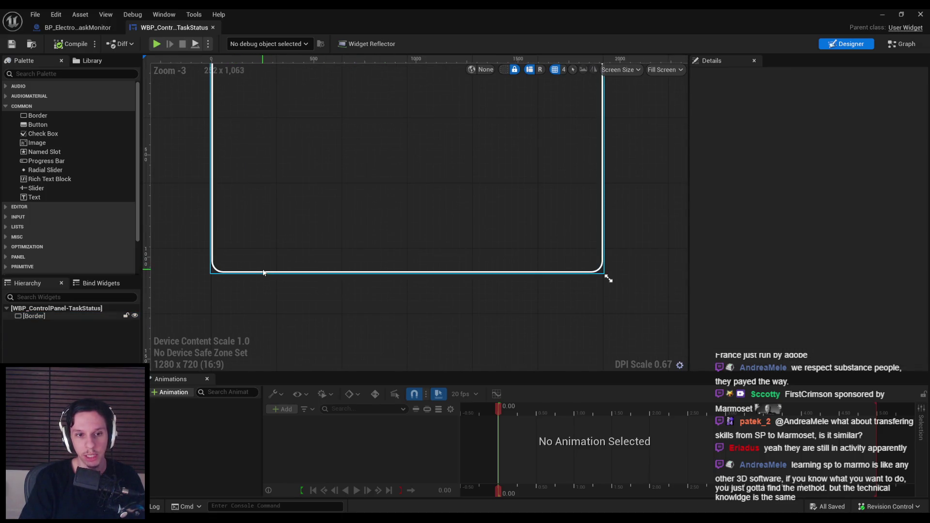
pyautogui.hotkey('alt', 'Tab')
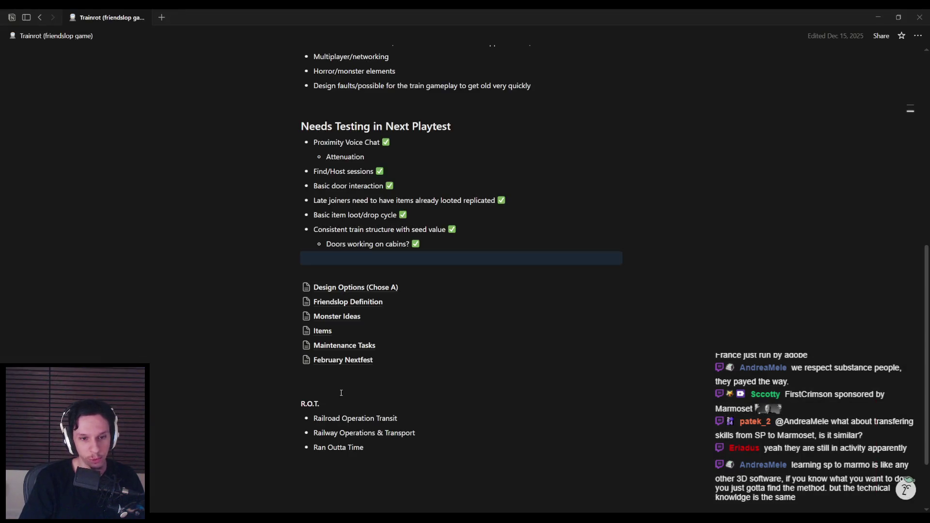
pyautogui.scroll(-1, 370, 389)
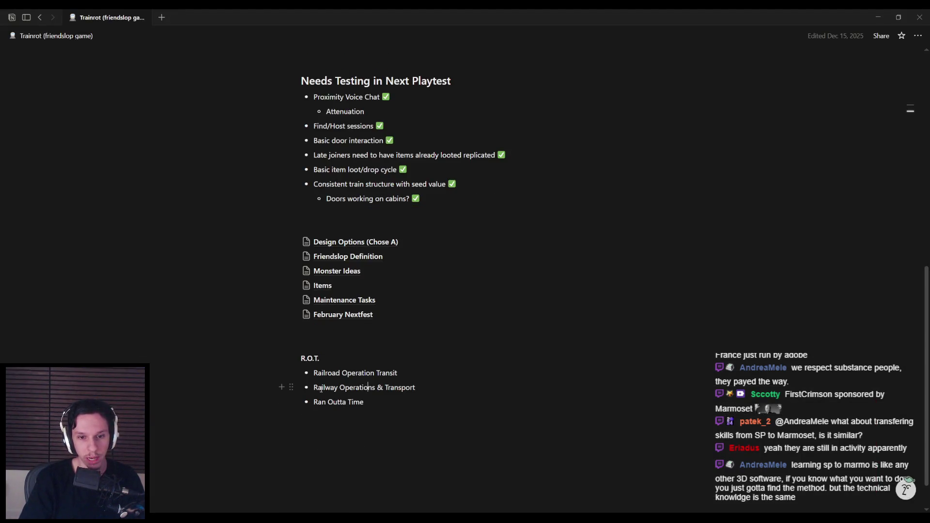
pyautogui.hotkey('alt', 'Tab')
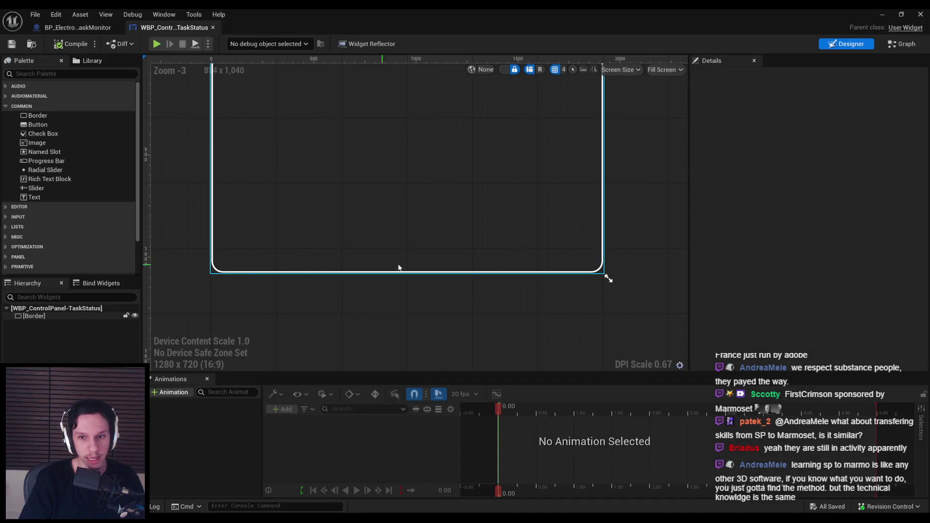
# Step: Zoom out the designer canvas and switch to the PureRef reference board
pyautogui.scroll(-1, 398, 251)
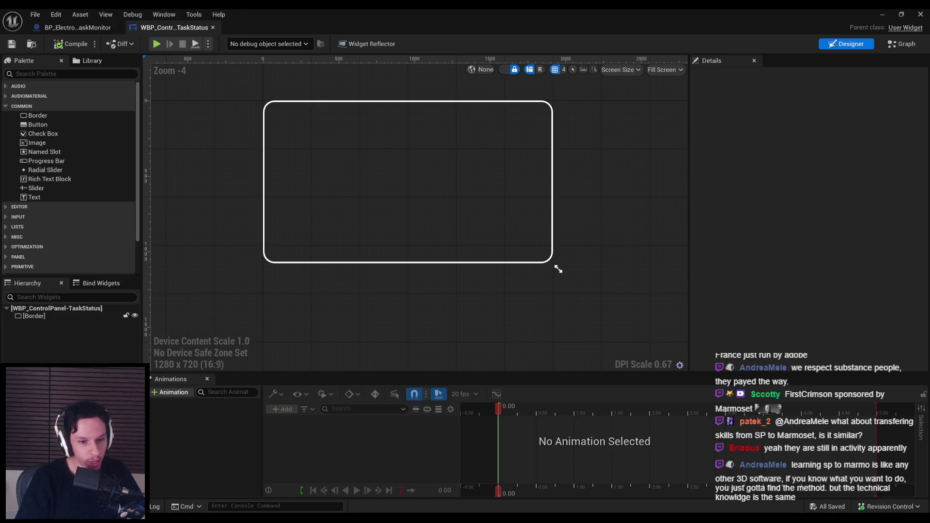
pyautogui.hotkey('alt', 'Tab')
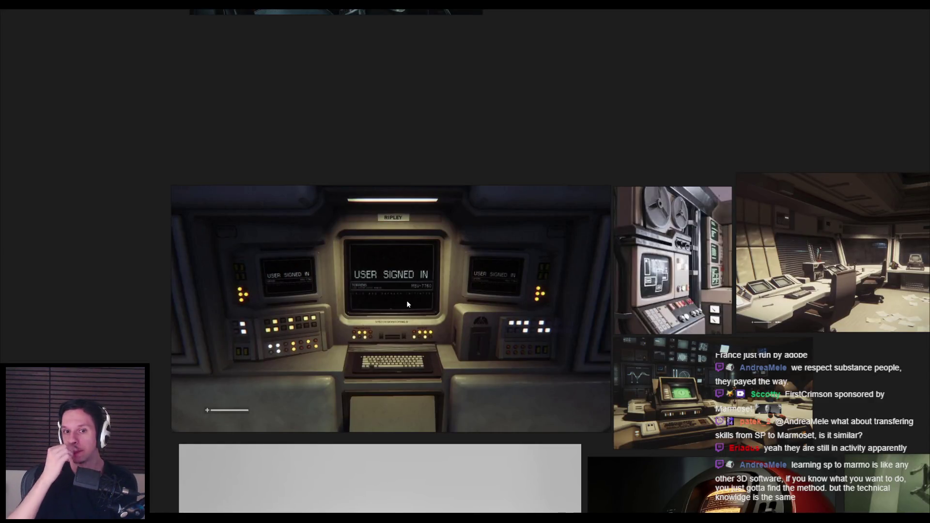
# Step: Zoom around the PureRef board to inspect the console and train-cab references
pyautogui.scroll(-3, 406, 301)
pyautogui.scroll(5, 312, 299)
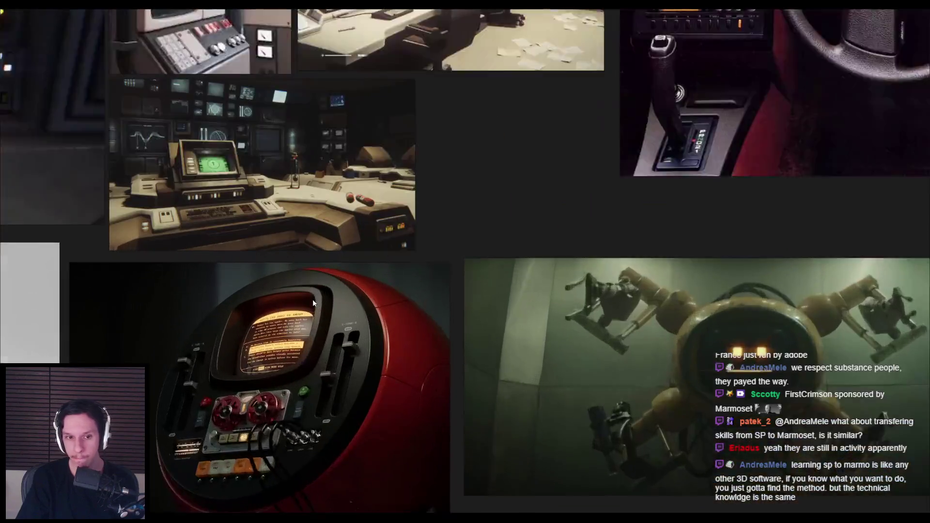
pyautogui.scroll(-5, 342, 321)
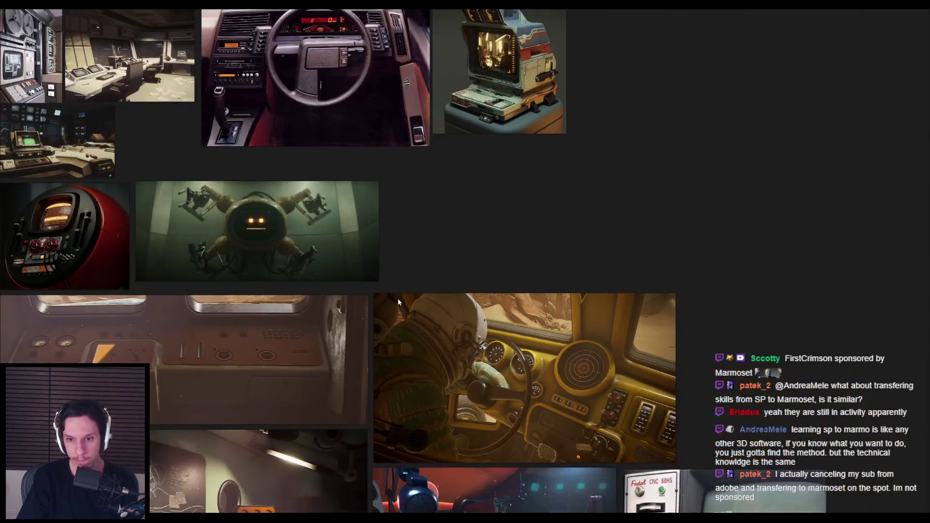
pyautogui.scroll(-3, 693, 289)
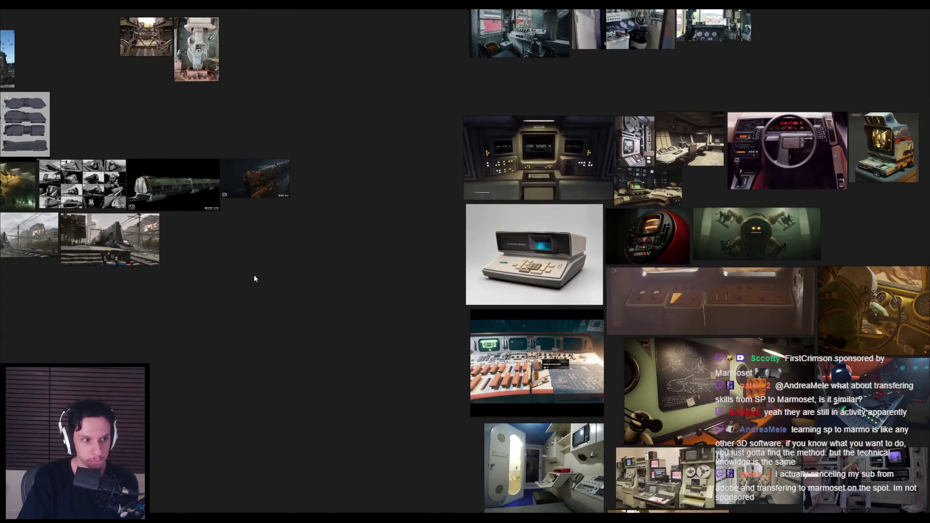
pyautogui.scroll(5, 393, 314)
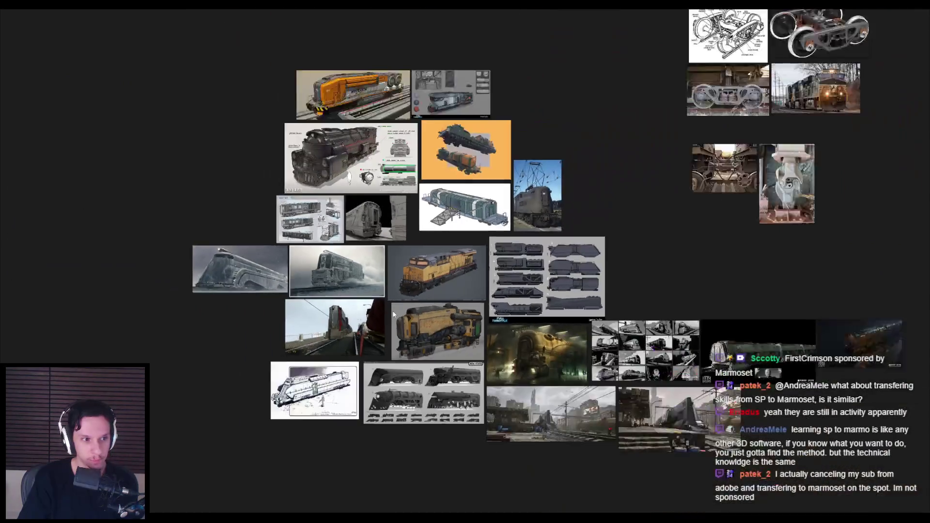
pyautogui.scroll(-5, 486, 320)
pyautogui.scroll(5, 451, 295)
pyautogui.scroll(-5, 451, 297)
pyautogui.scroll(5, 351, 310)
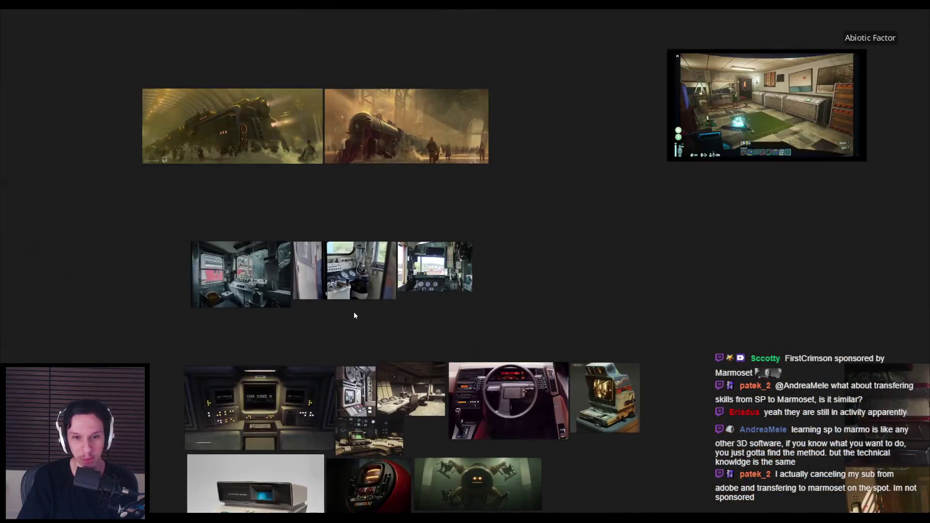
pyautogui.scroll(-1, 354, 315)
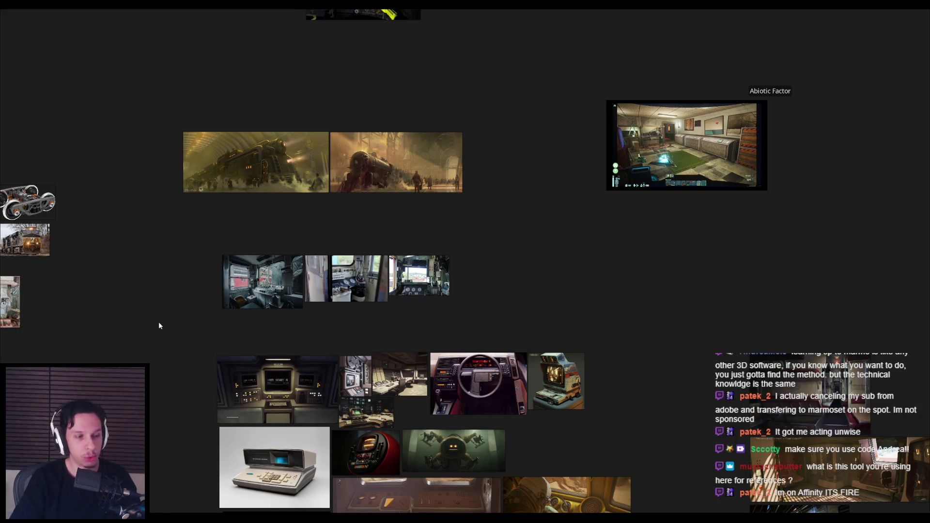
# Step: Take a last look at the references, then return to Unreal and select the border widget
pyautogui.scroll(-8, 192, 325)
pyautogui.scroll(5, 368, 283)
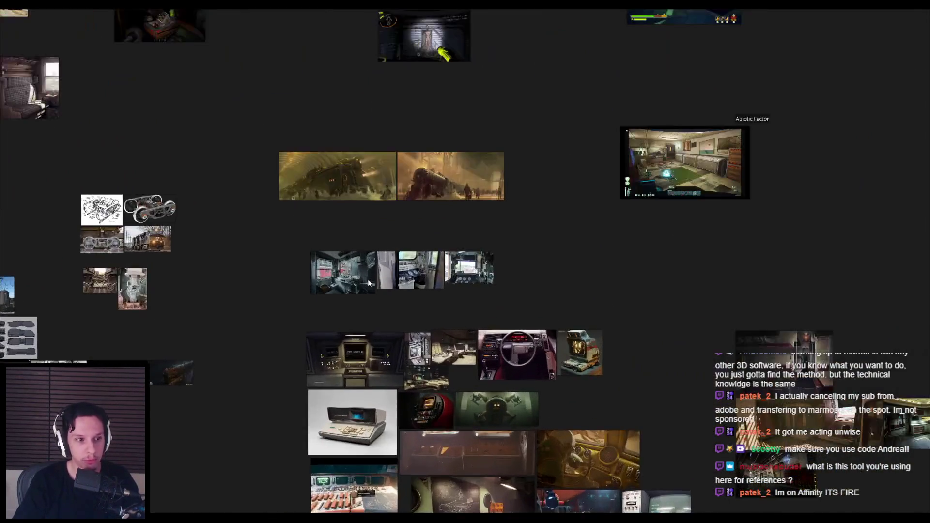
pyautogui.scroll(2, 304, 296)
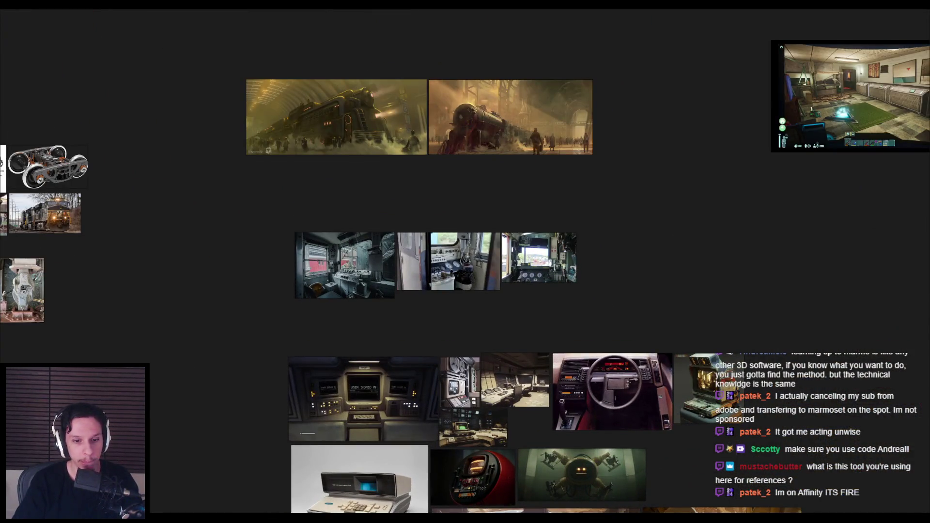
pyautogui.hotkey('alt', 'Tab')
pyautogui.hotkey('alt', 'Tab')
pyautogui.hotkey('alt', 'Tab')
pyautogui.click(344, 255)
pyautogui.scroll(1, 344, 261)
pyautogui.moveTo(344, 260)
pyautogui.mouseDown()
pyautogui.moveTo(338, 280)
pyautogui.moveTo(332, 264)
pyautogui.moveTo(338, 274)
pyautogui.mouseUp()
pyautogui.scroll(-1, 340, 284)
pyautogui.scroll(1, 332, 264)
pyautogui.scroll(-1, 332, 264)
pyautogui.click(339, 318)
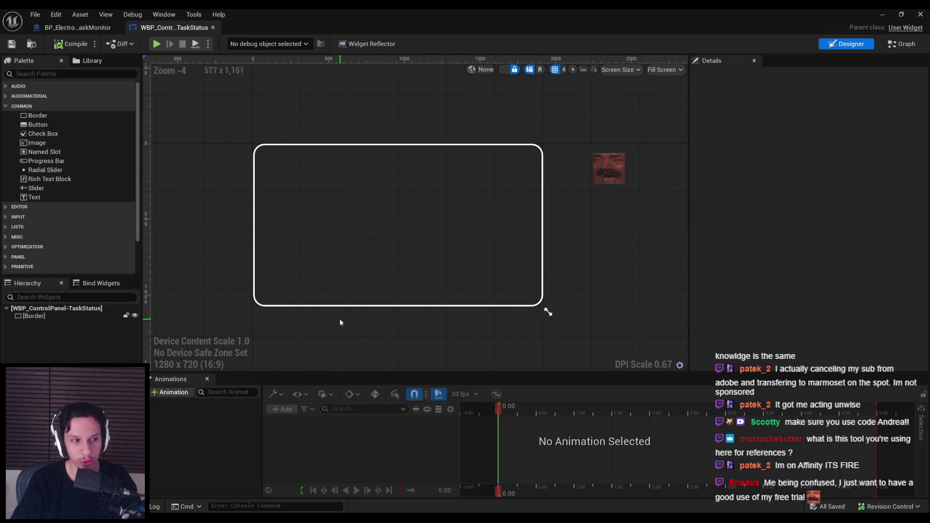
pyautogui.click(334, 282)
pyautogui.scroll(1, 342, 287)
pyautogui.scroll(-1, 348, 290)
pyautogui.moveTo(385, 299); pyautogui.dragTo(402, 284)
pyautogui.scroll(1, 395, 292)
pyautogui.click(411, 341)
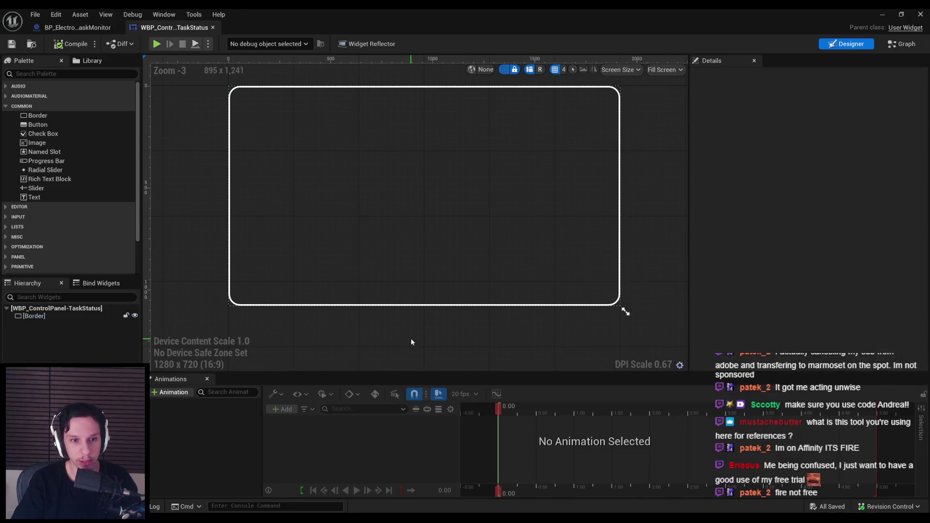
pyautogui.click(379, 275)
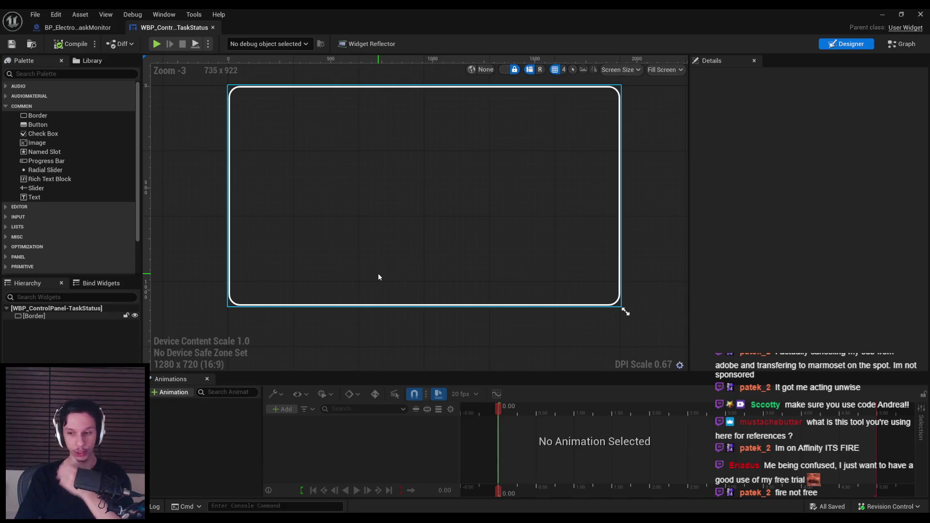
pyautogui.hotkey('alt', 'Tab')
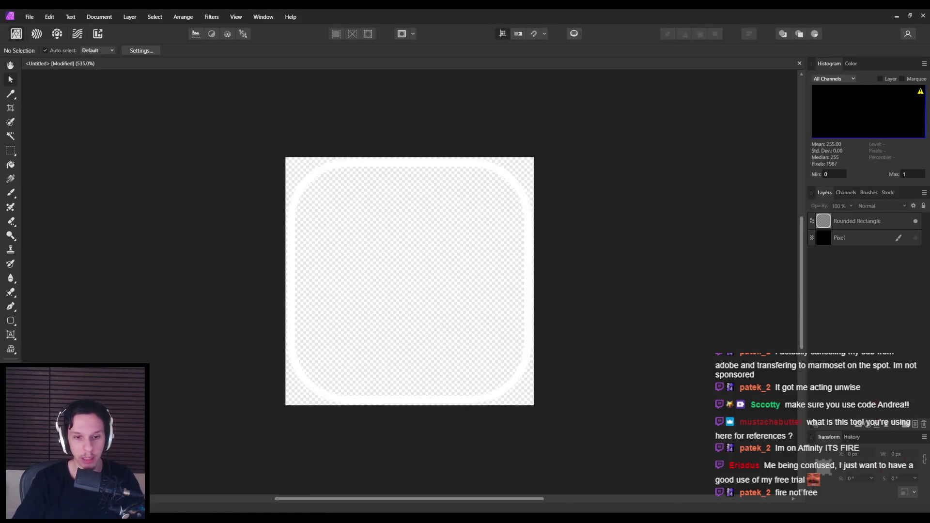
pyautogui.hotkey('alt', 'Tab')
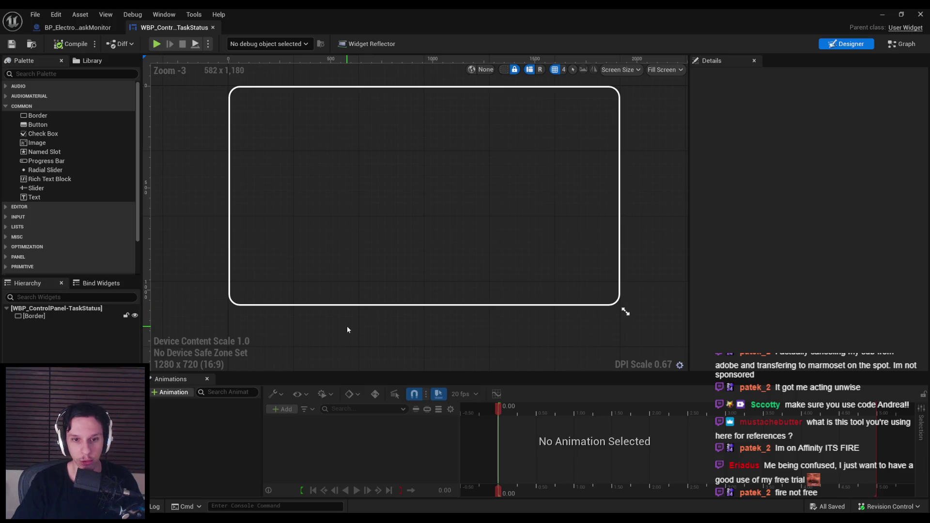
pyautogui.click(343, 325)
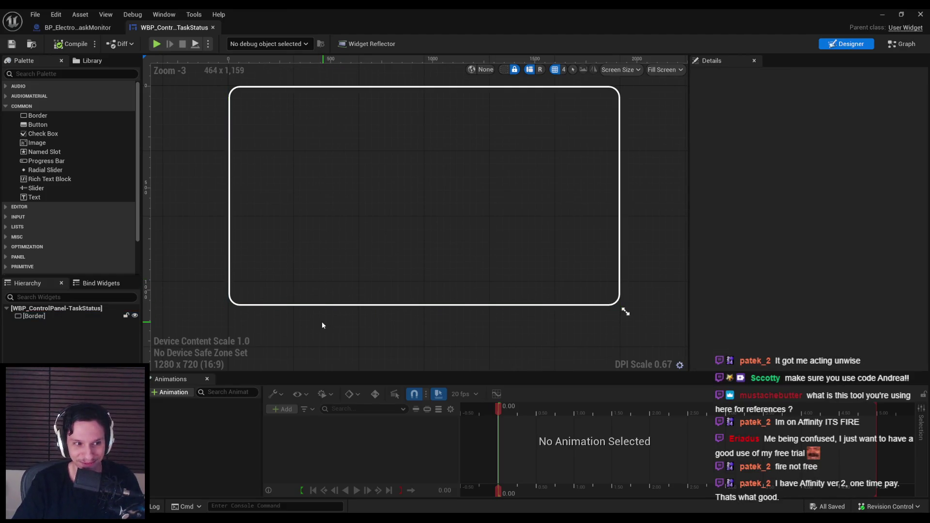
pyautogui.click(73, 30)
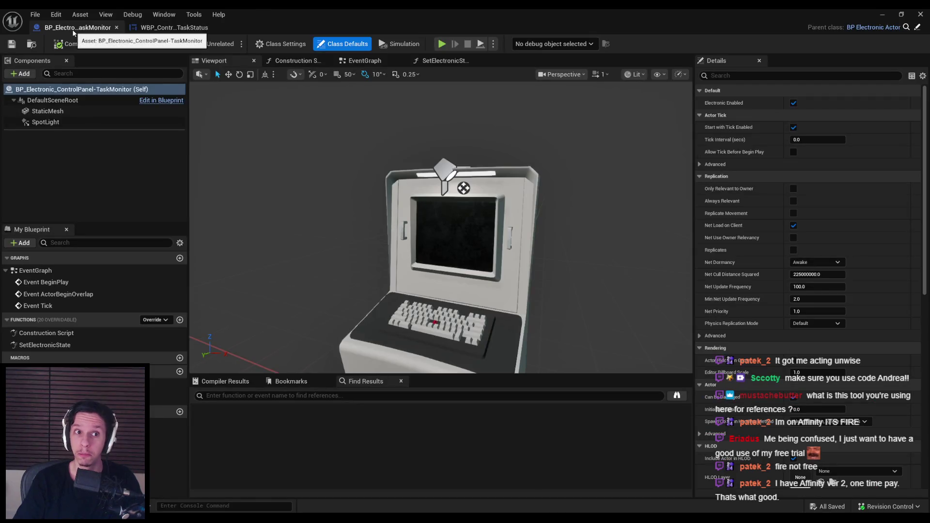
pyautogui.click(187, 31)
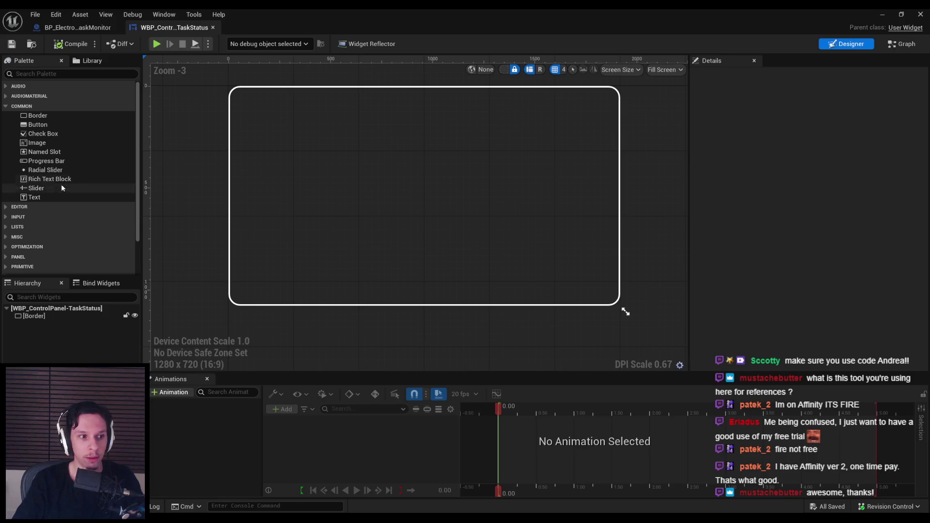
pyautogui.moveTo(45, 197)
pyautogui.mouseDown()
pyautogui.moveTo(282, 222)
pyautogui.moveTo(41, 321)
pyautogui.mouseUp()
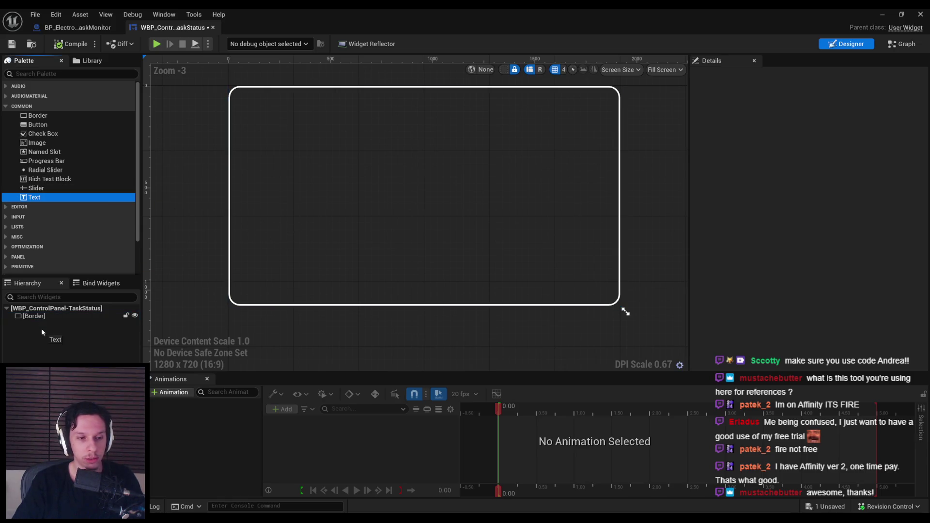
# Step: Browse the widget Palette, expanding and collapsing the User Created category
pyautogui.rightClick(32, 318)
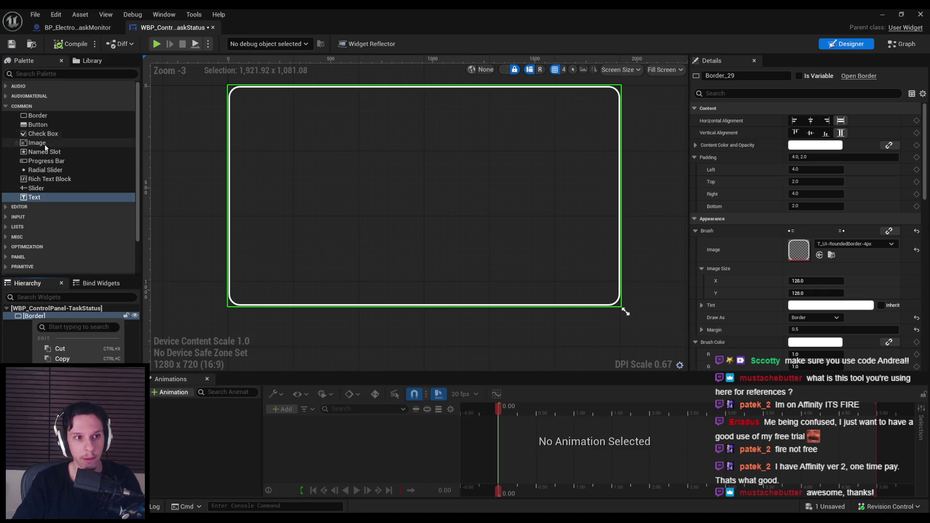
pyautogui.click(41, 188)
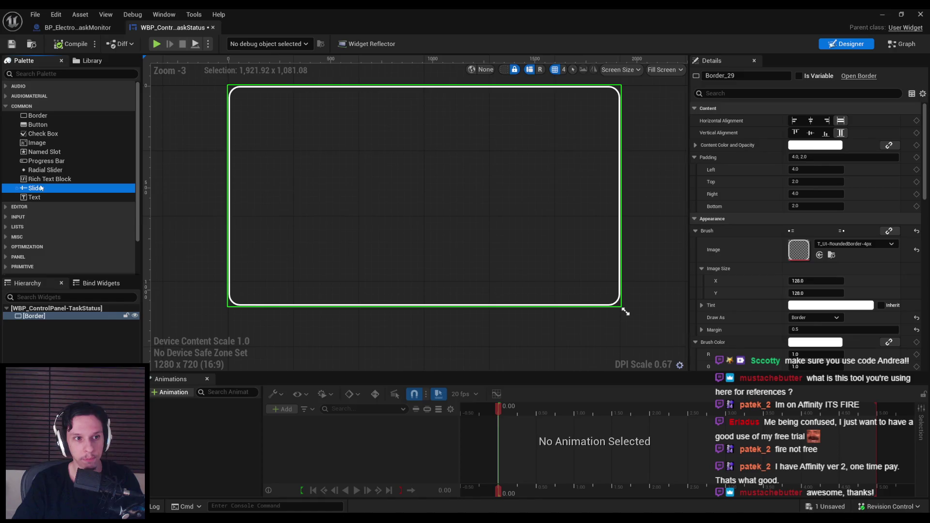
pyautogui.scroll(-2, 43, 200)
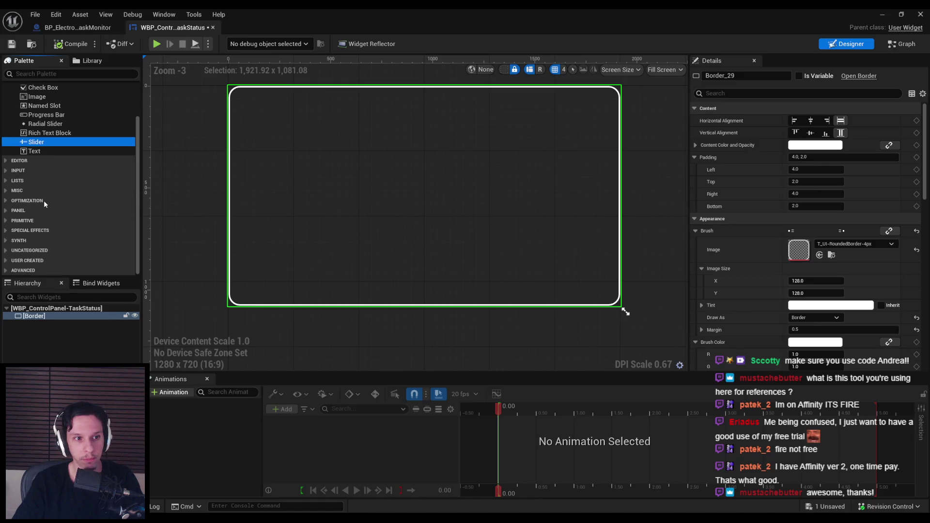
pyautogui.click(7, 269)
pyautogui.scroll(-5, 6, 266)
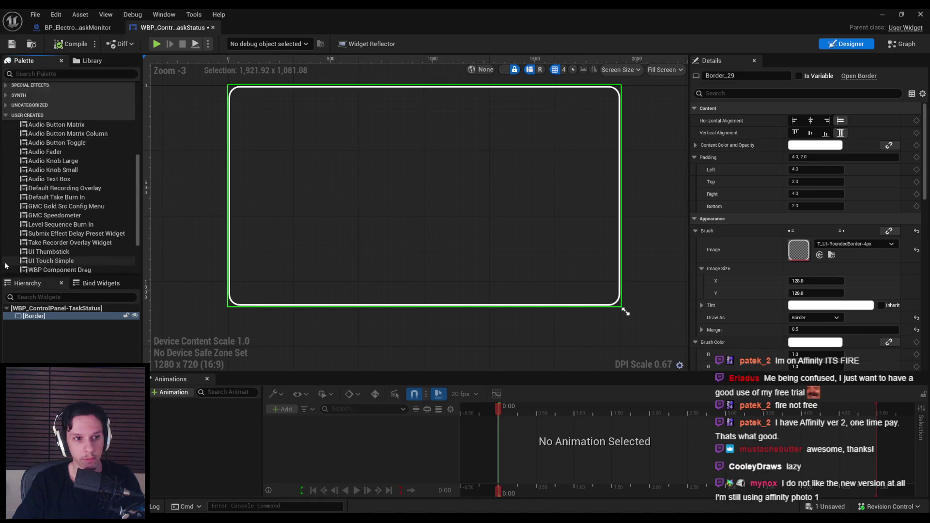
pyautogui.scroll(-2, 5, 266)
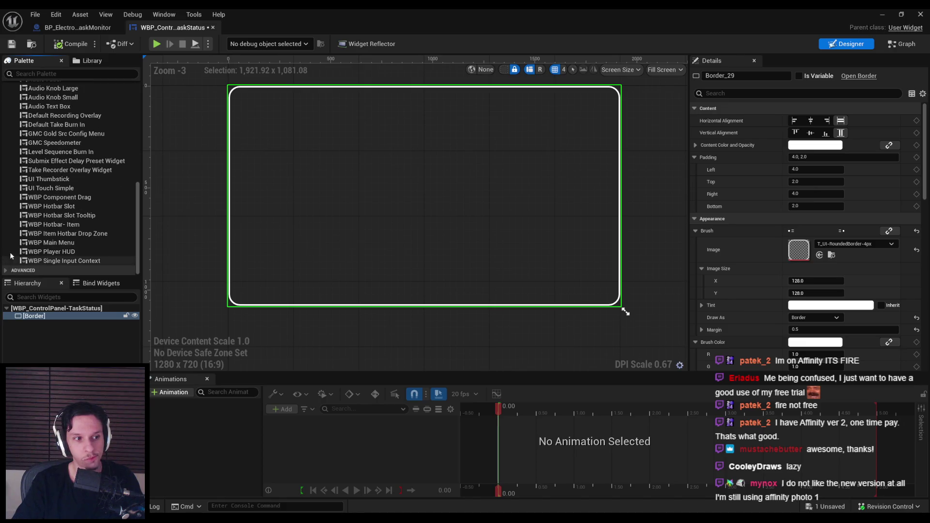
pyautogui.scroll(2, 30, 221)
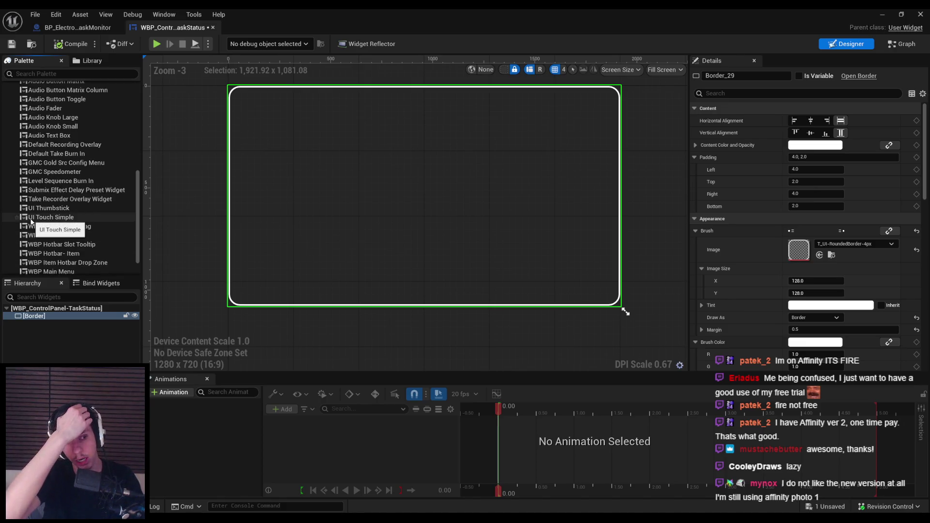
pyautogui.scroll(2, 19, 194)
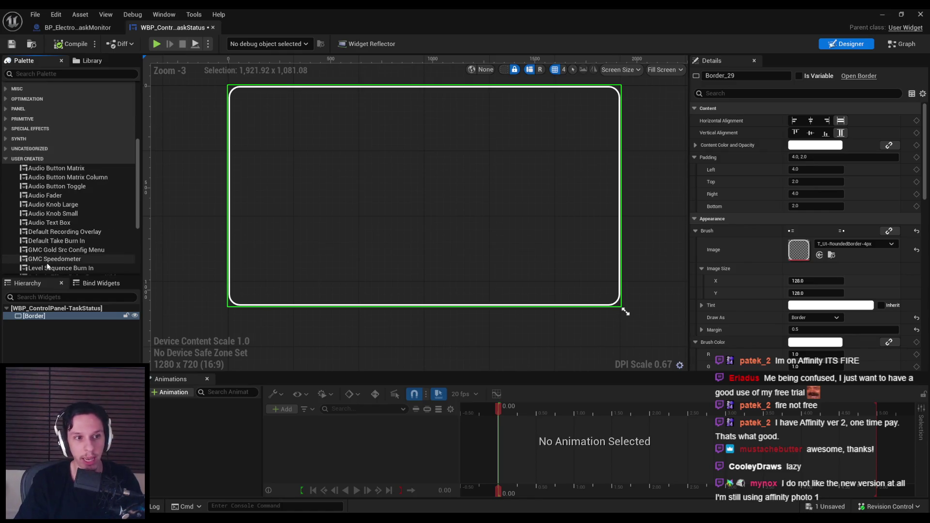
pyautogui.click(7, 182)
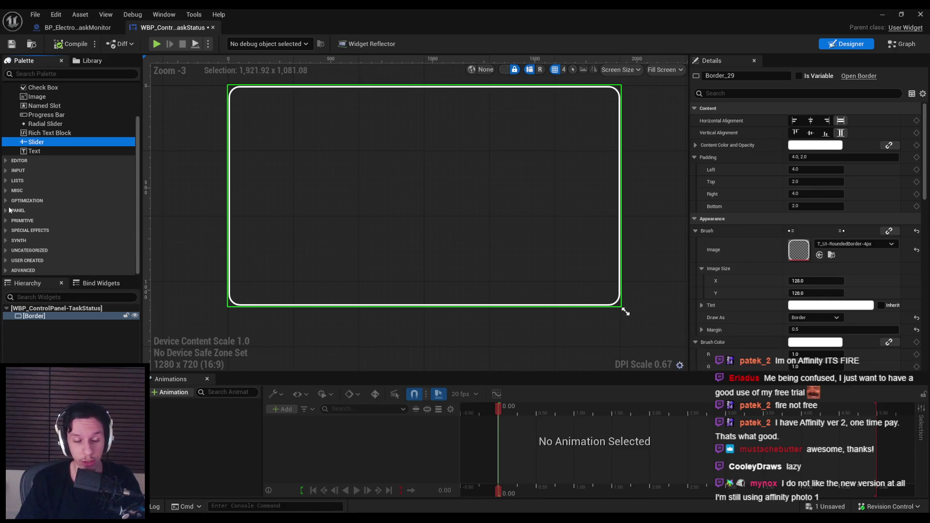
# Step: Expand the PANEL category and drag an Overlay onto the Border in the Hierarchy
pyautogui.click(6, 212)
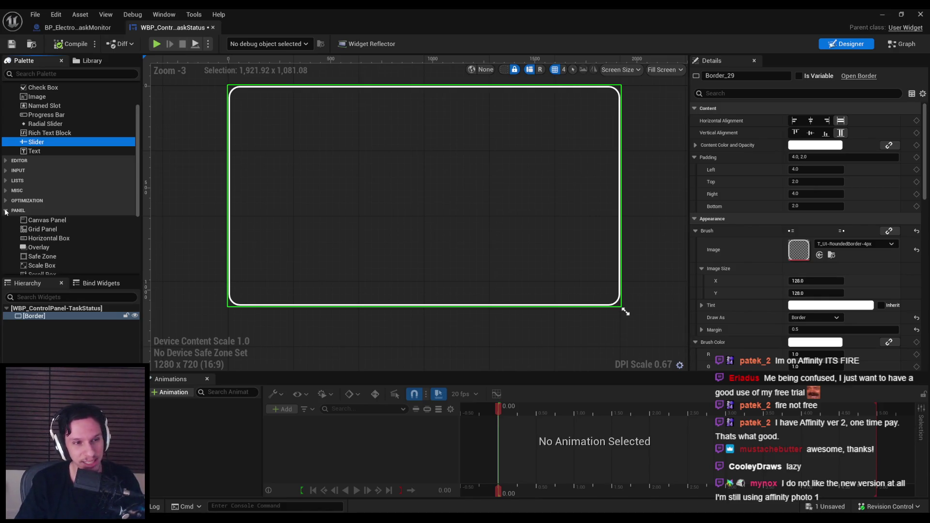
pyautogui.click(6, 211)
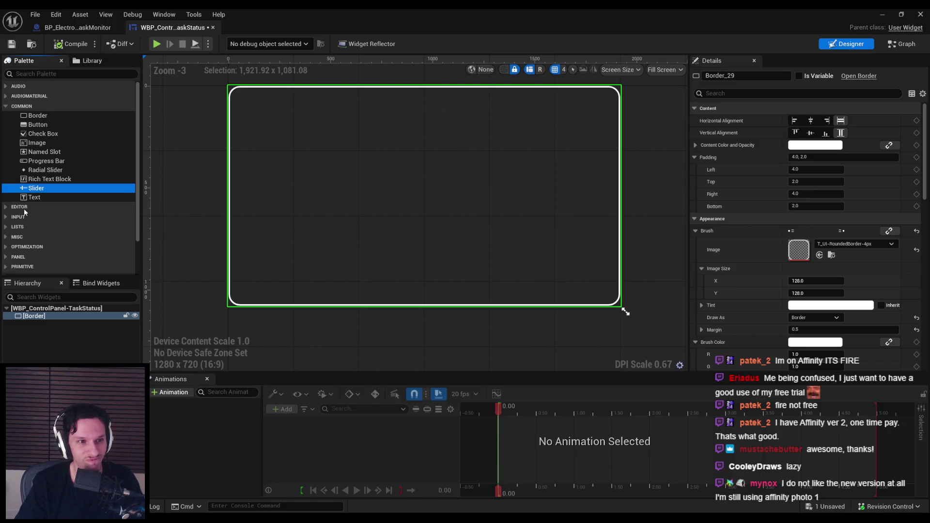
pyautogui.scroll(-2, 8, 212)
pyautogui.click(6, 211)
pyautogui.scroll(-2, 17, 217)
pyautogui.moveTo(39, 188)
pyautogui.mouseDown()
pyautogui.moveTo(51, 247)
pyautogui.moveTo(44, 317)
pyautogui.mouseUp()
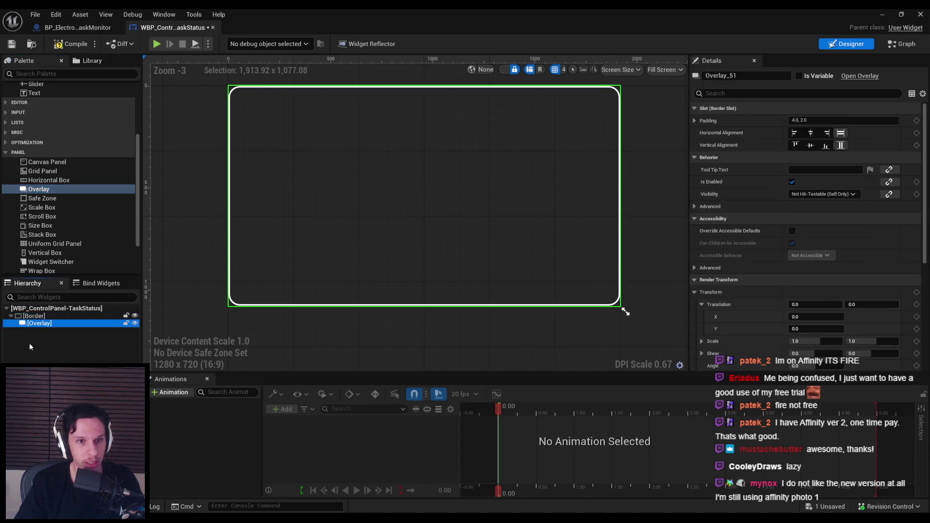
pyautogui.scroll(3, 43, 206)
pyautogui.moveTo(40, 196); pyautogui.dragTo(40, 328)
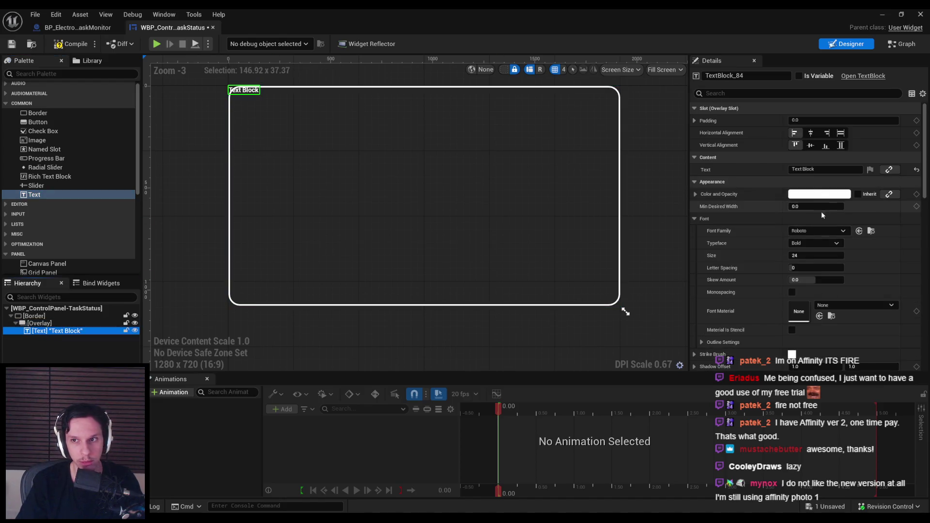
# Step: Align the text block to the bottom and give it a bottom padding of 24
pyautogui.click(823, 146)
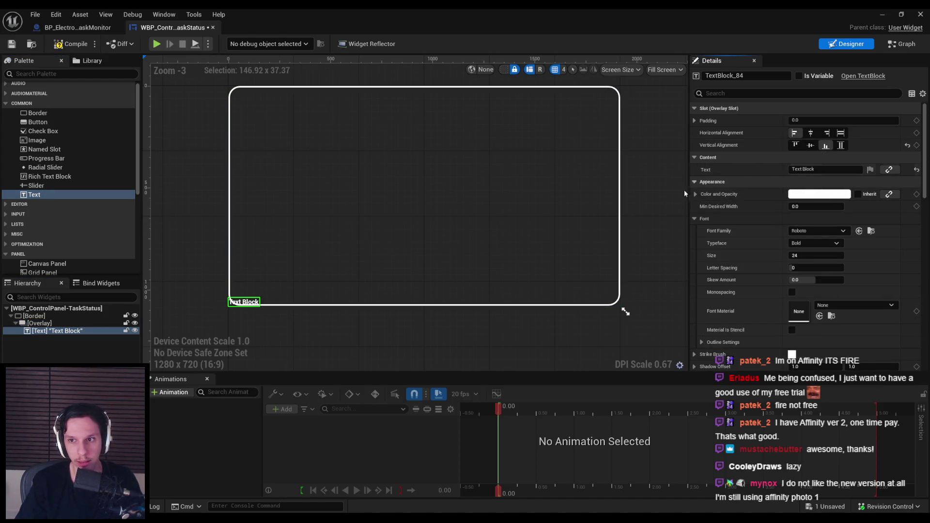
pyautogui.click(694, 121)
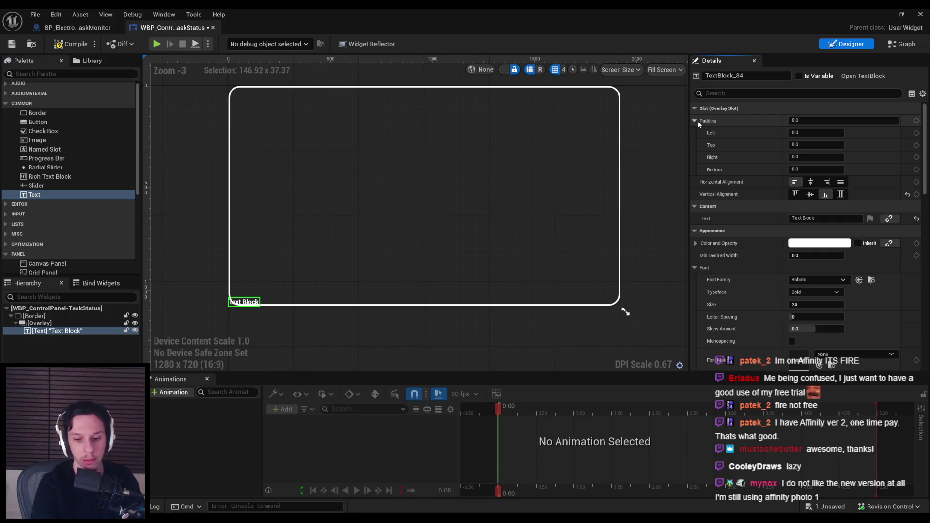
pyautogui.click(810, 170)
pyautogui.write('10')
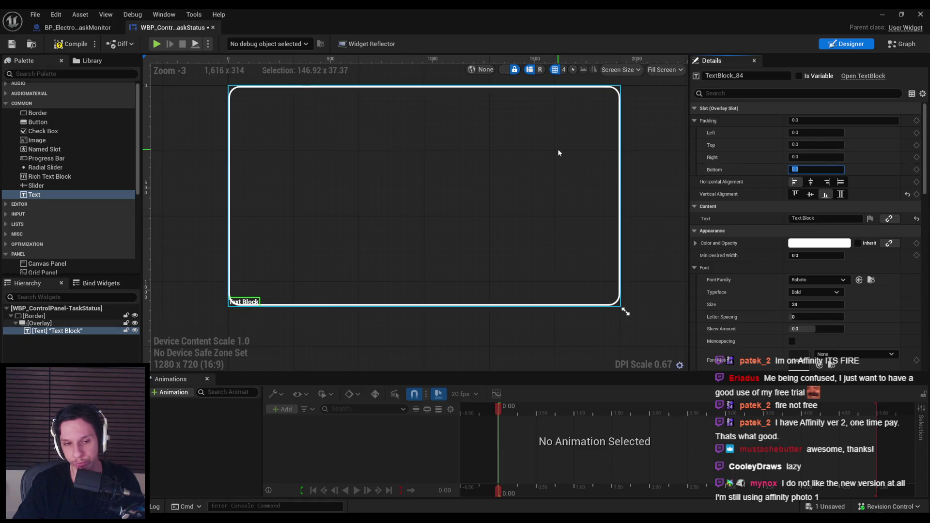
pyautogui.press('Return')
pyautogui.write('24')
pyautogui.press('Return')
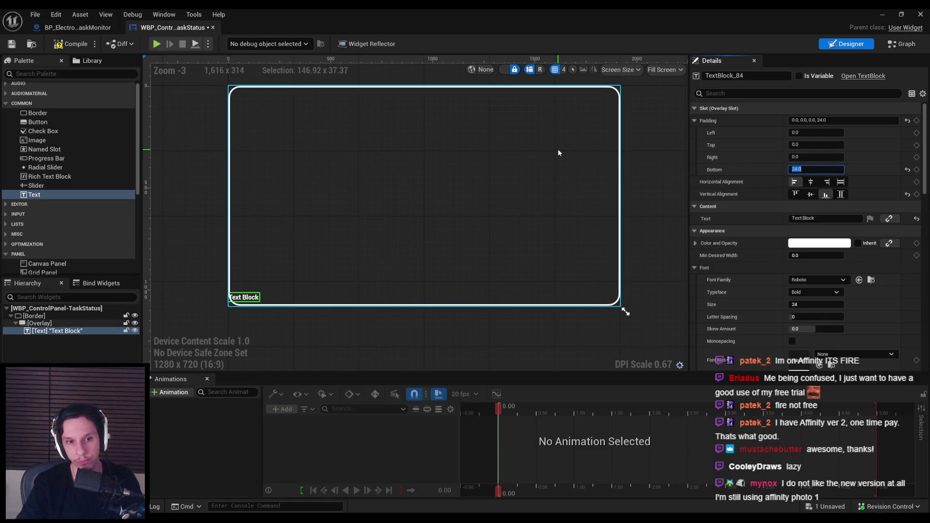
# Step: Set font size 32 and padding of 90 from the left and 38 from the bottom
pyautogui.click(799, 304)
pyautogui.write('32')
pyautogui.press('Return')
pyautogui.click(808, 132)
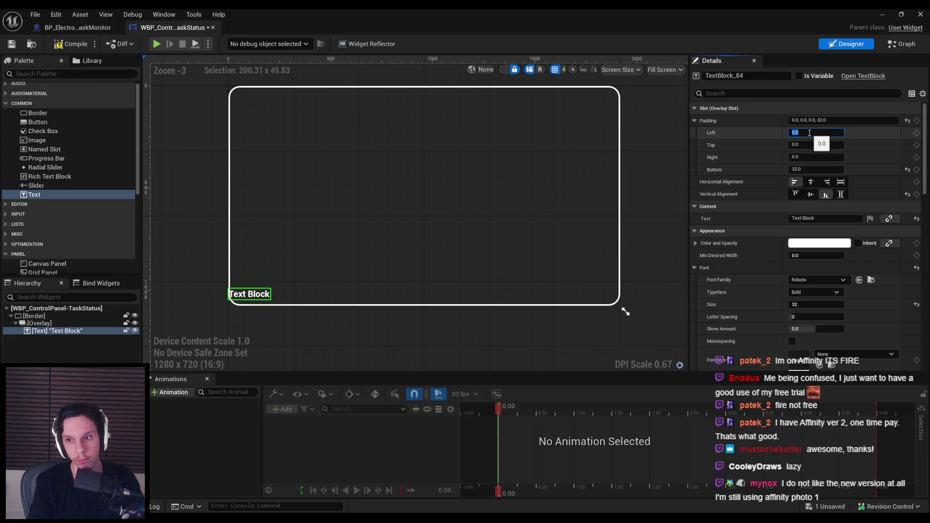
pyautogui.write('64')
pyautogui.press('Return')
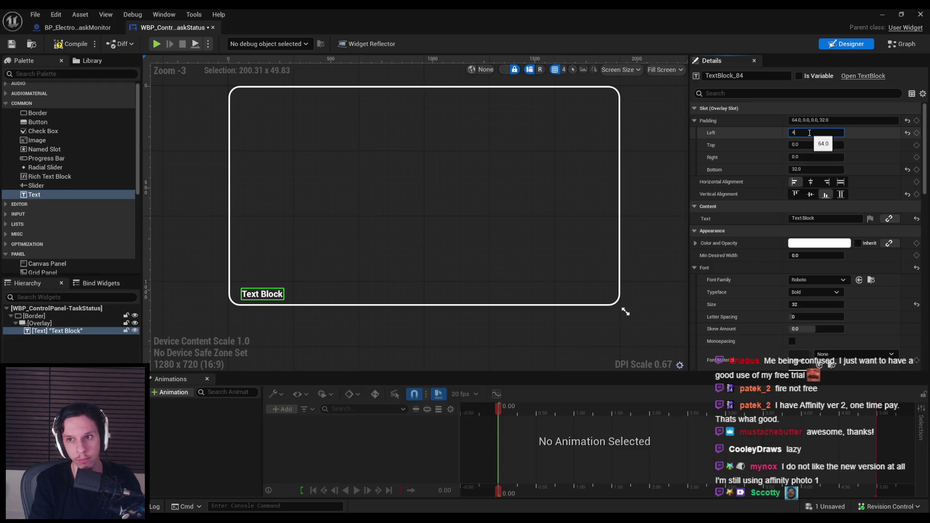
pyautogui.click(813, 169)
pyautogui.write('38')
pyautogui.press('Return')
pyautogui.click(807, 133)
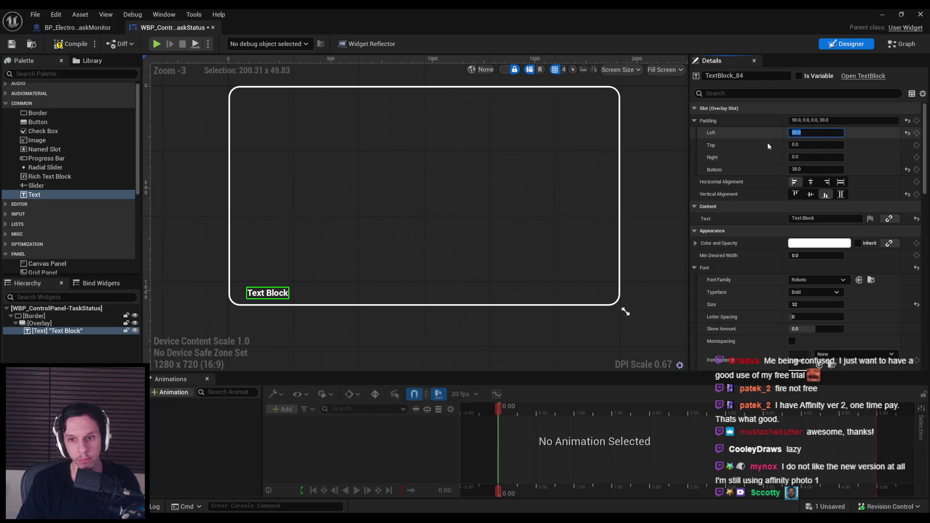
pyautogui.click(463, 329)
# Step: Change the label's text to 'R.O.T.'
pyautogui.click(286, 296)
pyautogui.click(825, 218)
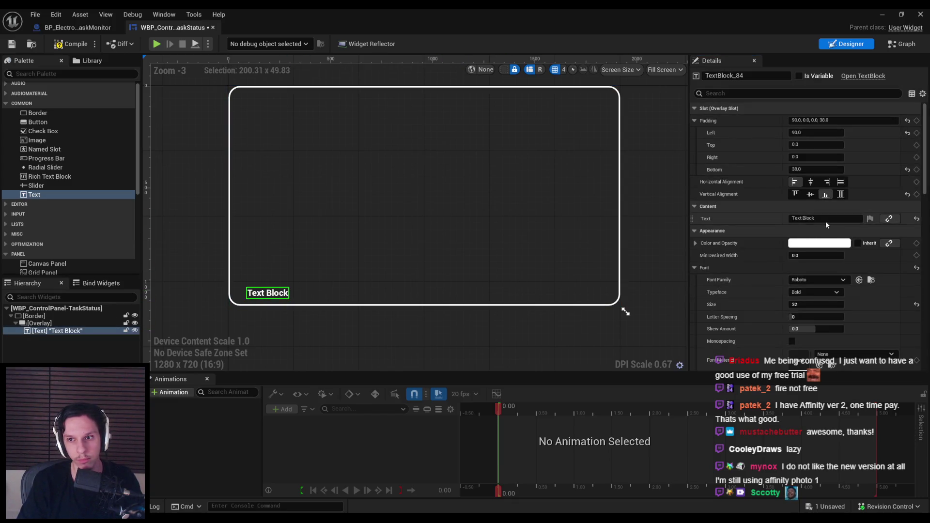
pyautogui.write('R.O.T.')
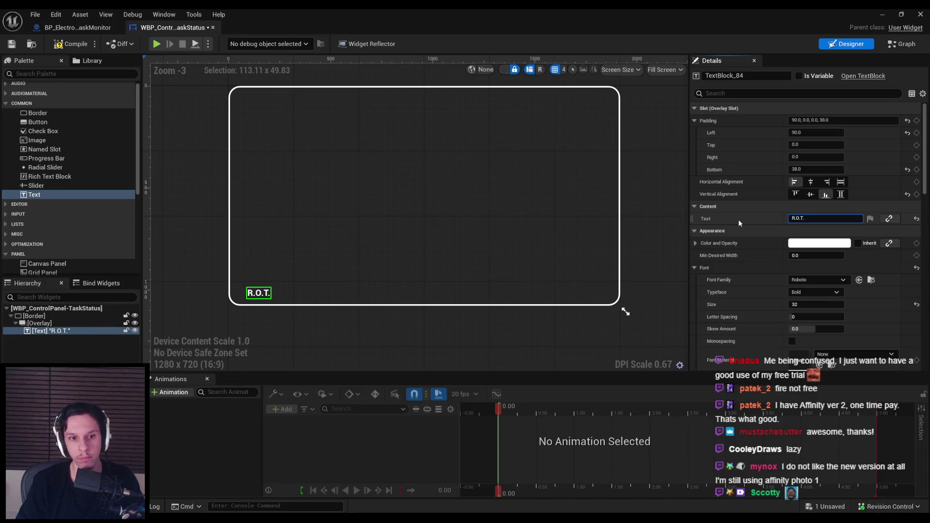
pyautogui.press('Return')
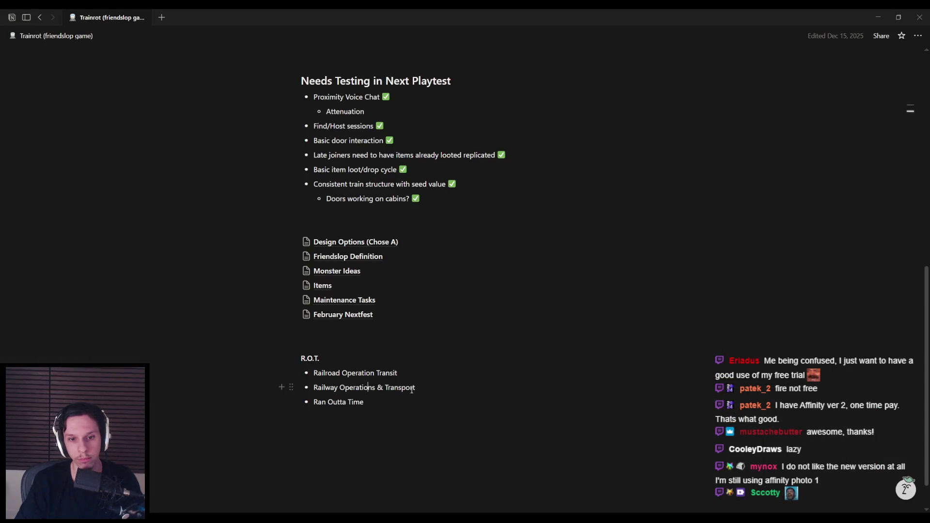
# Step: Copy the phrase 'Railway Operations & Transport' to use as label text
pyautogui.moveTo(409, 390); pyautogui.dragTo(313, 388)
pyautogui.hotkey('ctrl', 'c')
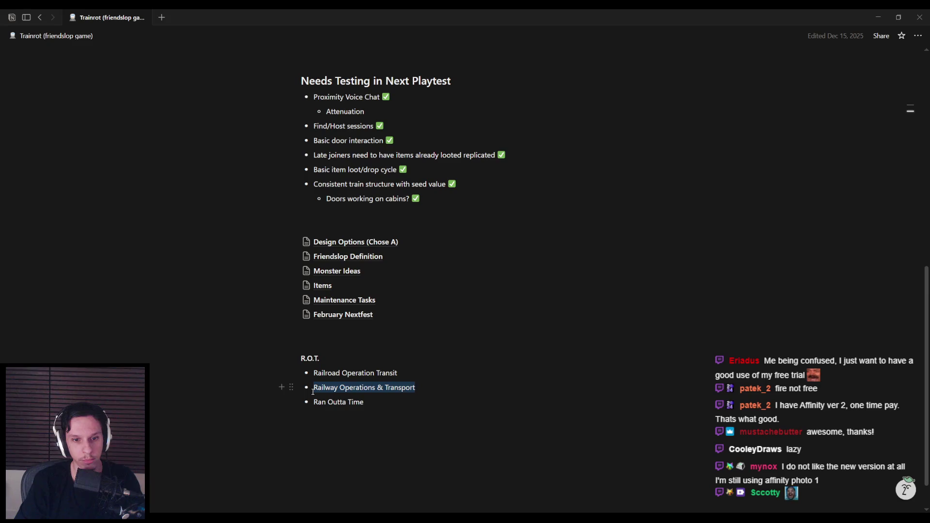
pyautogui.hotkey('alt', 'Tab')
pyautogui.click(823, 218)
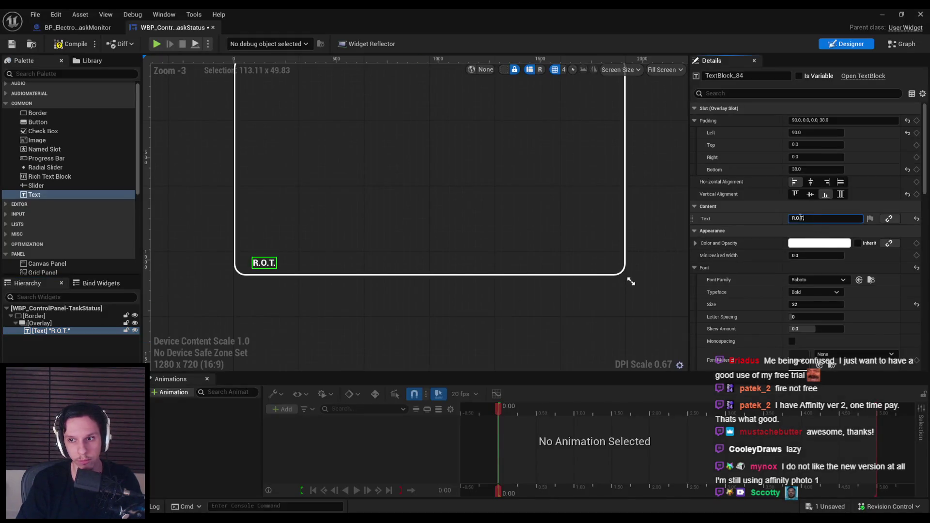
# Step: Try the full phrase as the label, revert it to 'R.O.T.', and save the widget
pyautogui.hotkey('ctrl', 'v')
pyautogui.press('Return')
pyautogui.click(430, 292)
pyautogui.scroll(-1, 346, 283)
pyautogui.scroll(2, 339, 271)
pyautogui.click(333, 263)
pyautogui.scroll(-1, 333, 264)
pyautogui.hotkey('ctrl', 'z')
pyautogui.hotkey('ctrl', 's')
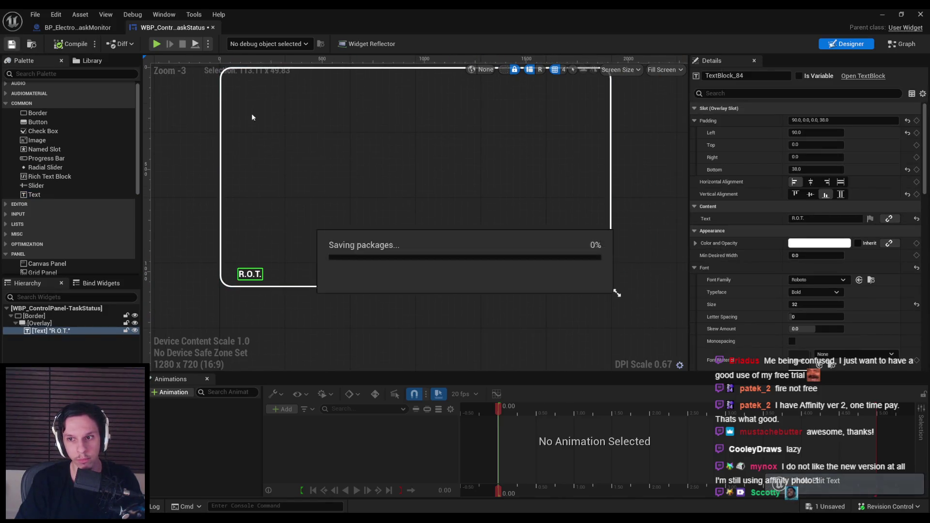
# Step: Give the label letter spacing 70 and enable monospacing
pyautogui.moveTo(802, 317)
pyautogui.mouseDown()
pyautogui.moveTo(833, 317)
pyautogui.moveTo(814, 318)
pyautogui.mouseUp()
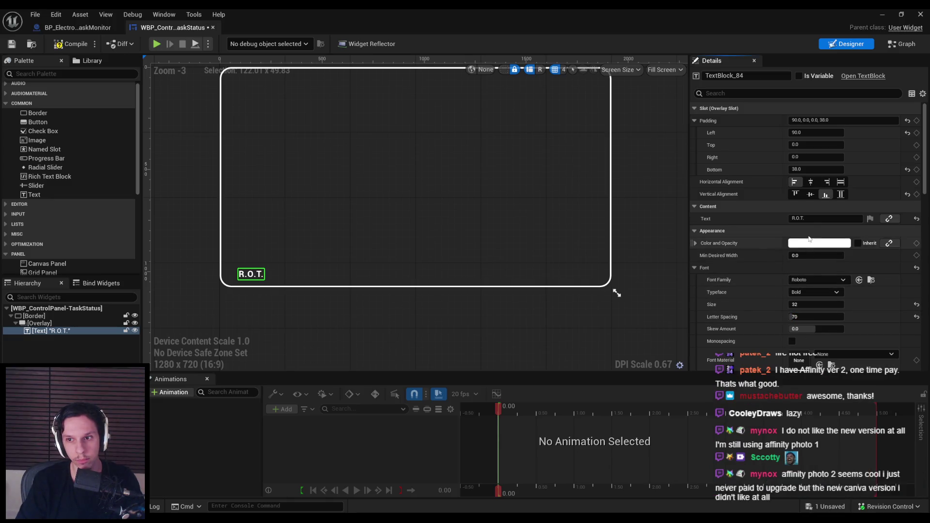
pyautogui.click(804, 331)
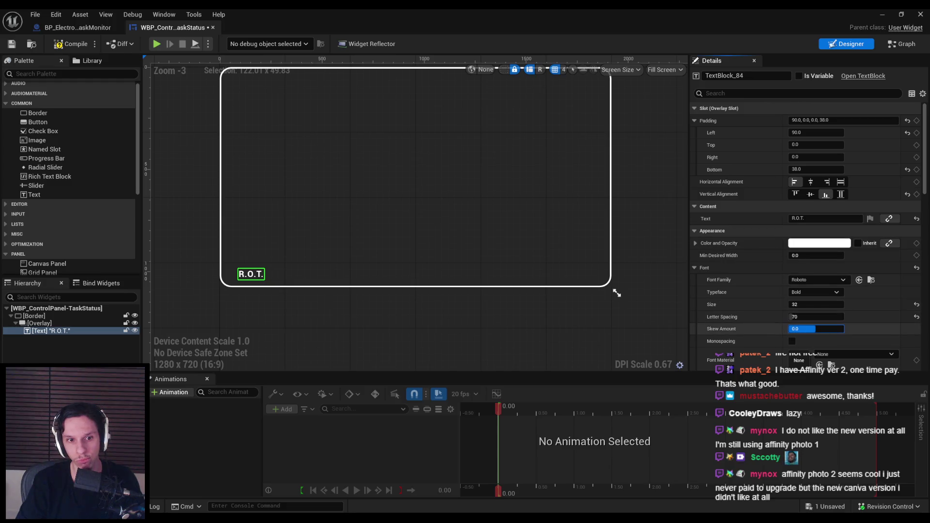
pyautogui.hotkey('ctrl', 'z')
pyautogui.click(792, 341)
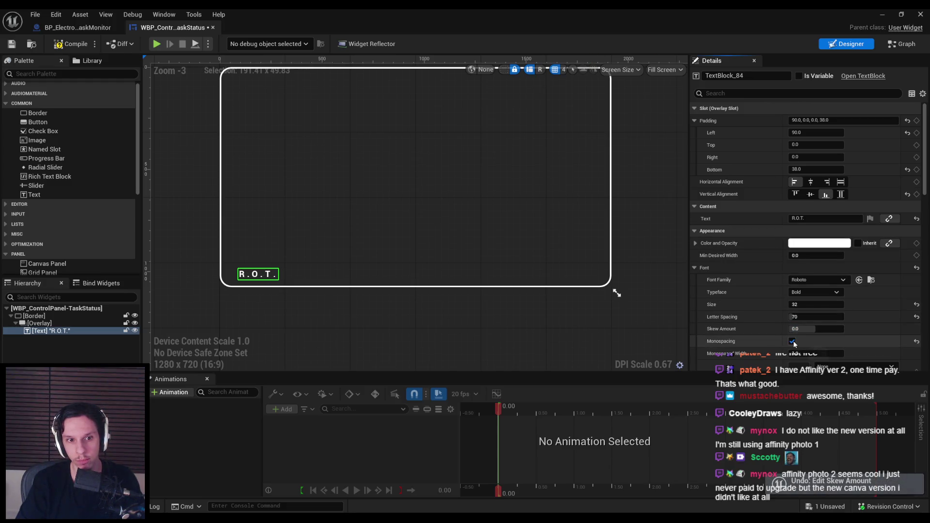
pyautogui.click(916, 317)
pyautogui.click(803, 318)
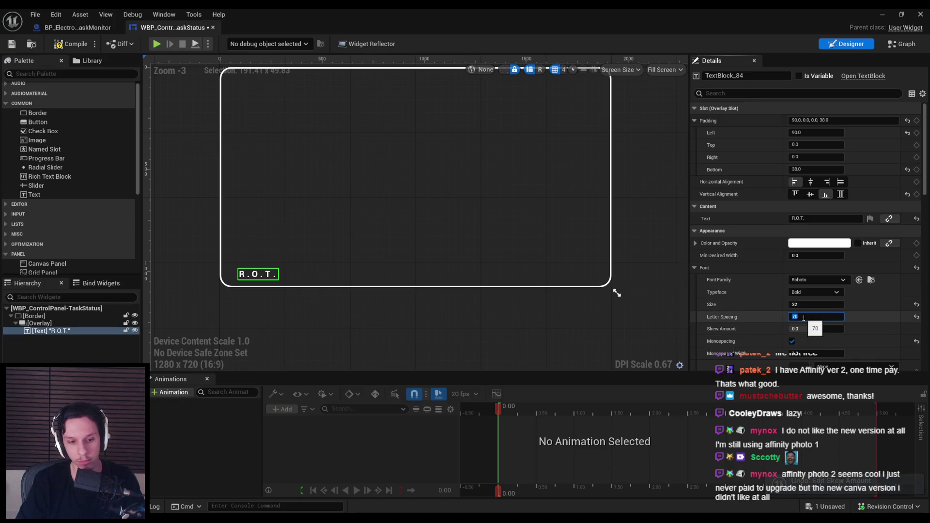
pyautogui.write('0')
pyautogui.click(289, 302)
pyautogui.scroll(-2, 290, 303)
# Step: Save the widget and preview the spaced-out label
pyautogui.scroll(5, 300, 305)
pyautogui.scroll(-1, 339, 310)
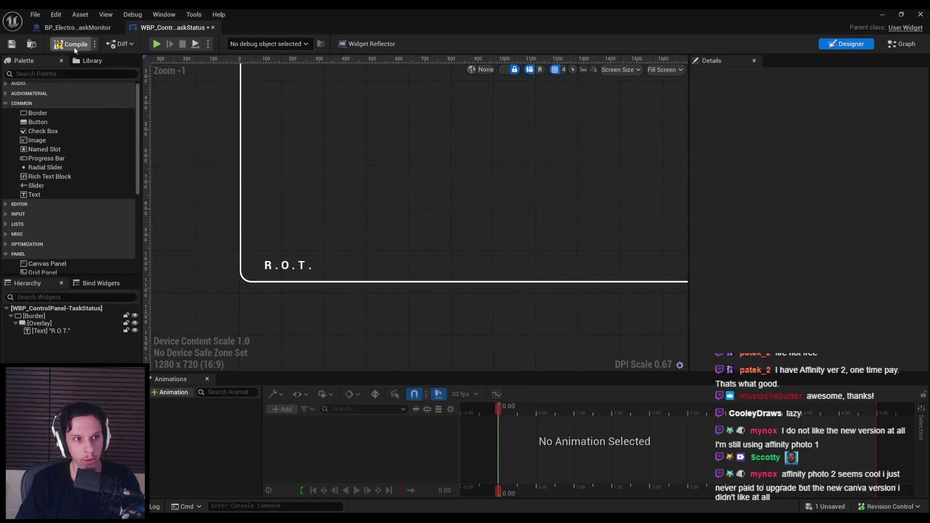
pyautogui.click(9, 46)
pyautogui.scroll(-3, 388, 203)
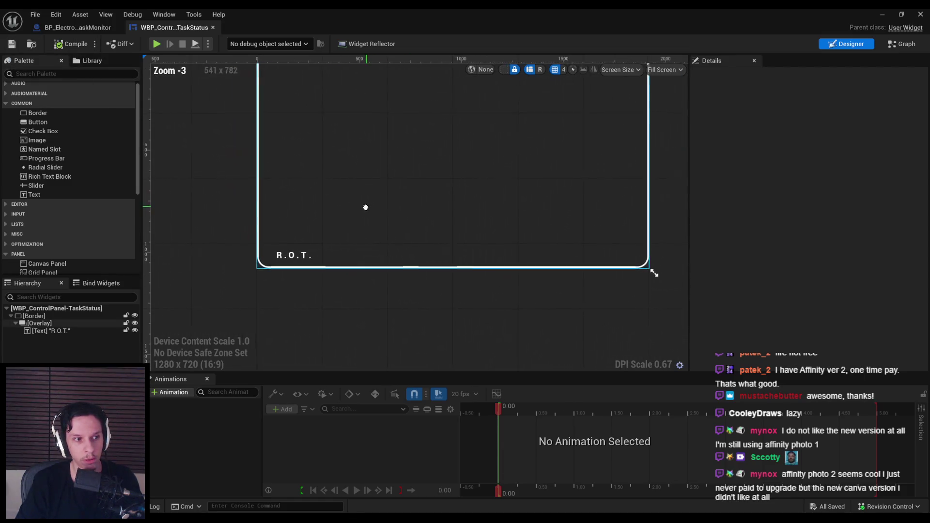
pyautogui.scroll(1, 376, 230)
pyautogui.click(385, 336)
pyautogui.click(344, 332)
# Step: Set the R.O.T. label's bottom padding to 42, then compile and save
pyautogui.click(252, 306)
pyautogui.click(810, 169)
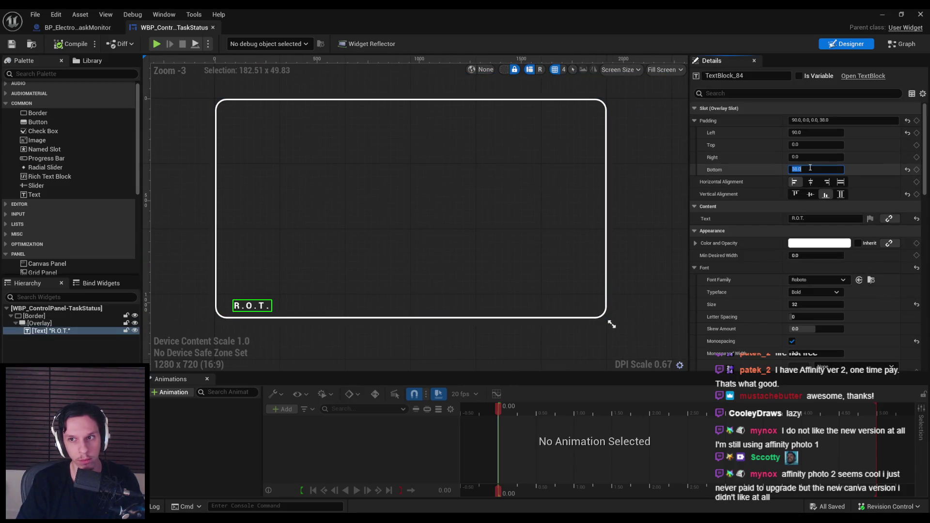
pyautogui.write('42')
pyautogui.press('Return')
pyautogui.click(306, 336)
pyautogui.click(71, 44)
pyautogui.click(12, 44)
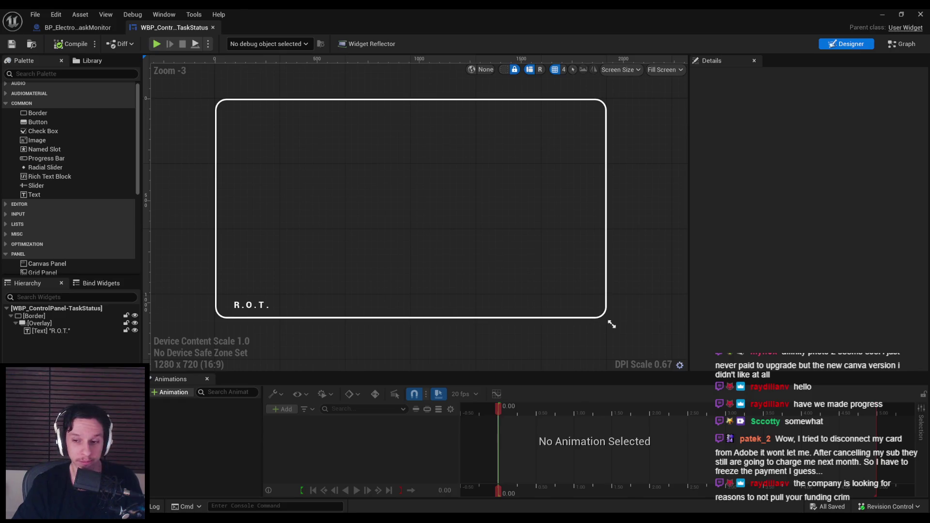
pyautogui.click(259, 306)
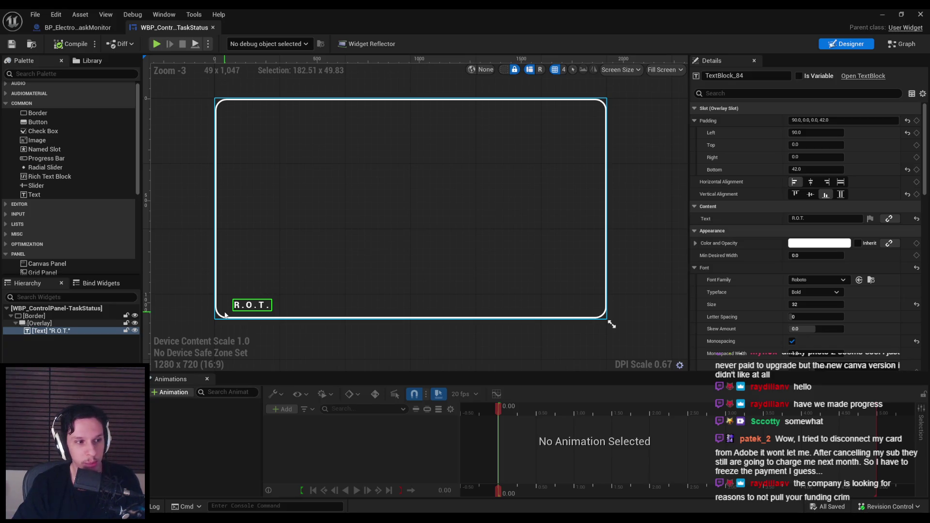
pyautogui.click(225, 314)
# Step: Set the rounded border's brush colour to orange (FF8E00)
pyautogui.click(292, 325)
pyautogui.click(251, 305)
pyautogui.click(259, 307)
pyautogui.click(259, 306)
pyautogui.click(73, 322)
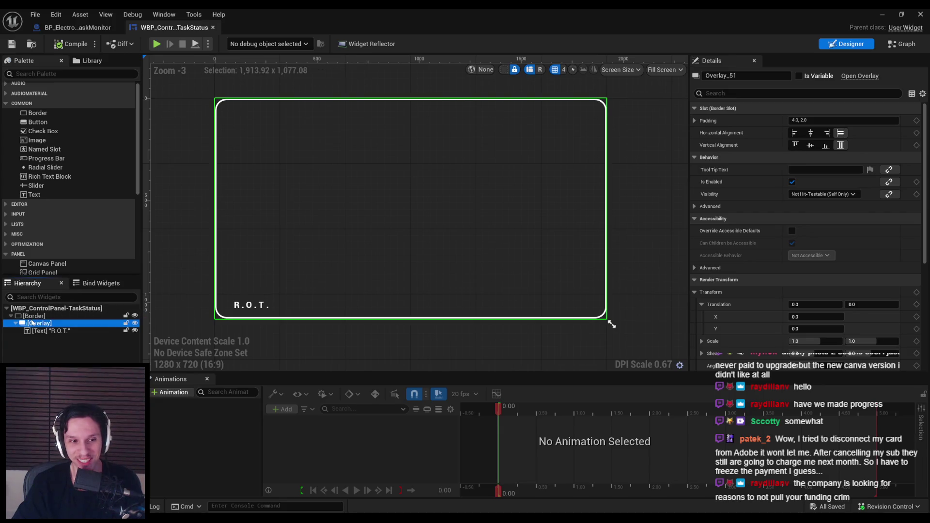
pyautogui.click(73, 315)
pyautogui.scroll(-3, 811, 306)
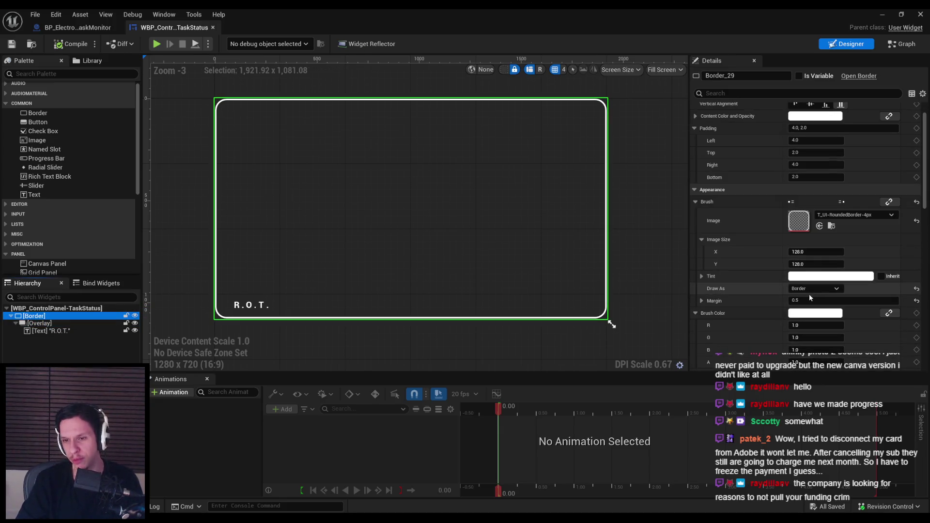
pyautogui.click(795, 298)
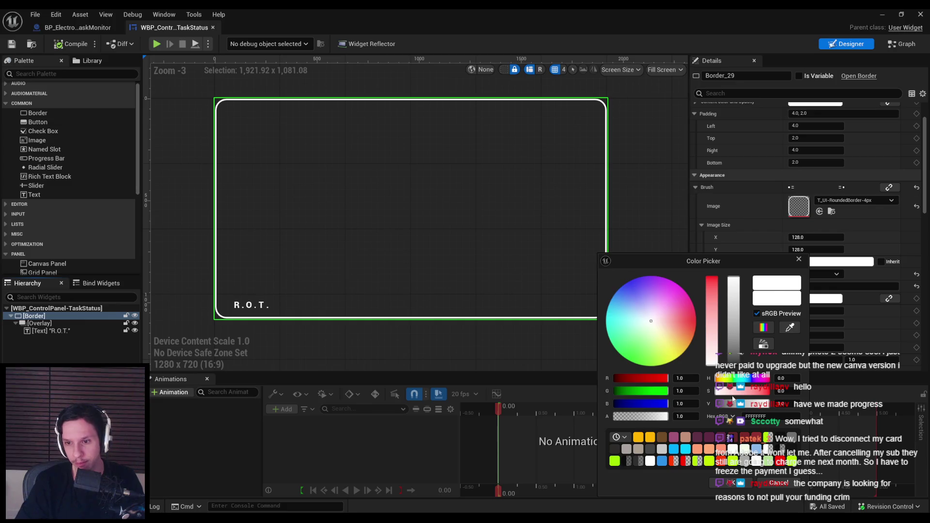
pyautogui.click(649, 436)
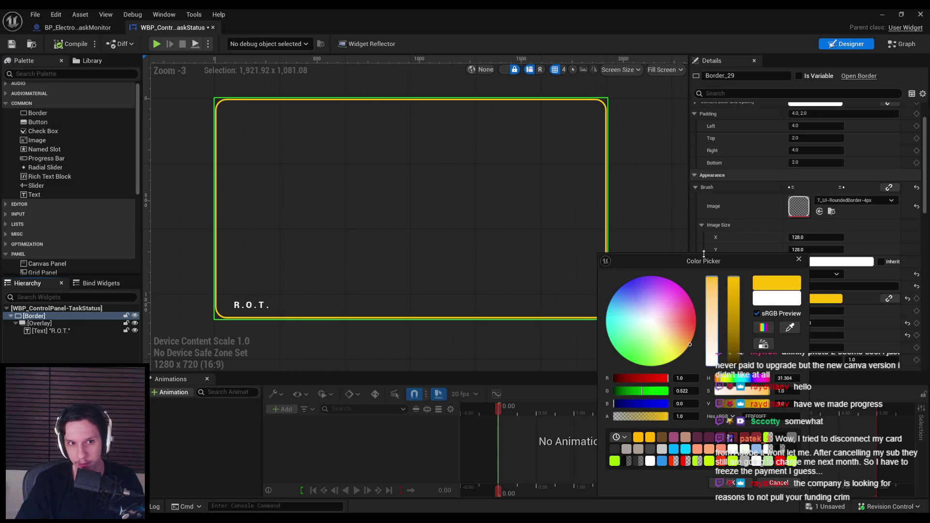
pyautogui.moveTo(690, 344); pyautogui.dragTo(693, 334)
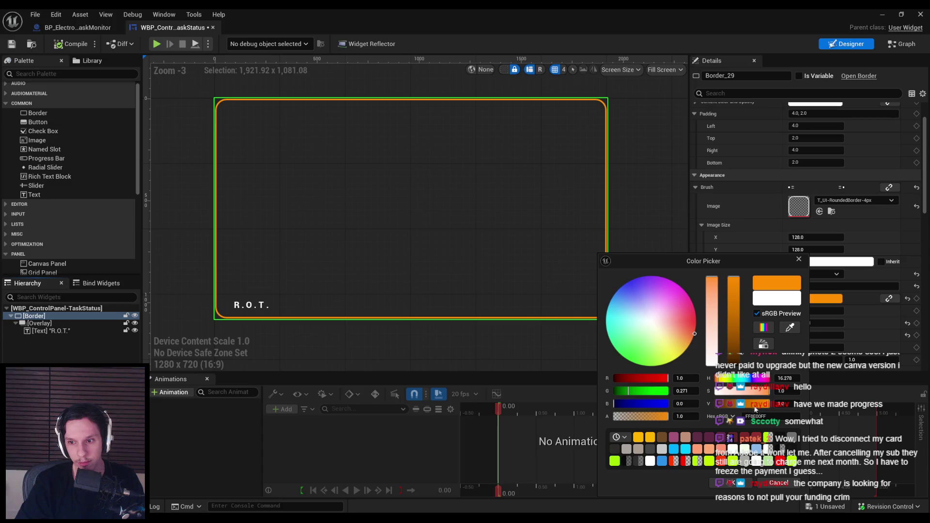
pyautogui.click(252, 305)
# Step: Apply the same orange colour to the R.O.T. label text
pyautogui.click(252, 305)
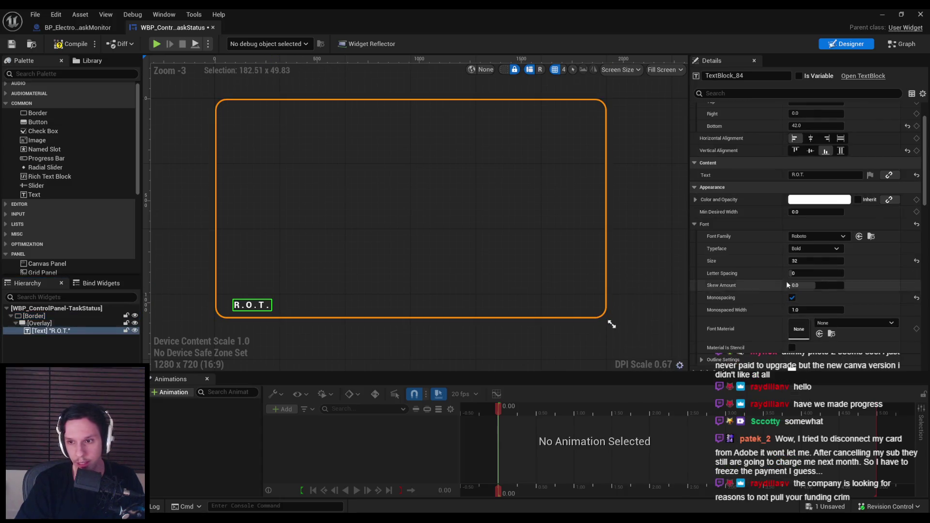
pyautogui.click(812, 202)
pyautogui.hotkey('ctrl', 'v')
pyautogui.press('Return')
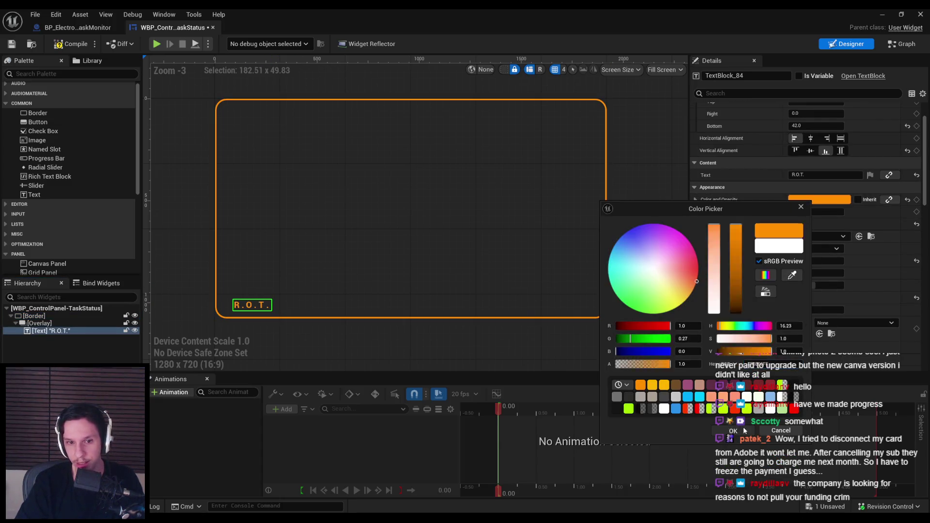
pyautogui.click(733, 430)
pyautogui.click(405, 332)
pyautogui.scroll(-1, 406, 332)
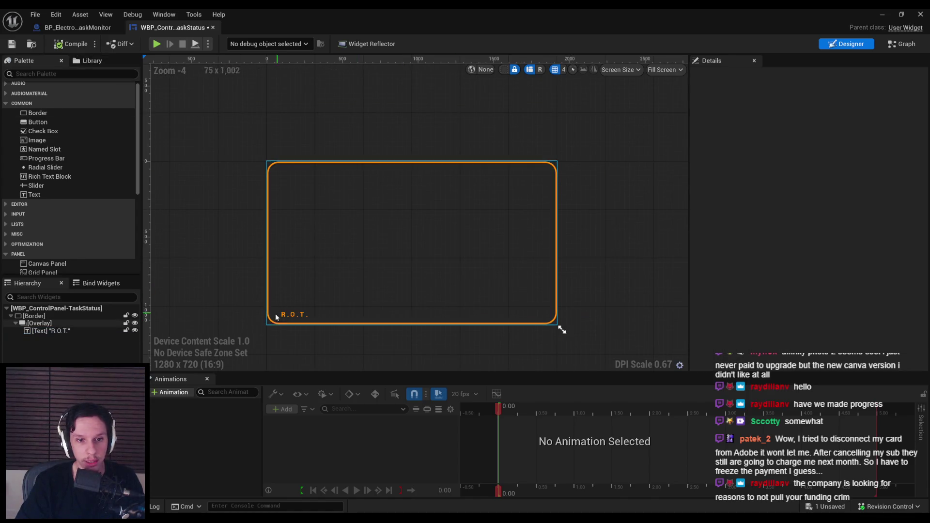
# Step: Keep the label's Bold typeface and save the widget blueprint
pyautogui.click(294, 314)
pyautogui.click(813, 292)
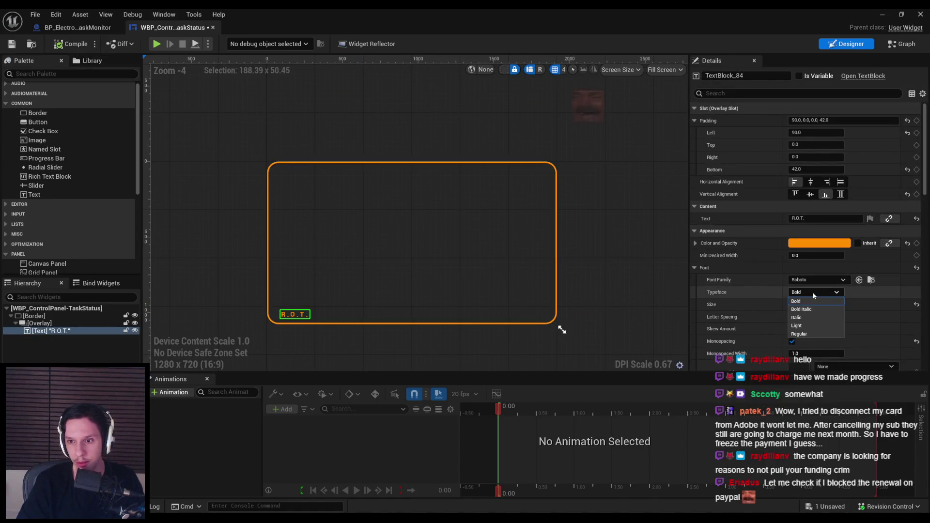
pyautogui.click(812, 292)
pyautogui.click(372, 344)
pyautogui.scroll(2, 350, 272)
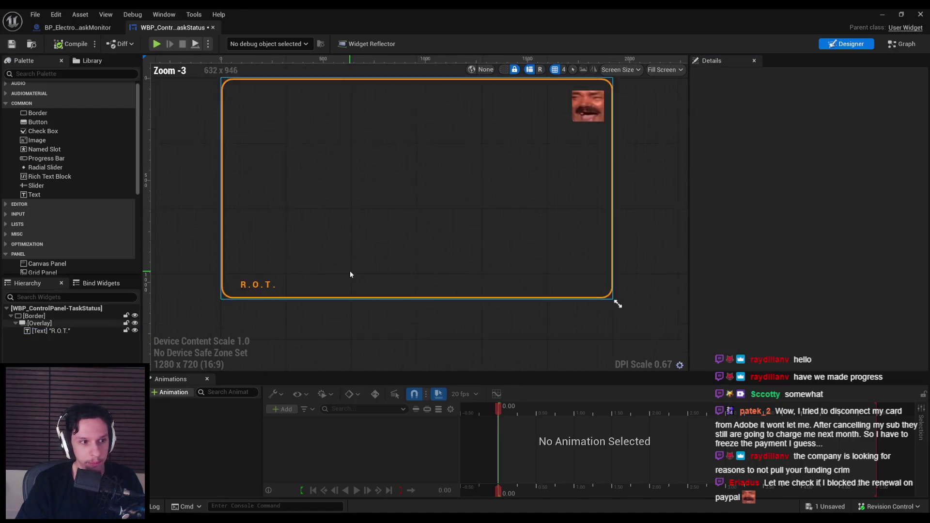
pyautogui.click(11, 44)
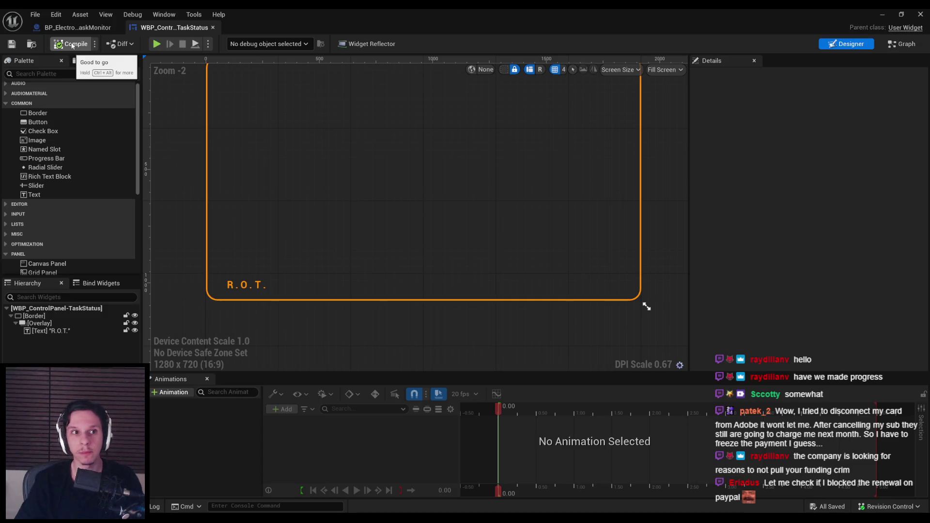
pyautogui.click(77, 27)
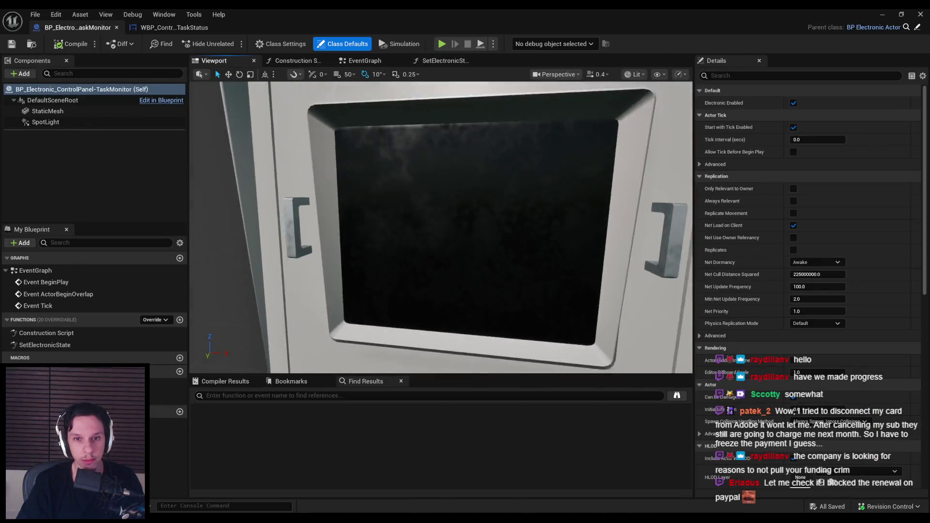
# Step: Add a Widget component to the task monitor blueprint
pyautogui.click(28, 74)
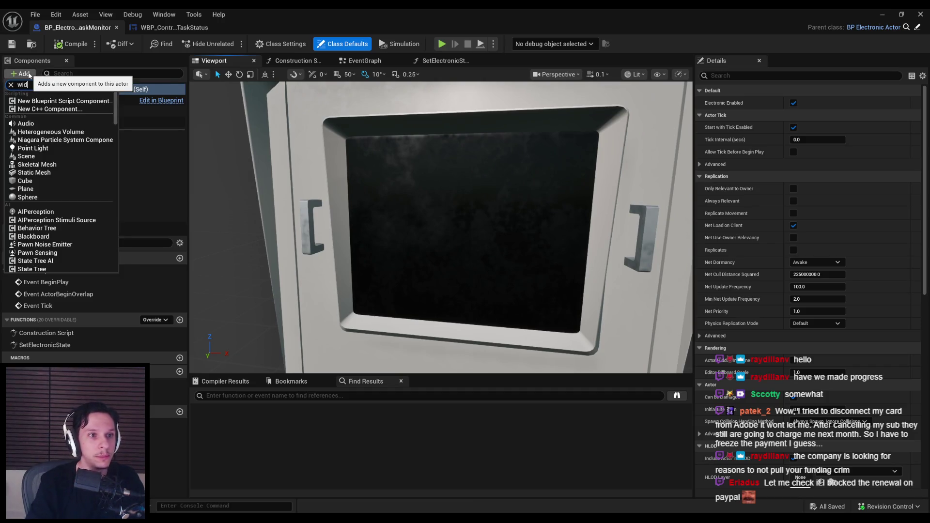
pyautogui.write('widget')
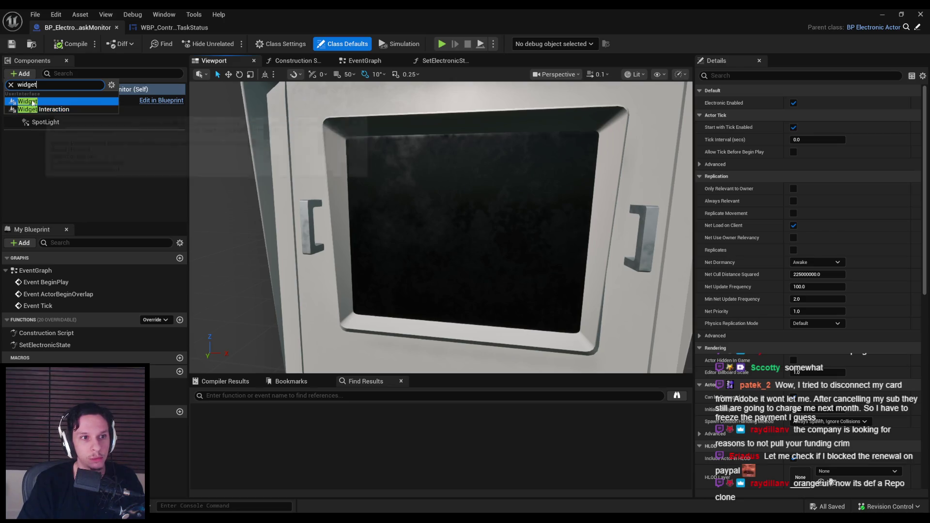
pyautogui.click(28, 101)
pyautogui.press('Return')
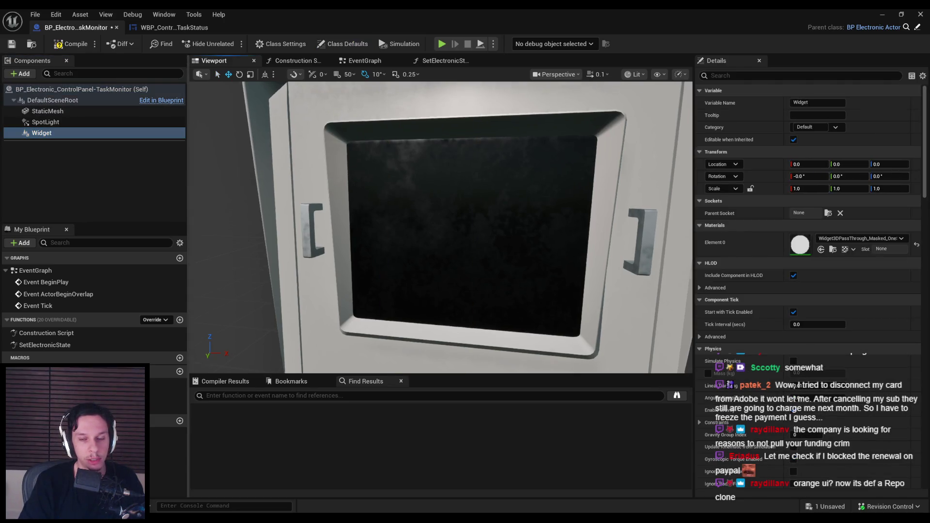
# Step: Set the Widget component's Widget Class to WBP_ControlPanel-TaskStatus
pyautogui.press('f')
pyautogui.moveTo(441, 228)
pyautogui.mouseDown()
pyautogui.moveTo(499, 231)
pyautogui.moveTo(465, 230)
pyautogui.mouseUp()
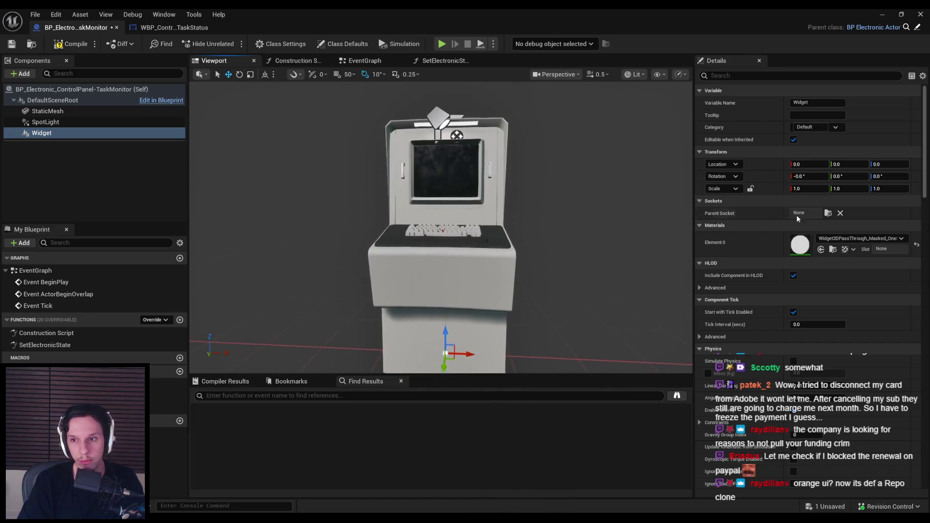
pyautogui.scroll(-10, 769, 320)
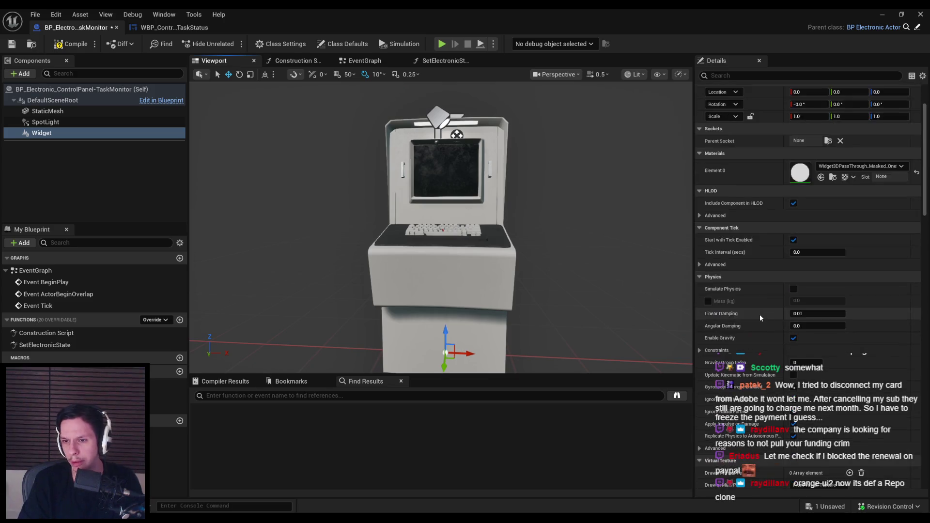
pyautogui.scroll(-5, 770, 329)
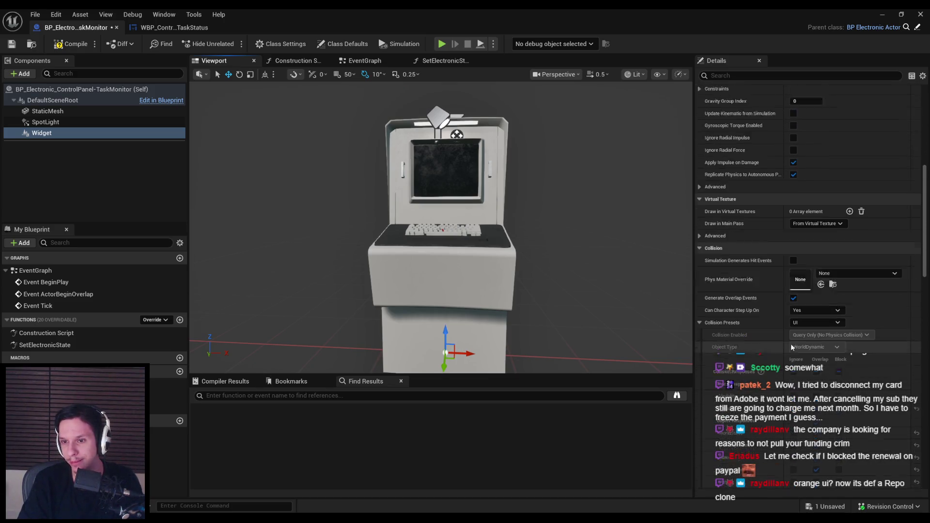
pyautogui.scroll(-8, 792, 283)
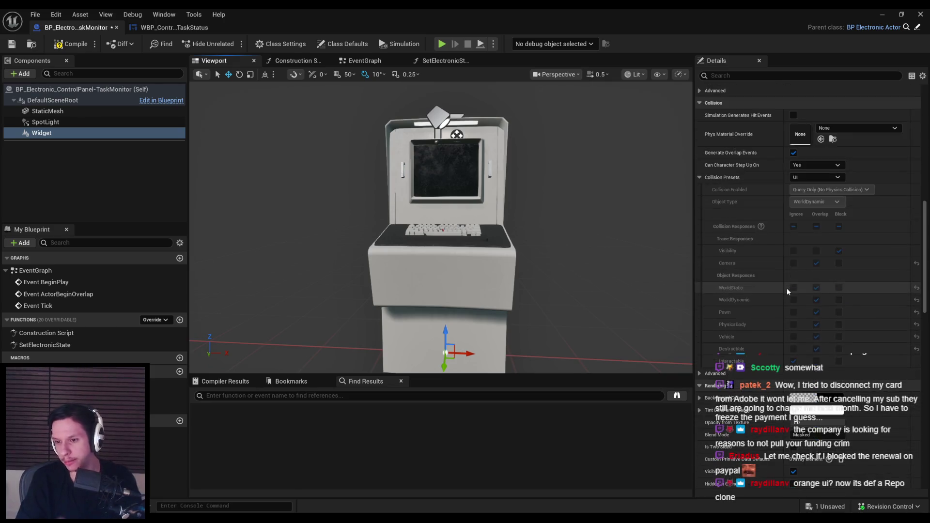
pyautogui.moveTo(925, 302)
pyautogui.mouseDown()
pyautogui.moveTo(928, 182)
pyautogui.moveTo(921, 298)
pyautogui.moveTo(916, 274)
pyautogui.moveTo(923, 326)
pyautogui.mouseUp()
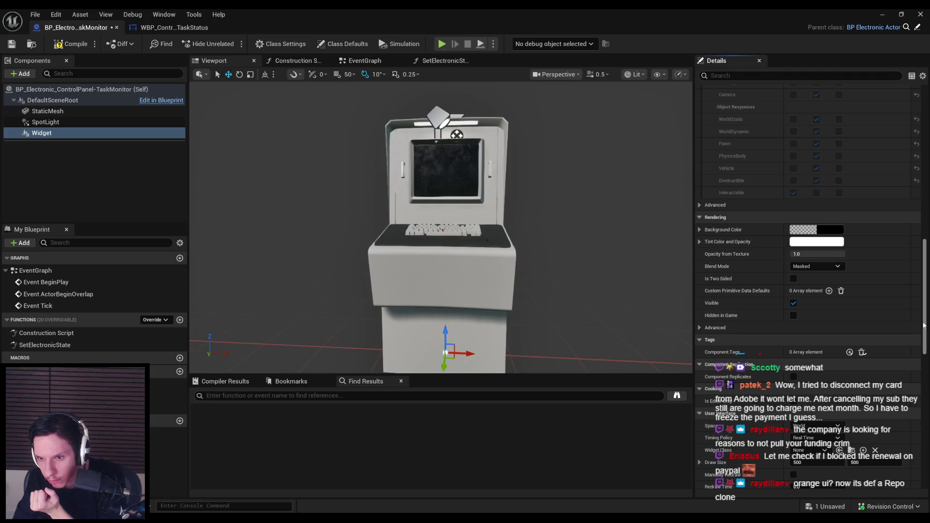
pyautogui.scroll(-6, 900, 307)
pyautogui.click(814, 277)
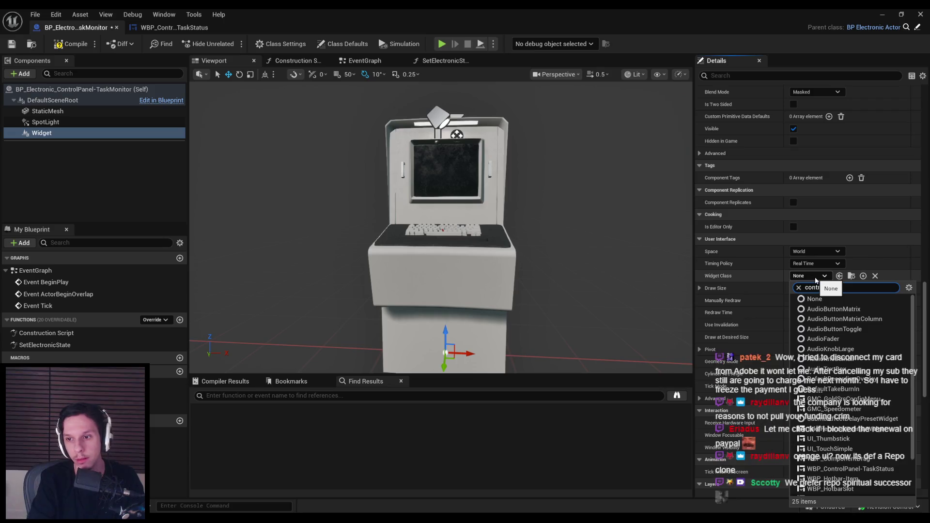
pyautogui.click(852, 309)
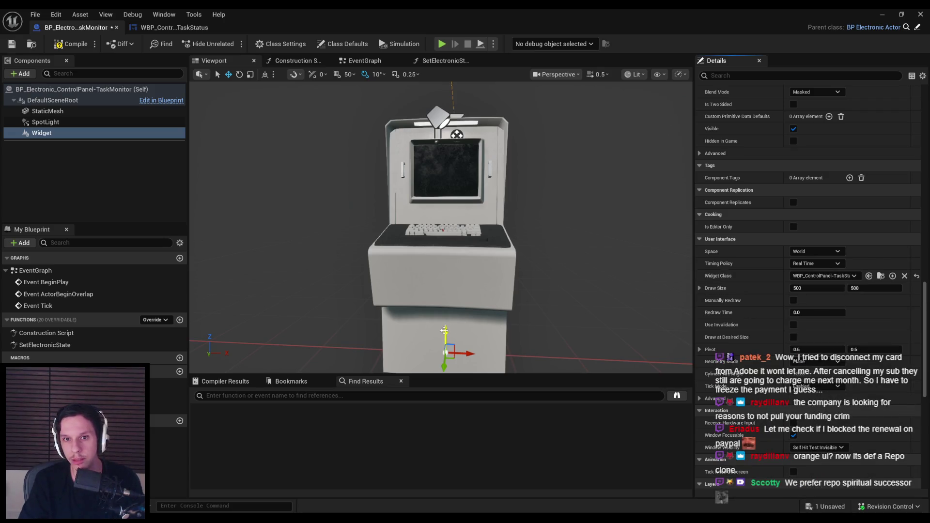
# Step: Rotate the widget to face the monitor's front and lower it onto the screen
pyautogui.scroll(-5, 453, 140)
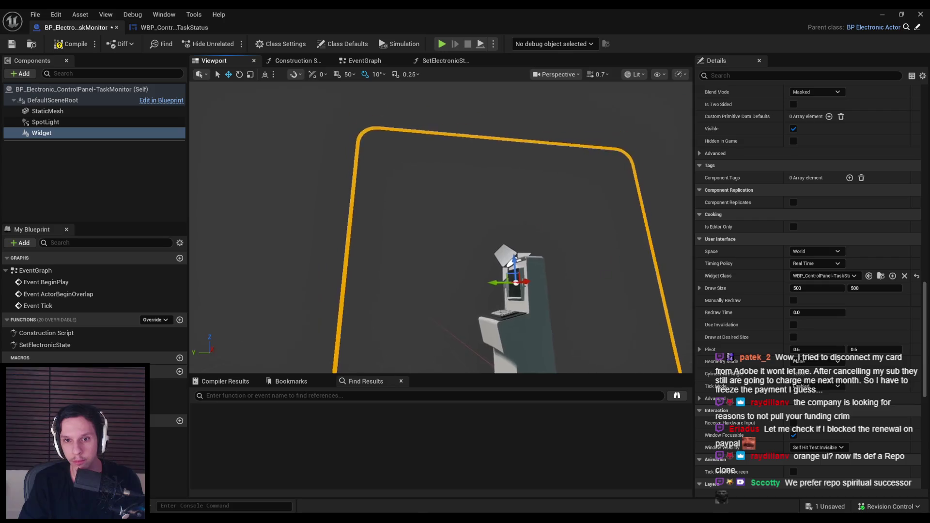
pyautogui.press('f')
pyautogui.press('e')
pyautogui.moveTo(530, 198); pyautogui.dragTo(469, 202)
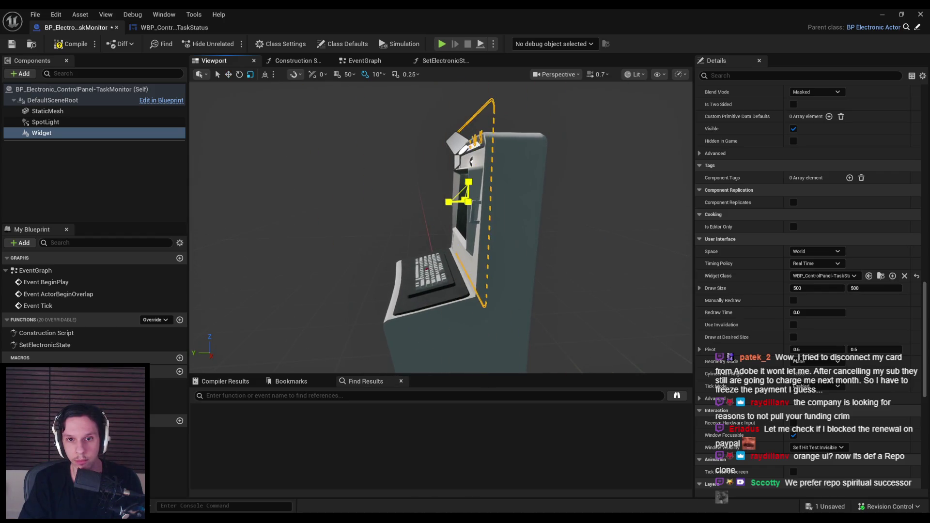
pyautogui.press('w')
pyautogui.scroll(-3, 429, 201)
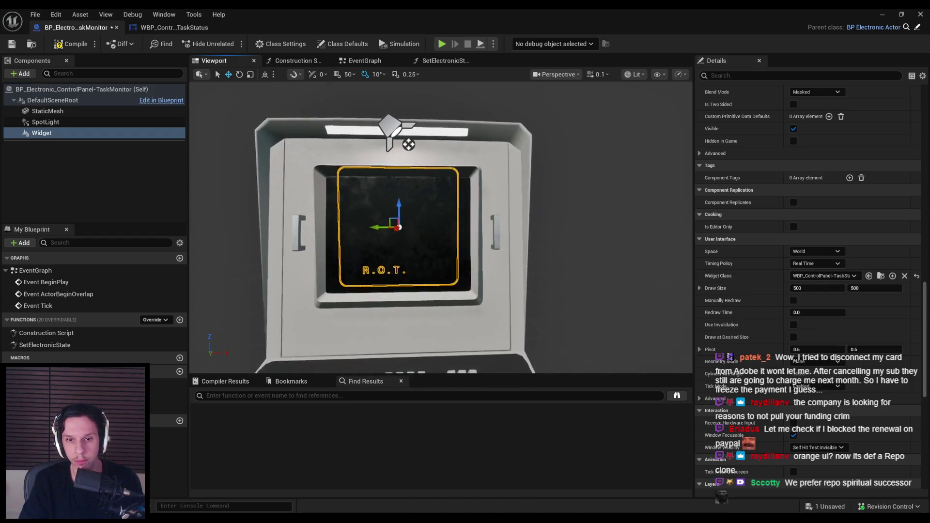
pyautogui.moveTo(428, 202); pyautogui.dragTo(482, 216)
pyautogui.scroll(2, 423, 208)
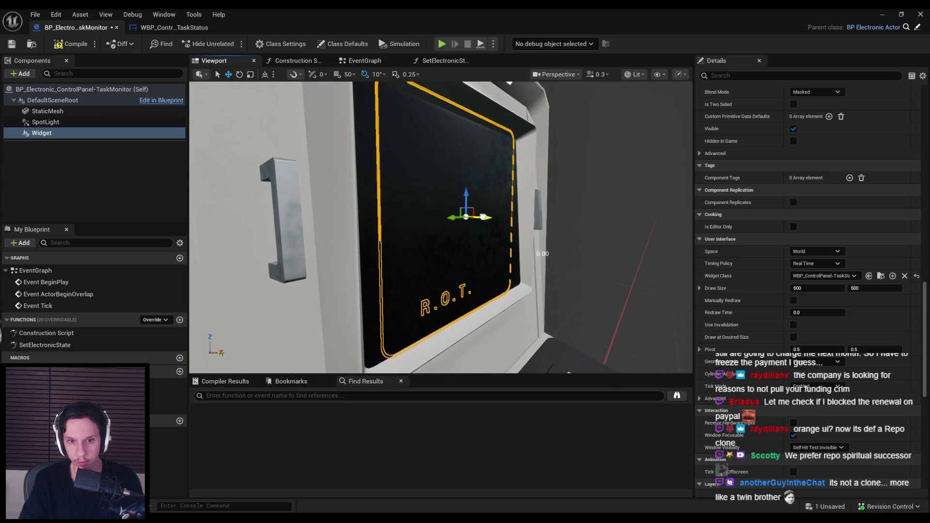
# Step: Frame the widget component and orbit to a face-on view of the R.O.T. screen
pyautogui.click(504, 154)
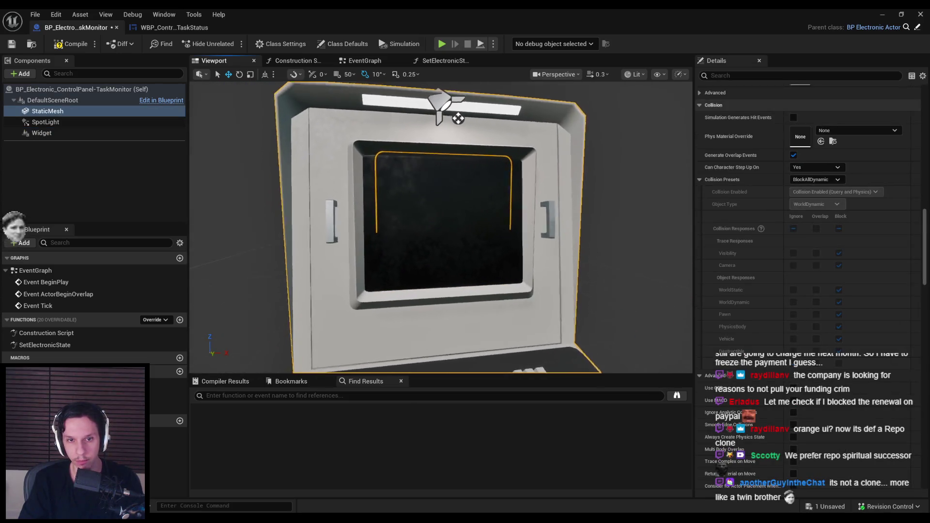
pyautogui.click(503, 154)
pyautogui.press('f')
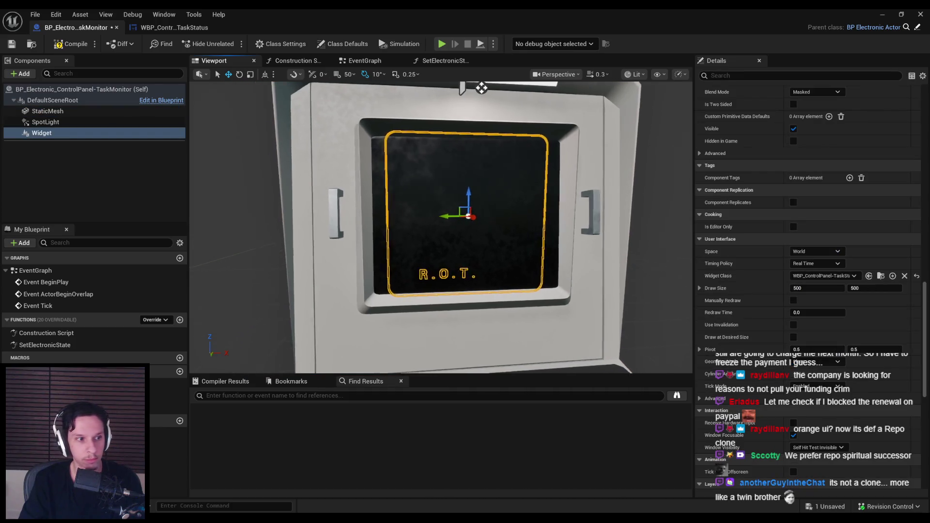
pyautogui.moveTo(513, 88)
pyautogui.mouseDown()
pyautogui.moveTo(407, 87)
pyautogui.moveTo(484, 88)
pyautogui.moveTo(438, 104)
pyautogui.mouseUp()
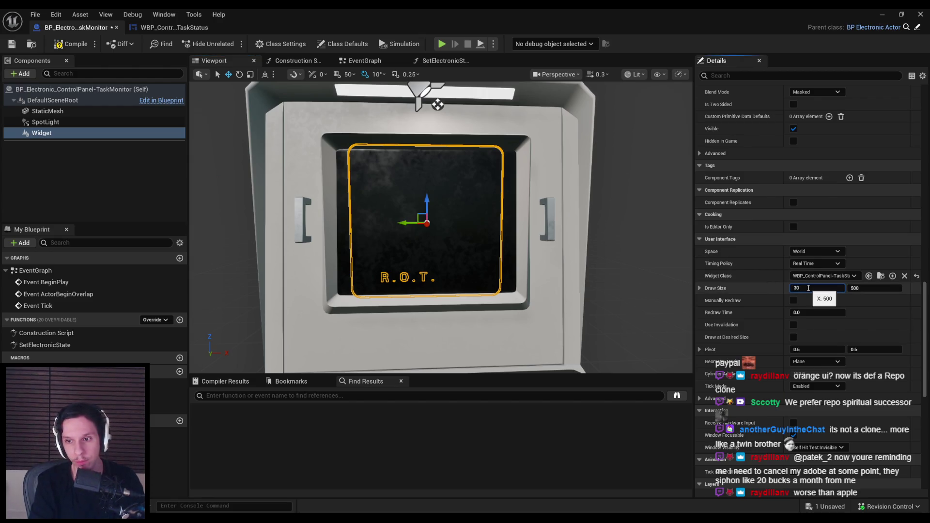
# Step: Set the widget's draw size to 800 x 800 after trying and undoing 300 x 300
pyautogui.write('0')
pyautogui.press('Tab')
pyautogui.write('00')
pyautogui.press('Return')
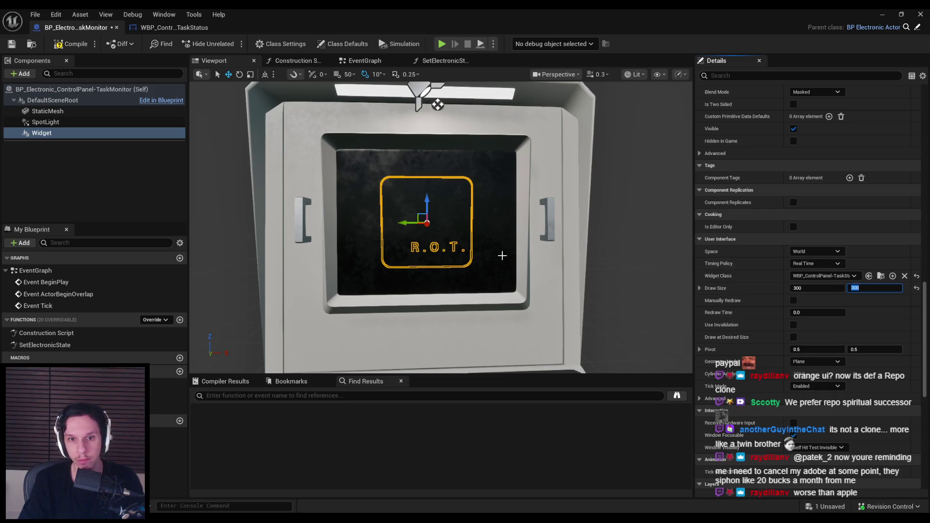
pyautogui.scroll(-1, 431, 236)
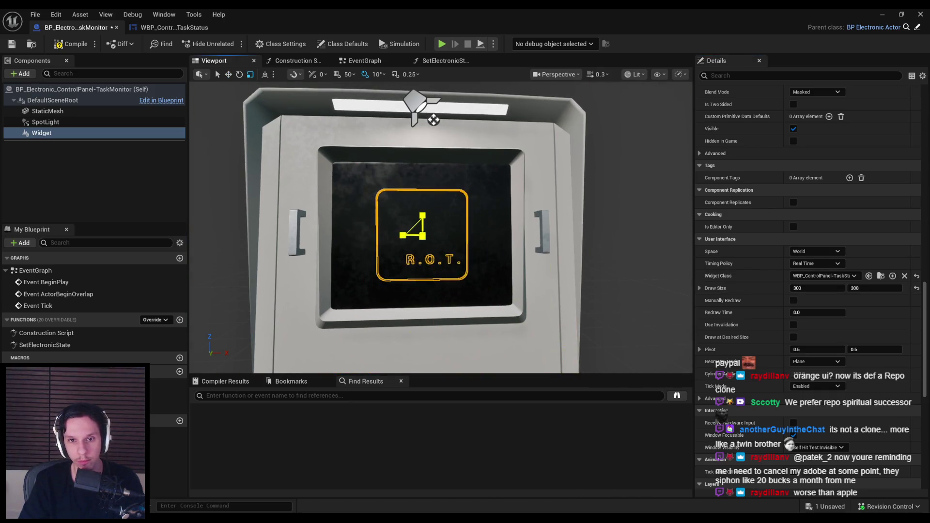
pyautogui.hotkey('ctrl', 'z')
pyautogui.hotkey('ctrl', 'z')
pyautogui.write('800')
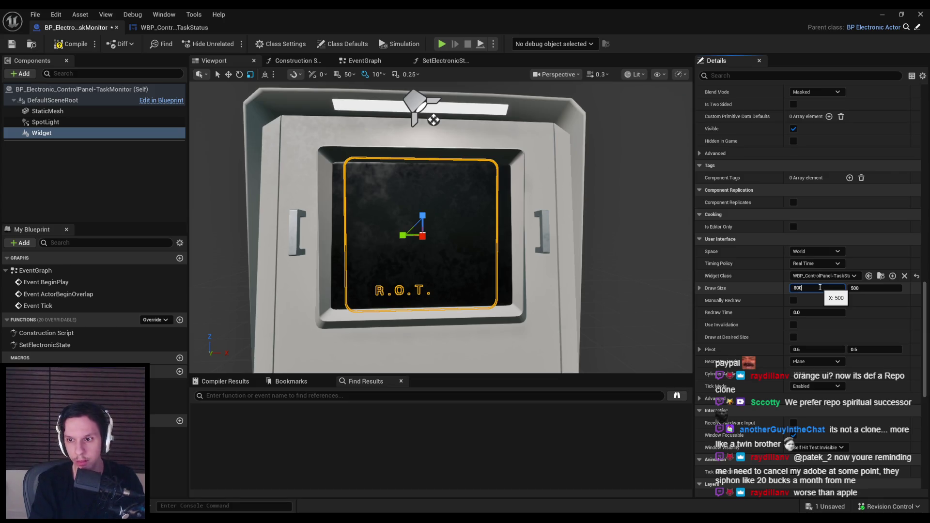
pyautogui.press('Tab')
pyautogui.write('800')
pyautogui.press('Return')
# Step: Orbit around the monitor to inspect the resized widget from the side
pyautogui.moveTo(436, 232); pyautogui.dragTo(470, 230)
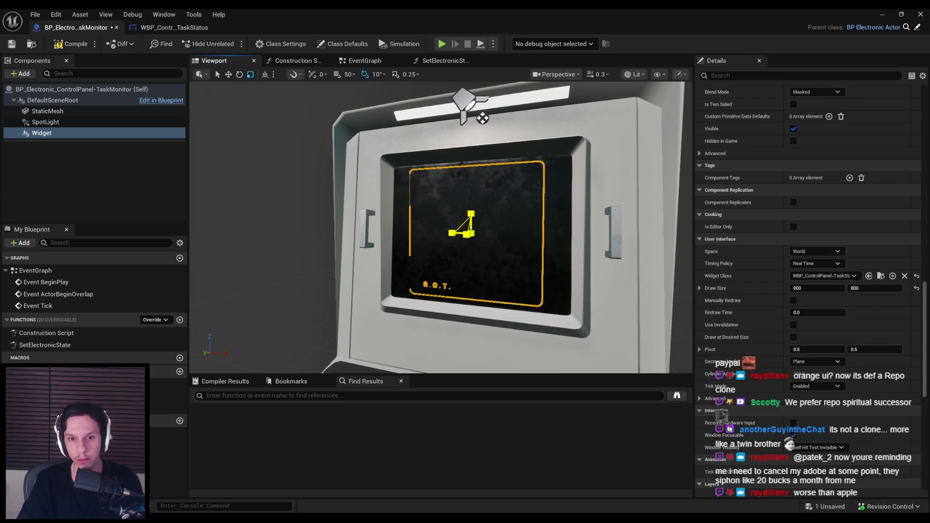
pyautogui.scroll(6, 518, 262)
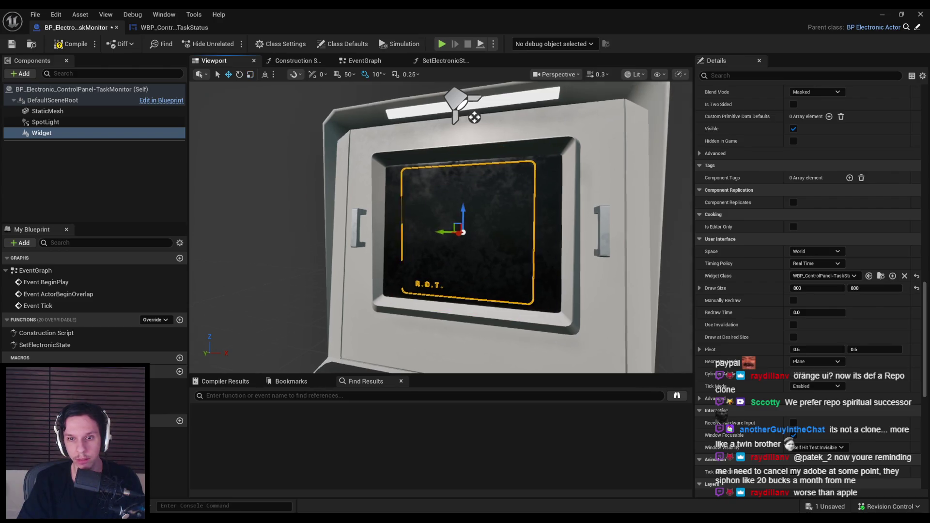
pyautogui.moveTo(518, 262)
pyautogui.mouseDown()
pyautogui.moveTo(460, 262)
pyautogui.moveTo(455, 249)
pyautogui.moveTo(467, 257)
pyautogui.mouseUp()
pyautogui.press('f')
pyautogui.press('e')
pyautogui.moveTo(453, 205); pyautogui.dragTo(414, 205)
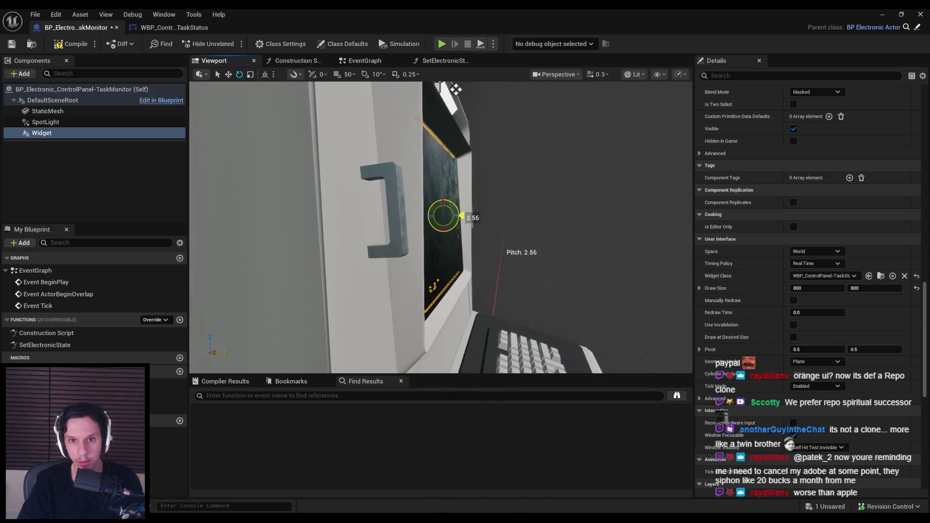
pyautogui.moveTo(456, 89); pyautogui.dragTo(378, 89)
pyautogui.moveTo(513, 205); pyautogui.dragTo(513, 206)
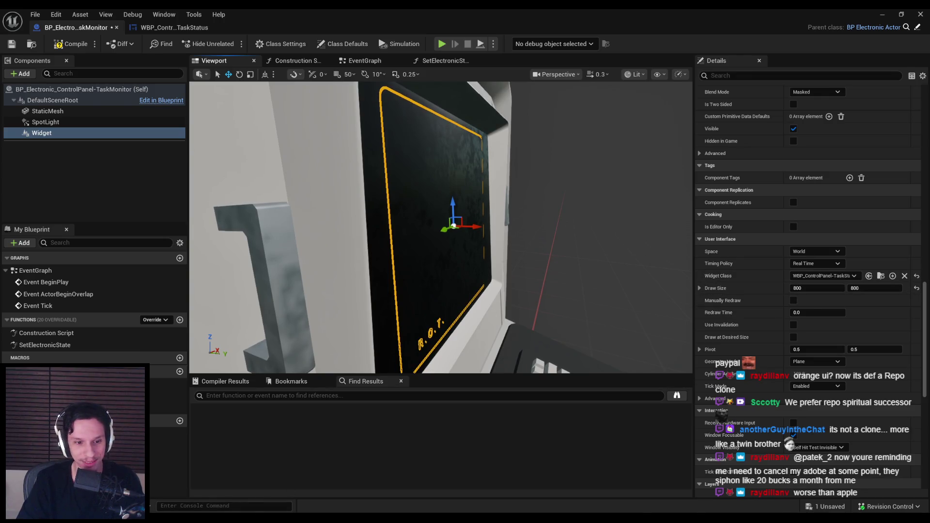
pyautogui.hotkey('alt', 'Tab')
pyautogui.scroll(3, 365, 213)
# Step: Select the monitor's screen object and set Transform Orientation to Normal
pyautogui.click(343, 171)
pyautogui.moveTo(344, 171)
pyautogui.mouseDown()
pyautogui.moveTo(454, 182)
pyautogui.moveTo(438, 260)
pyautogui.mouseUp()
pyautogui.click(380, 439)
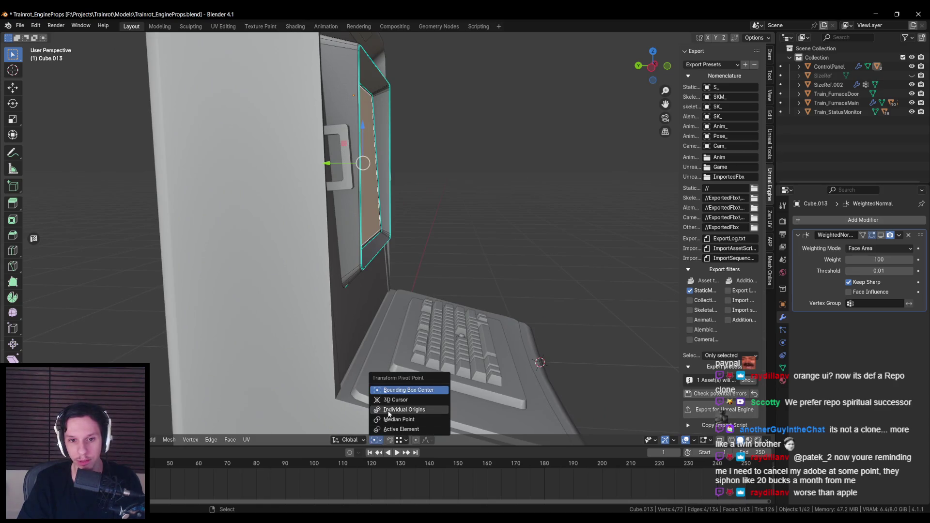
pyautogui.click(349, 439)
pyautogui.click(341, 347)
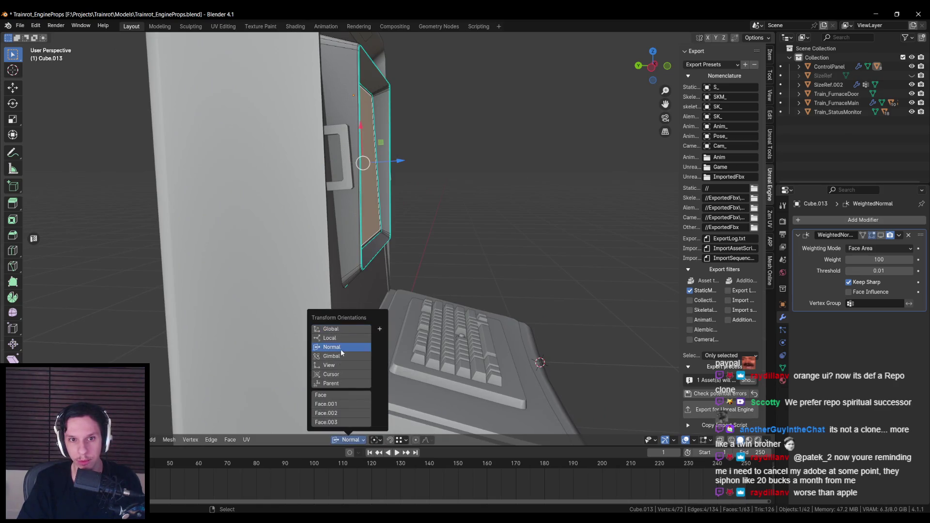
pyautogui.click(771, 95)
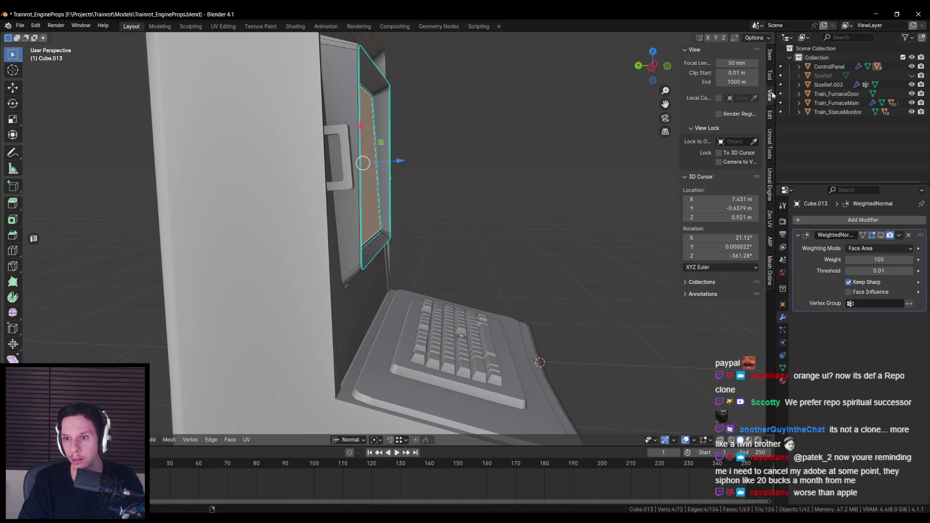
# Step: Reselect the tall inner screen face and snap the 3D cursor to it
pyautogui.click(374, 246)
pyautogui.click(367, 199)
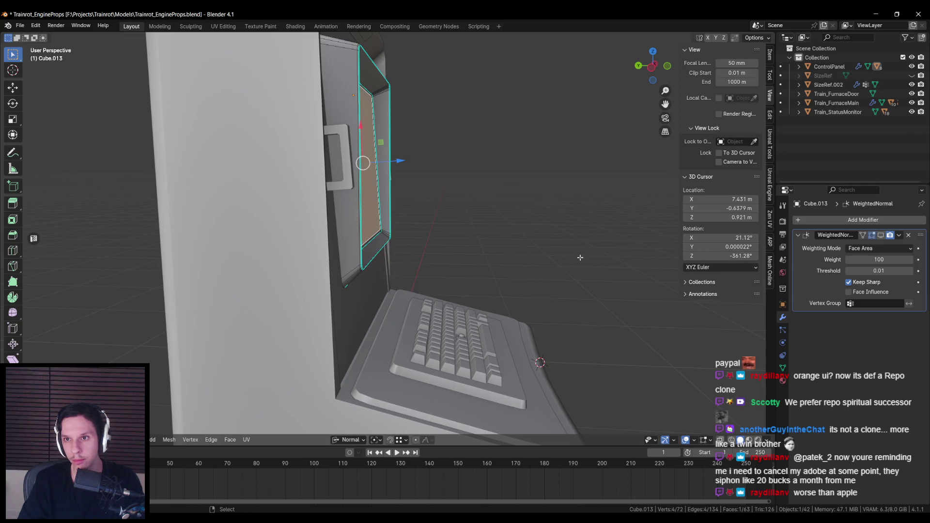
pyautogui.hotkey('shift', 's')
pyautogui.click(471, 309)
pyautogui.moveTo(470, 309)
pyautogui.mouseDown()
pyautogui.moveTo(452, 251)
pyautogui.moveTo(297, 252)
pyautogui.mouseUp()
pyautogui.scroll(5, 297, 251)
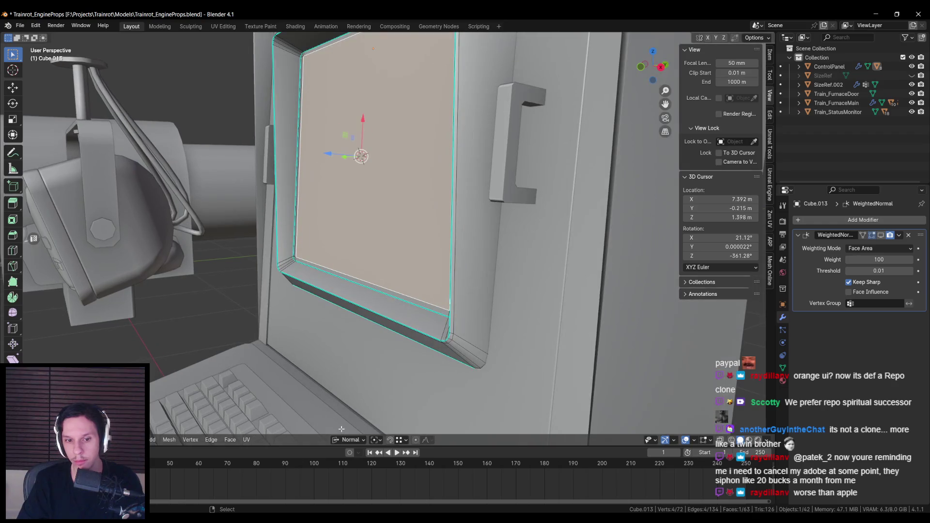
# Step: Toggle Transform Orientation to Global and back to Normal, then zoom out around the monitor frame
pyautogui.click(349, 439)
pyautogui.click(344, 329)
pyautogui.moveTo(344, 329); pyautogui.dragTo(389, 291)
pyautogui.hotkey('shift', 's')
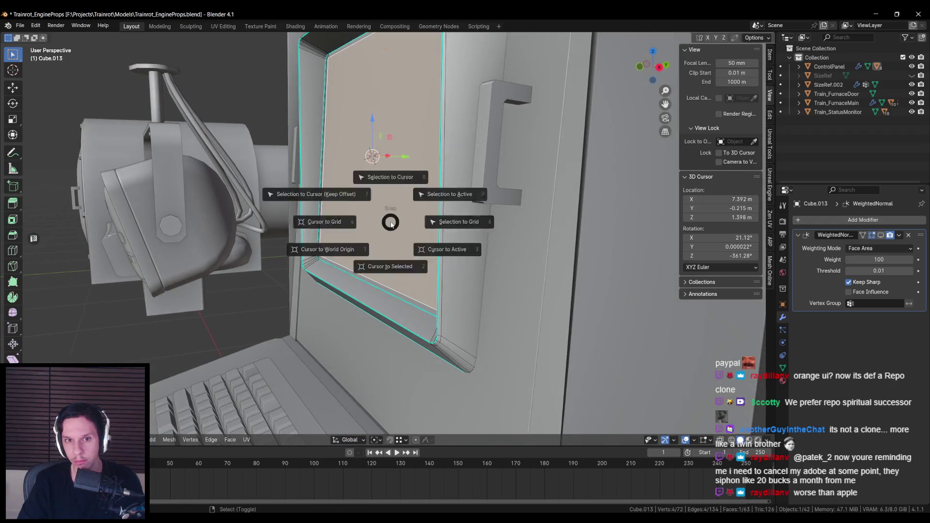
pyautogui.click(354, 440)
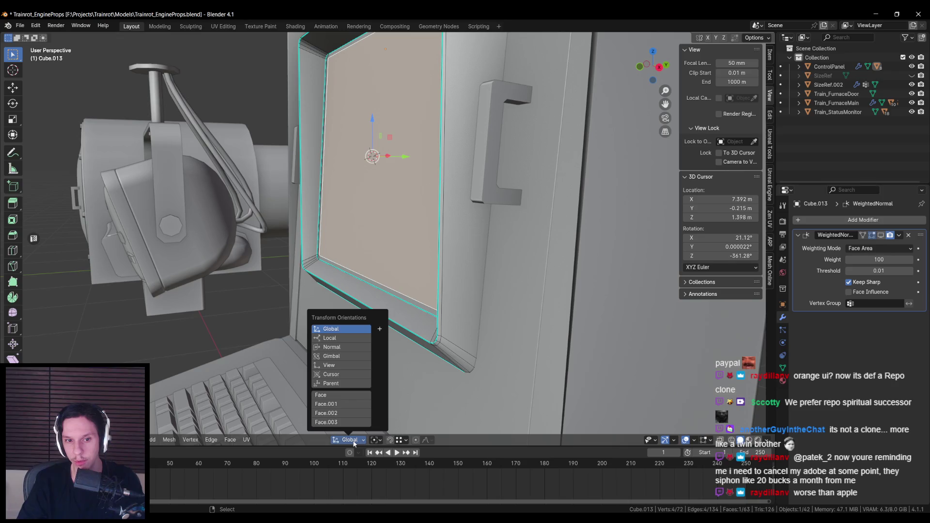
pyautogui.click(338, 347)
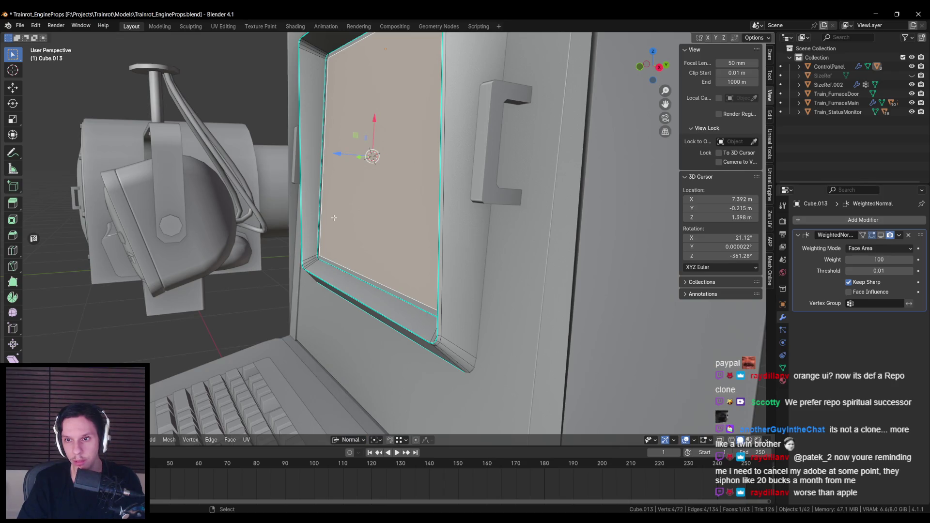
pyautogui.moveTo(335, 289); pyautogui.dragTo(318, 295)
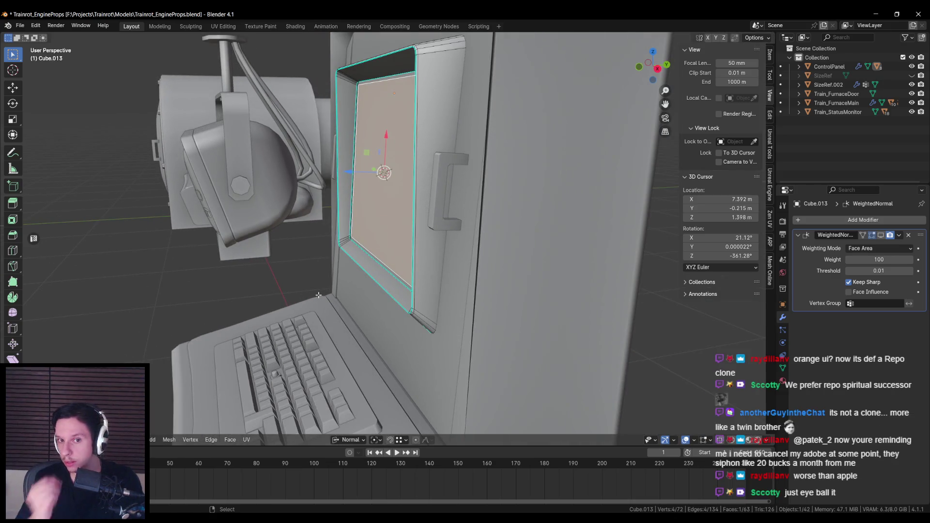
# Step: Snap the 3D cursor to the active face, undoing an accidental mesh change
pyautogui.hotkey('shift', 's')
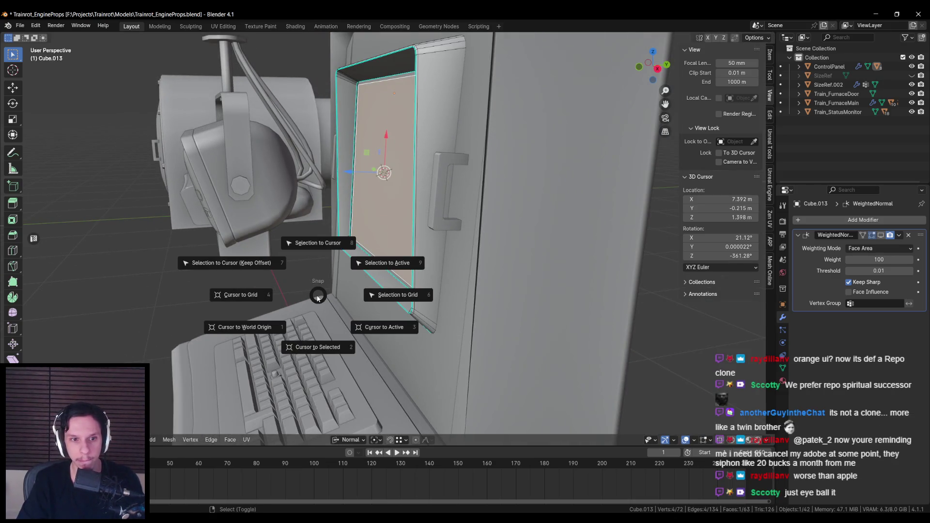
pyautogui.click(269, 261)
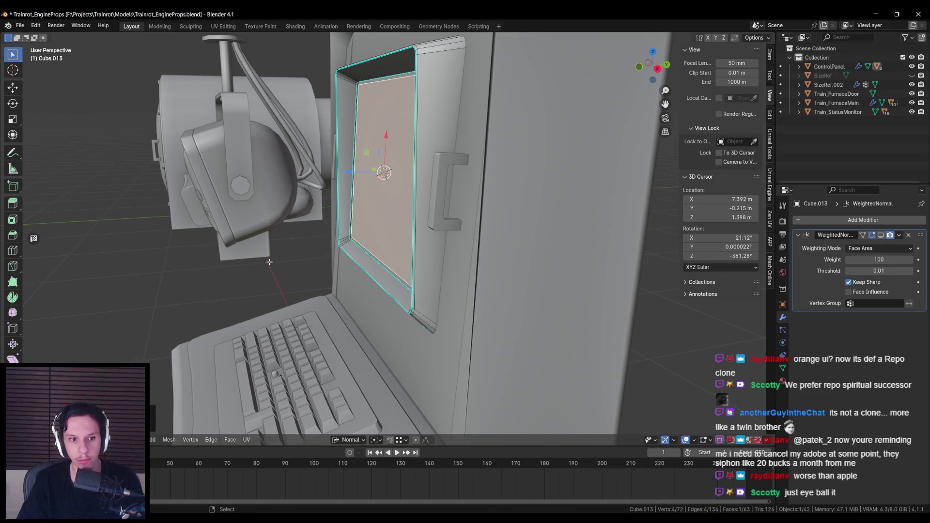
pyautogui.hotkey('shift', 's')
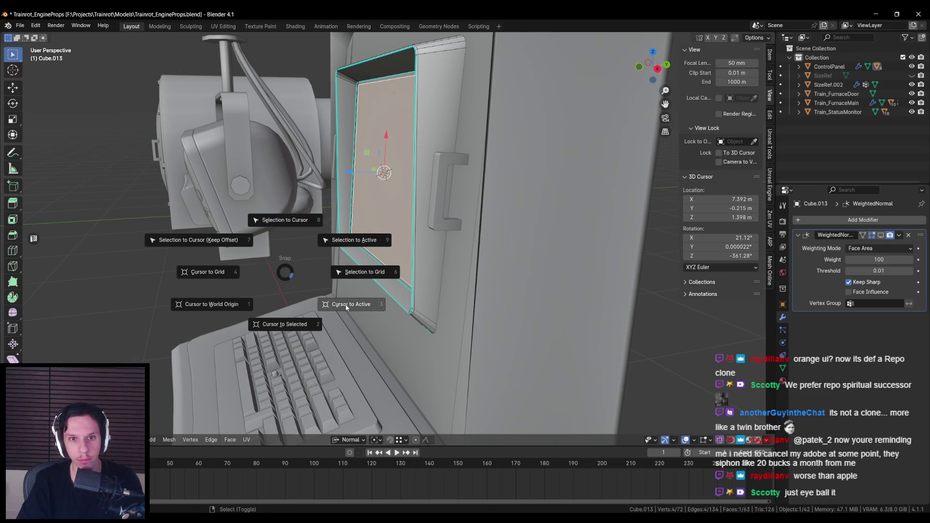
pyautogui.click(346, 306)
pyautogui.hotkey('shift', 's')
pyautogui.click(403, 305)
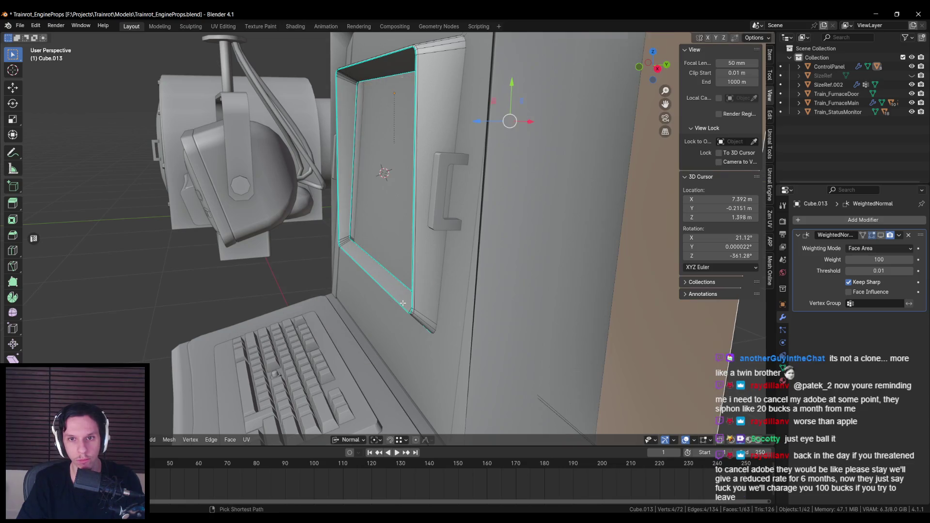
pyautogui.hotkey('ctrl', 'z')
# Step: Reset the cursor to world origin, then snap it to the screen face at (7.392, -0.215, 1.398 m)
pyautogui.hotkey('shift', 's')
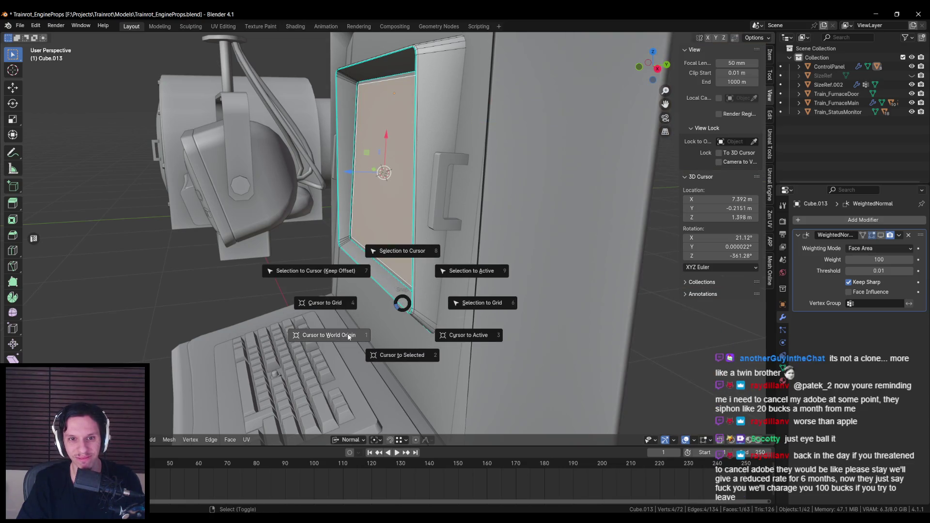
pyautogui.click(292, 334)
pyautogui.hotkey('shift', 's')
pyautogui.click(359, 371)
pyautogui.moveTo(359, 371); pyautogui.dragTo(334, 282)
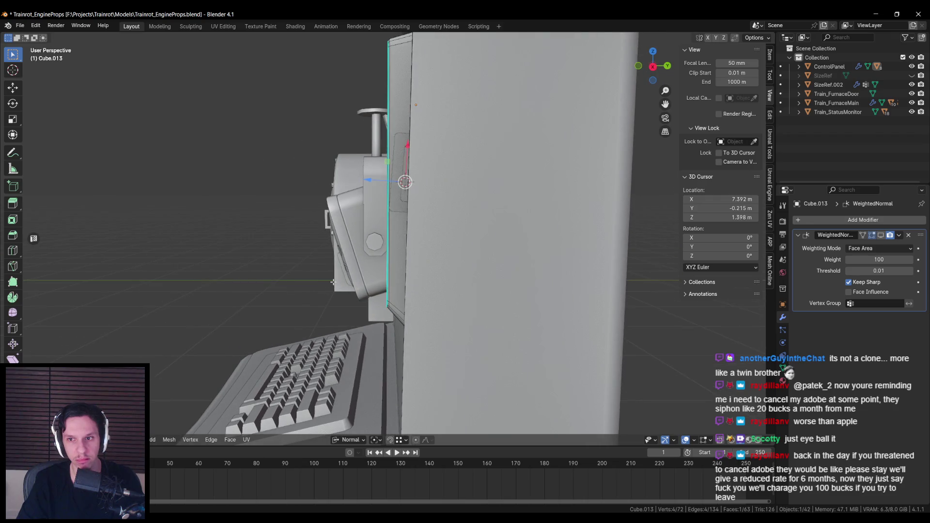
pyautogui.press('shift+KP_7')
pyautogui.moveTo(357, 287)
pyautogui.mouseDown()
pyautogui.moveTo(440, 288)
pyautogui.moveTo(366, 369)
pyautogui.mouseUp()
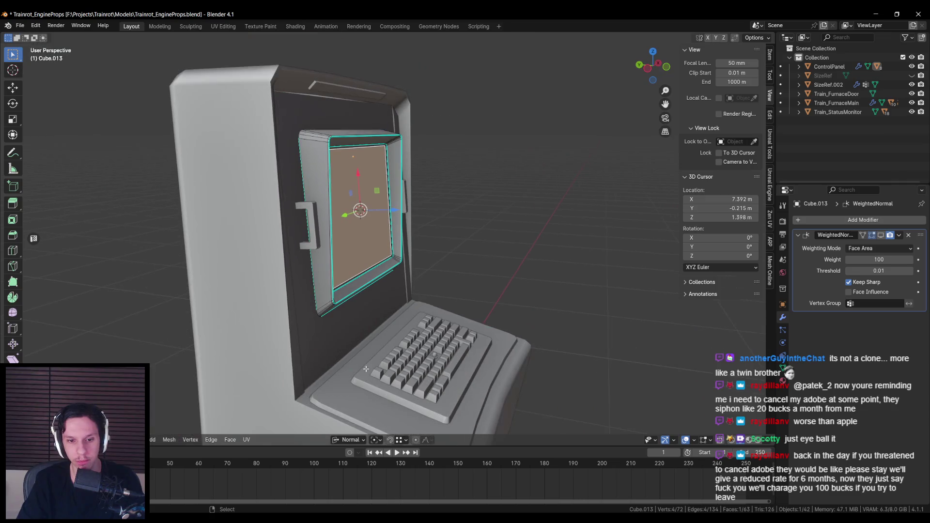
# Step: Set Transform Orientation back to Global and frame the selected screen face in Edit Mode
pyautogui.click(353, 439)
pyautogui.click(342, 330)
pyautogui.moveTo(341, 330); pyautogui.dragTo(408, 230)
pyautogui.press('Tab')
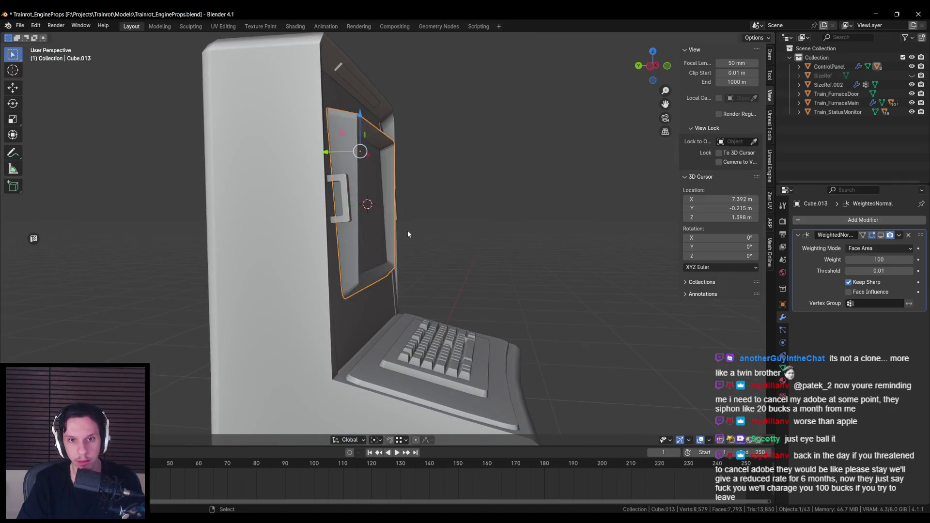
pyautogui.press('Tab')
pyautogui.press('KP_Decimal')
# Step: Check the selection's transform and 3D cursor values, then leave Edit Mode for Object Mode
pyautogui.click(768, 55)
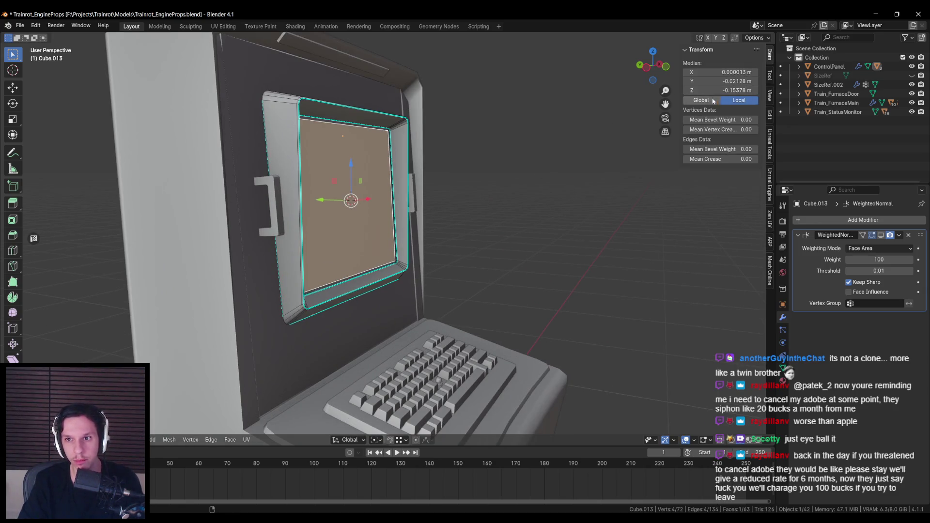
pyautogui.click(769, 99)
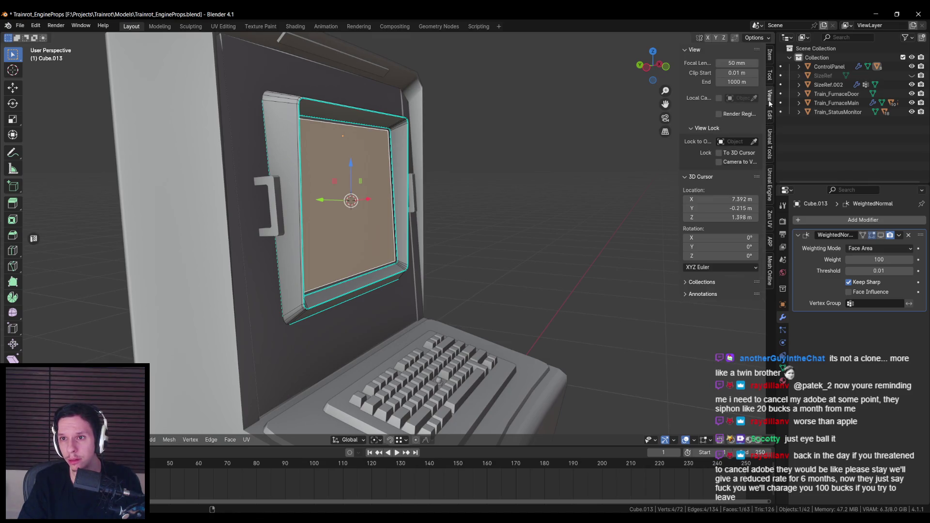
pyautogui.scroll(-5, 556, 176)
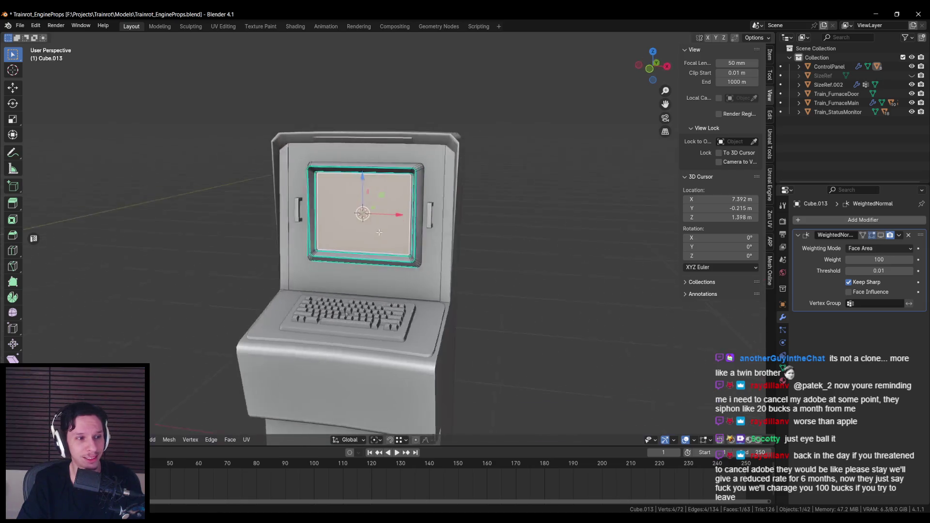
pyautogui.scroll(5, 383, 236)
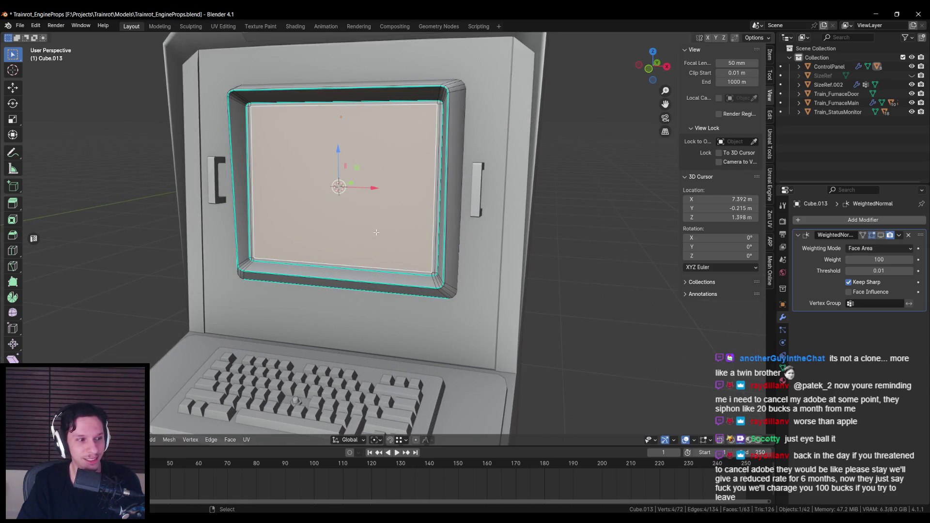
pyautogui.press('Tab')
pyautogui.scroll(-3, 380, 238)
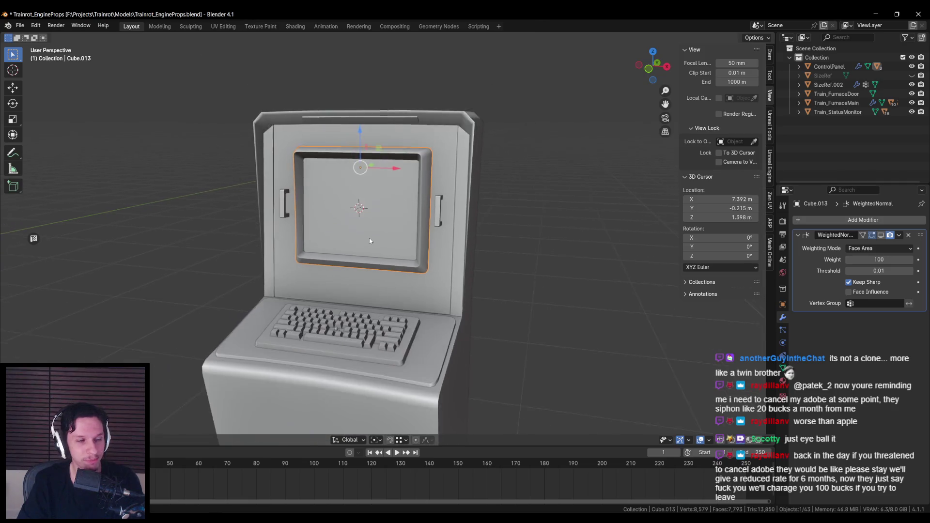
pyautogui.hotkey('alt', 'Tab')
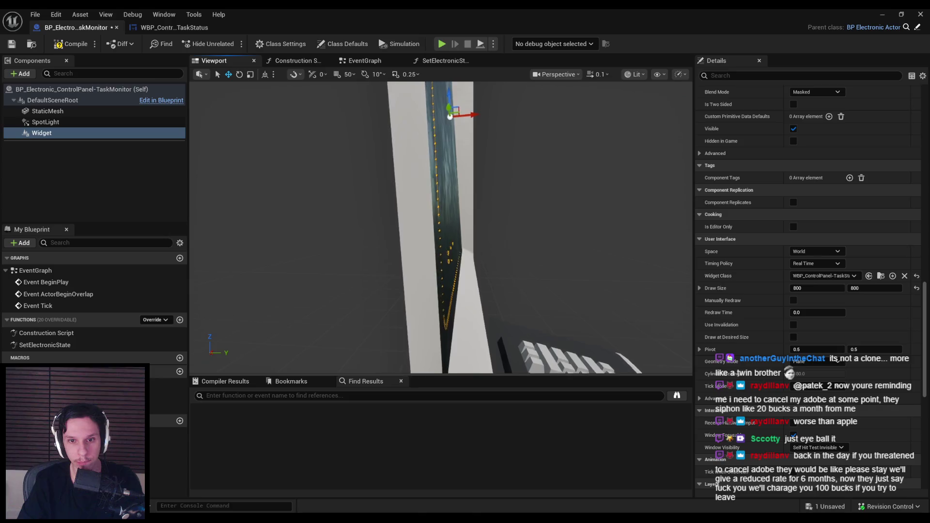
# Step: Look around the monitor's side and frame its static mesh
pyautogui.scroll(1, 441, 228)
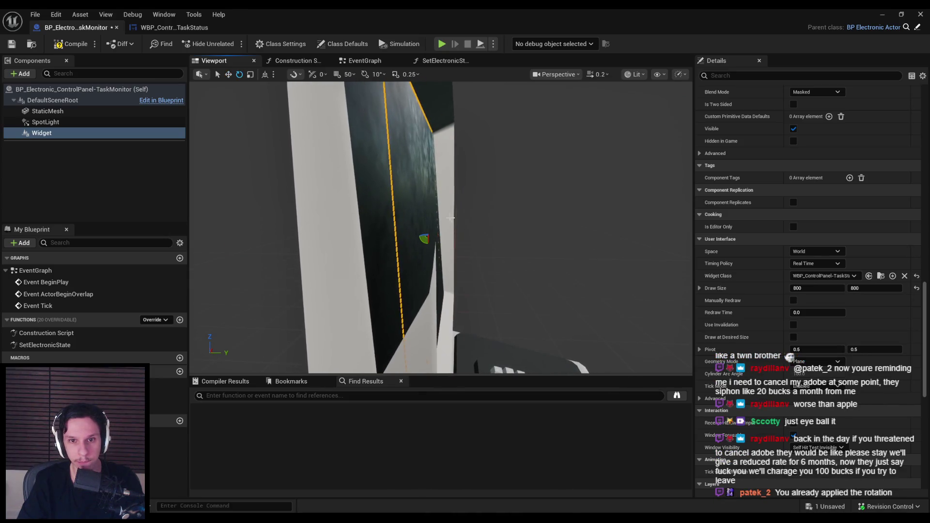
pyautogui.moveTo(442, 86); pyautogui.dragTo(444, 118)
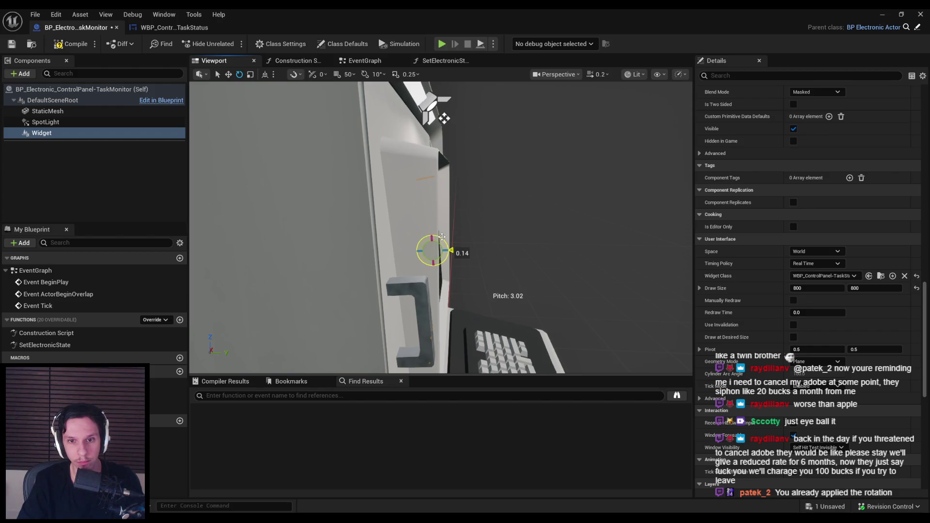
pyautogui.moveTo(451, 241); pyautogui.dragTo(436, 194)
pyautogui.press('f')
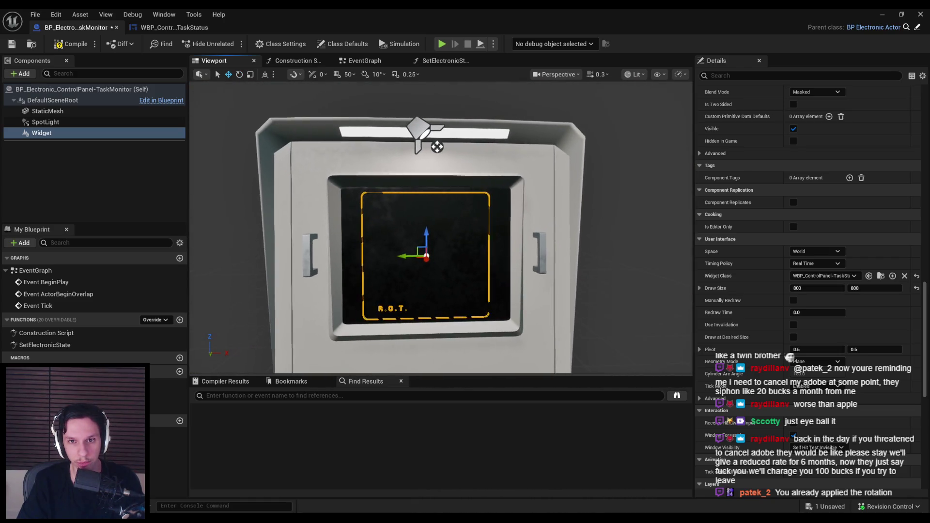
pyautogui.click(443, 240)
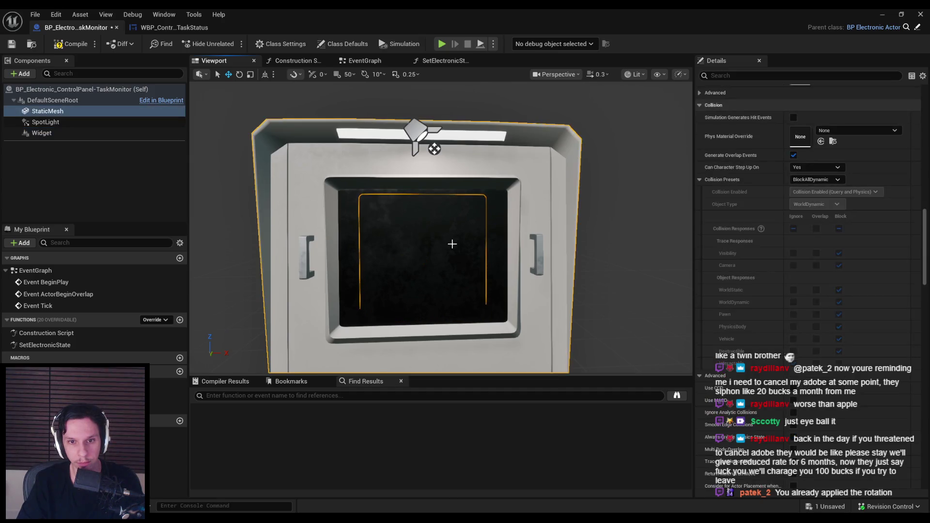
pyautogui.press('f')
# Step: Rotate the Widget component's pitch so it sits flat on the screen, then reframe it
pyautogui.click(42, 133)
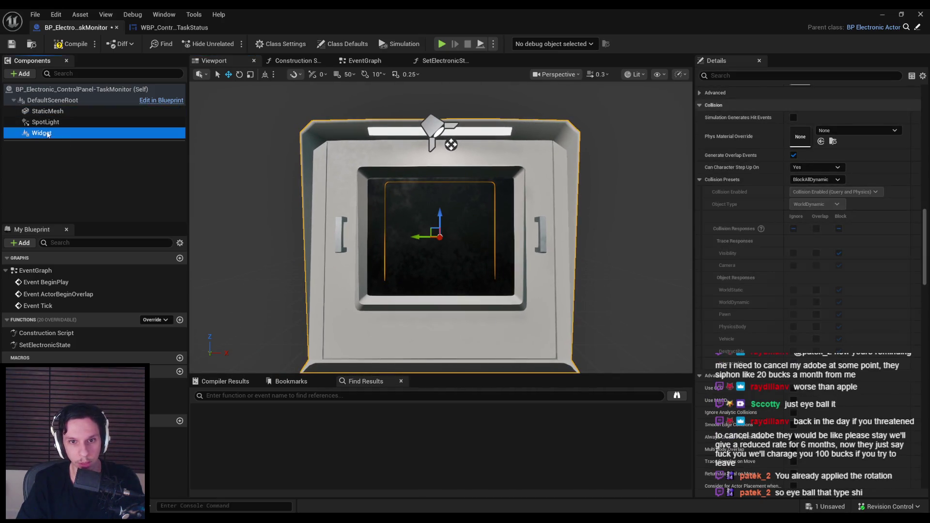
pyautogui.press('f')
pyautogui.moveTo(465, 249)
pyautogui.mouseDown()
pyautogui.moveTo(441, 251)
pyautogui.moveTo(451, 227)
pyautogui.mouseUp()
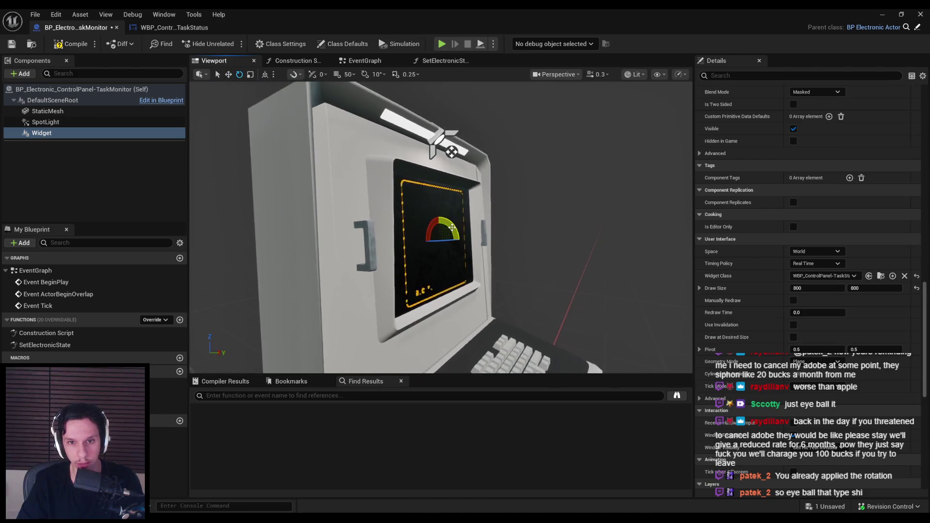
pyautogui.press('e')
pyautogui.click(452, 227)
pyautogui.press('w')
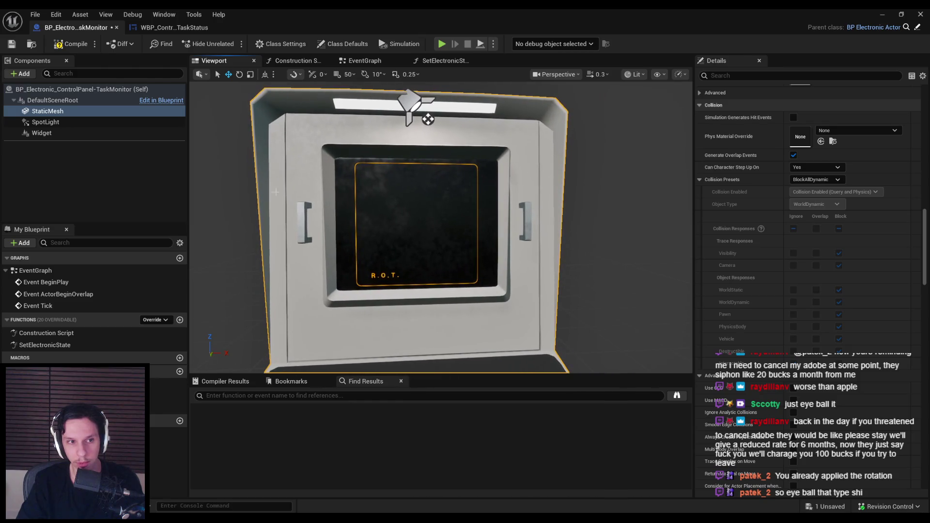
pyautogui.click(87, 134)
pyautogui.press('f')
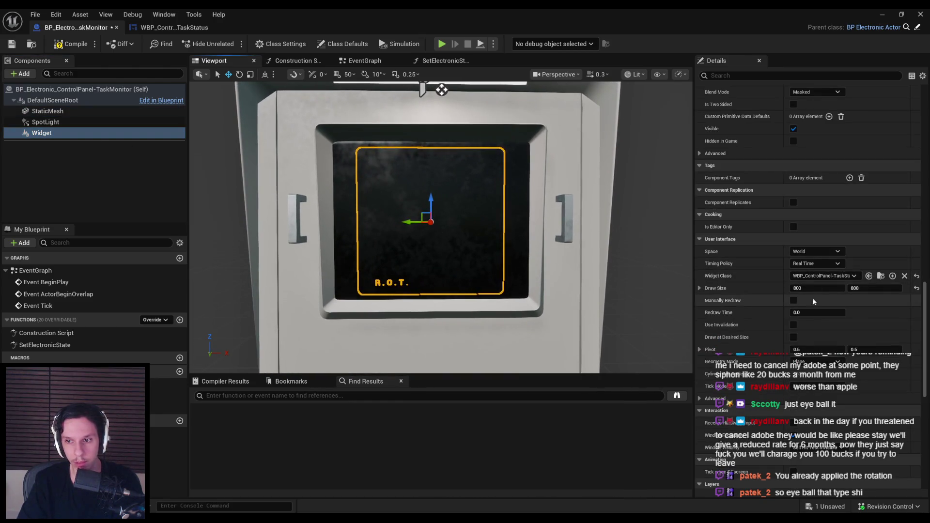
# Step: Set the widget's Draw Size to 1000 wide and 810 high
pyautogui.write('0')
pyautogui.press('Return')
pyautogui.write('1000')
pyautogui.press('Return')
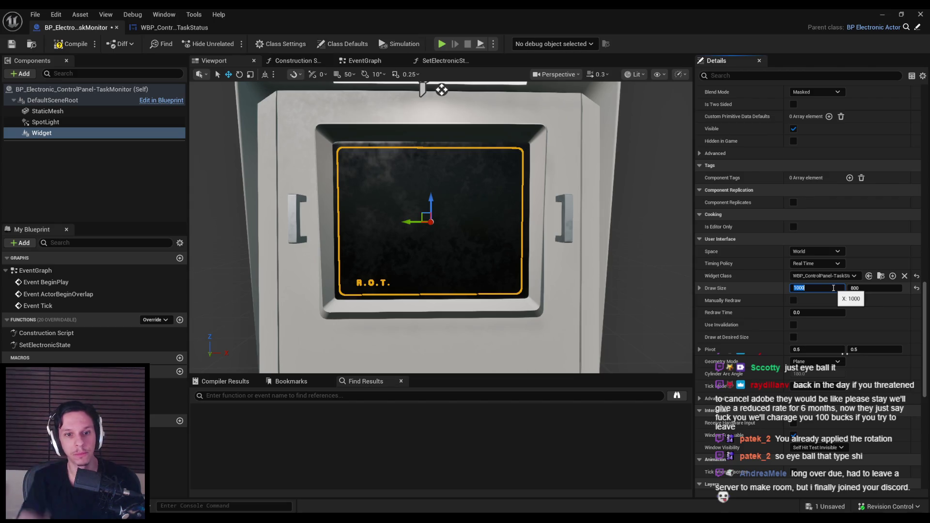
pyautogui.write('10')
pyautogui.press('Return')
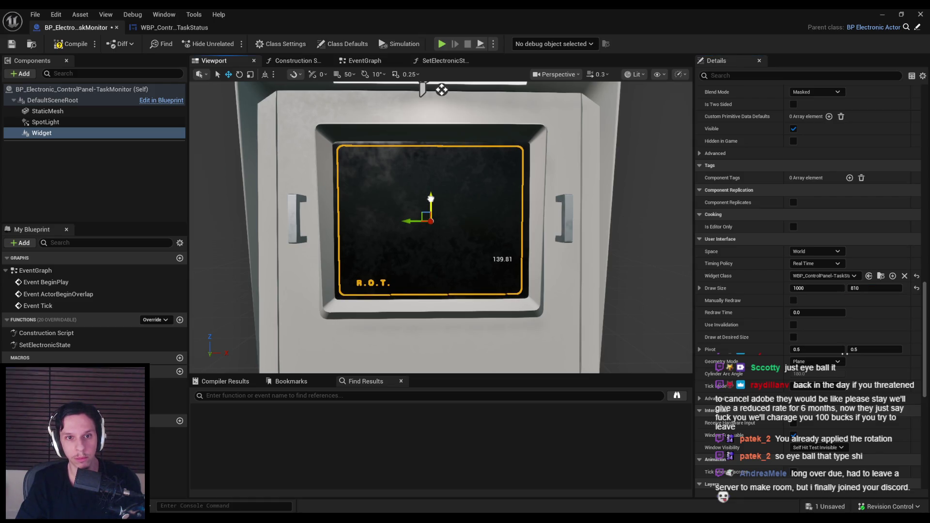
# Step: Reselect the Widget and frame it, zooming out to see the monitor and keyboard
pyautogui.click(423, 199)
pyautogui.click(353, 285)
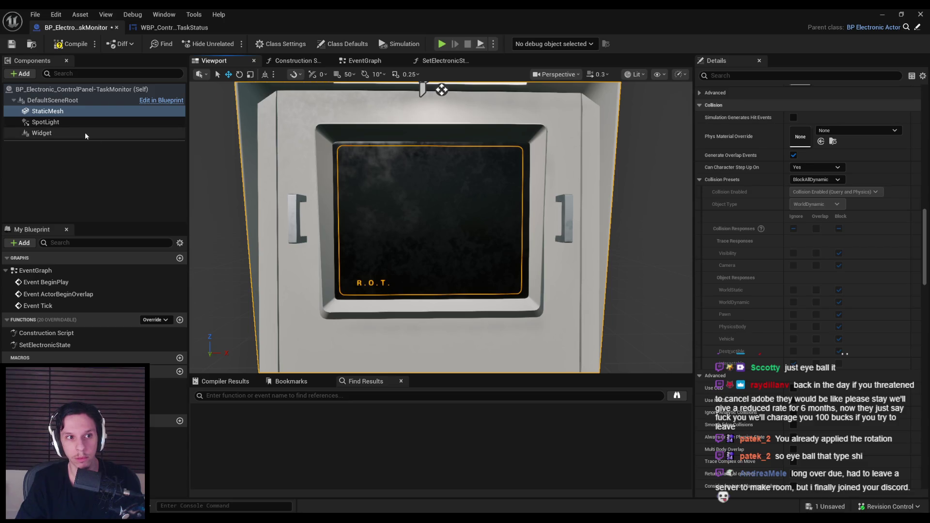
pyautogui.press('f')
pyautogui.scroll(3, 441, 228)
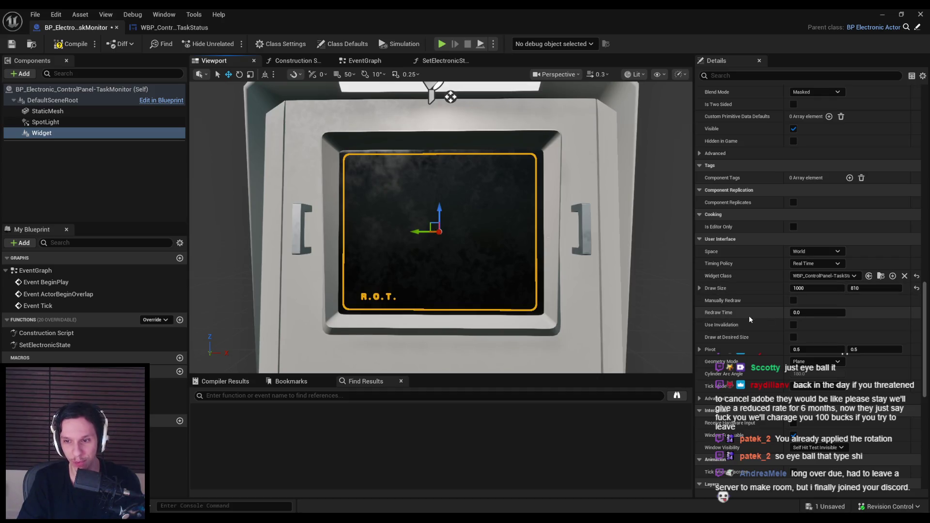
pyautogui.scroll(10, 731, 304)
pyautogui.scroll(10, 731, 304)
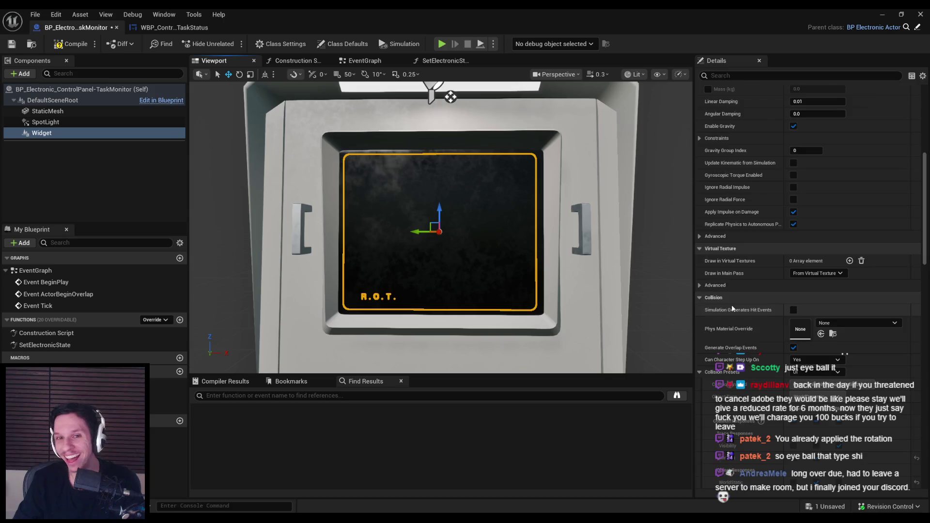
pyautogui.press('f')
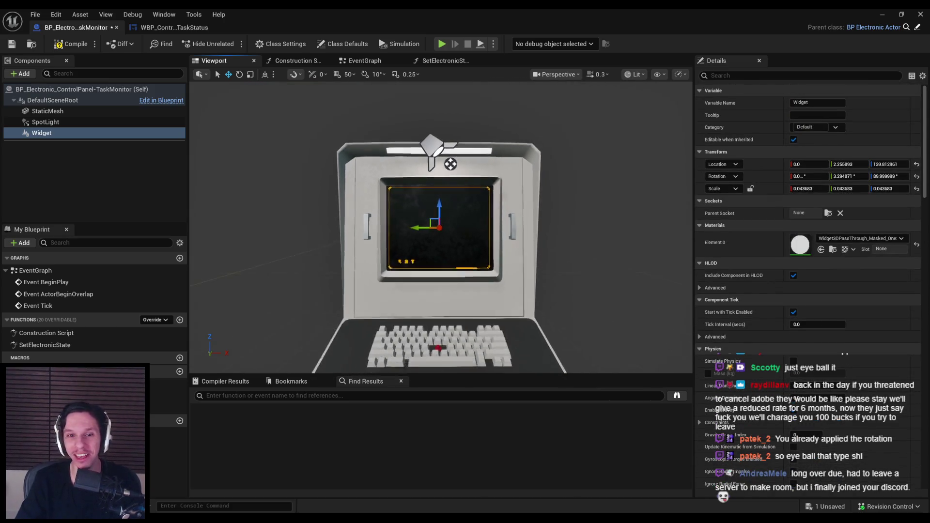
# Step: Undo the widget's stray location change, preview the screen, and expand User Interface's Advanced options
pyautogui.moveTo(585, 226)
pyautogui.mouseDown()
pyautogui.moveTo(584, 203)
pyautogui.moveTo(567, 193)
pyautogui.moveTo(573, 226)
pyautogui.moveTo(513, 211)
pyautogui.moveTo(434, 166)
pyautogui.moveTo(400, 166)
pyautogui.moveTo(378, 97)
pyautogui.moveTo(446, 133)
pyautogui.mouseUp()
pyautogui.hotkey('ctrl', 'z')
pyautogui.hotkey('ctrl', 'z')
pyautogui.click(382, 97)
pyautogui.scroll(6, 446, 132)
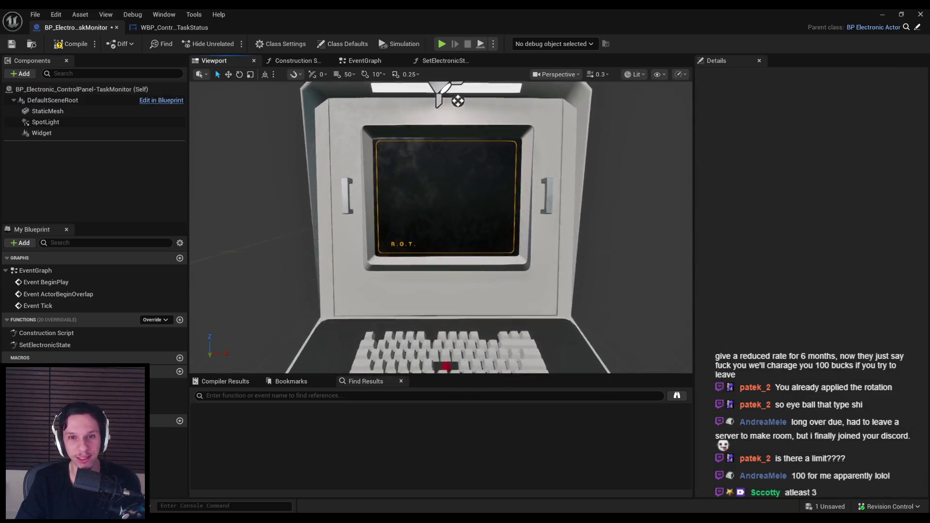
pyautogui.scroll(-6, 352, 237)
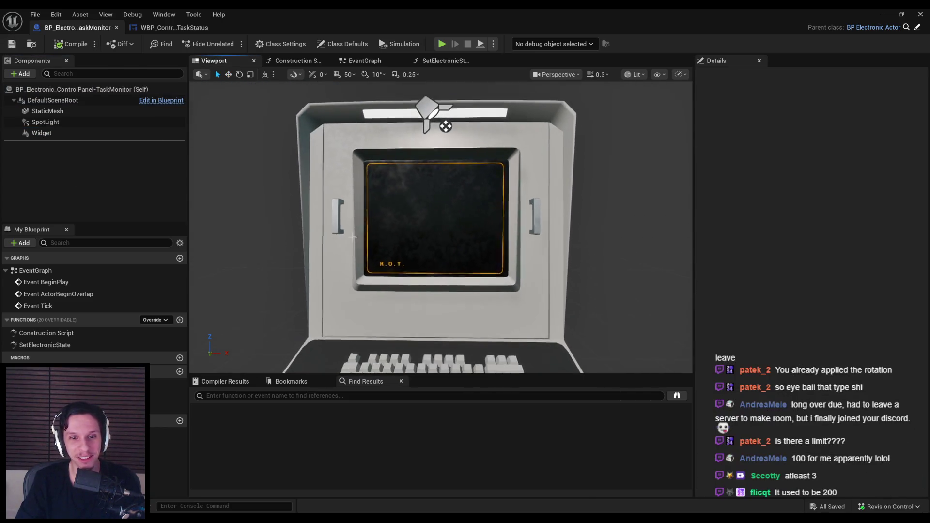
pyautogui.moveTo(486, 298); pyautogui.dragTo(499, 298)
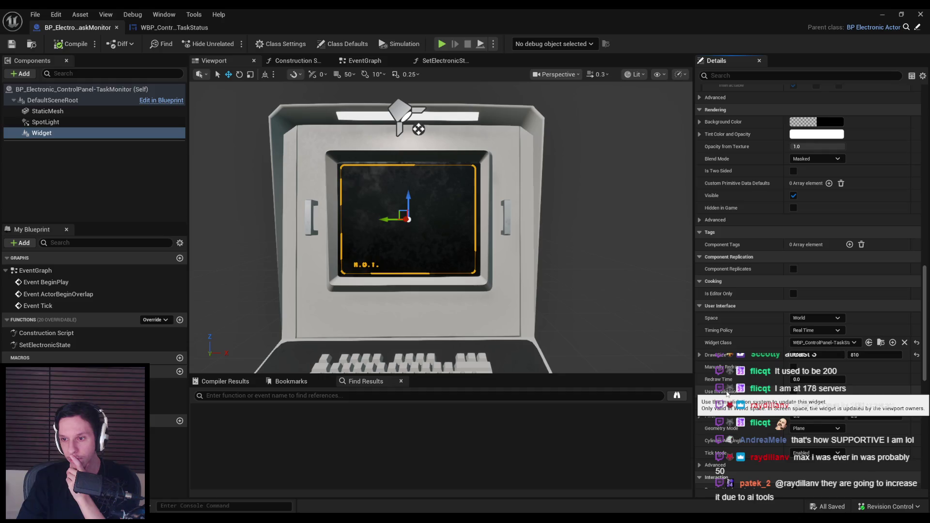
pyautogui.scroll(-3, 725, 412)
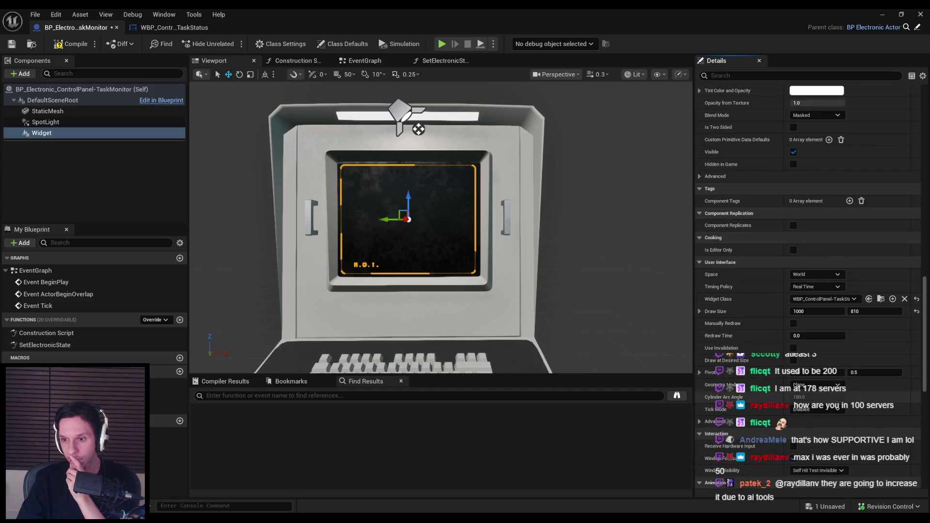
pyautogui.click(700, 423)
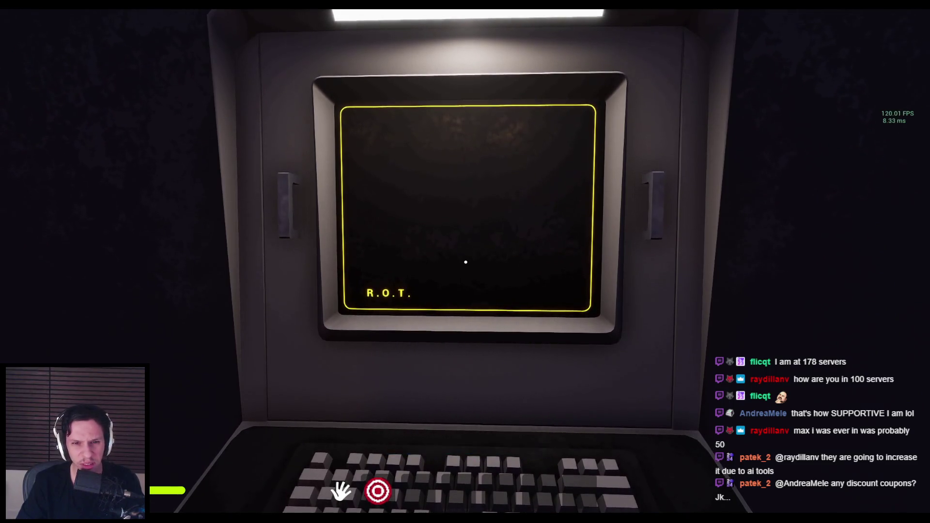
# Step: End play, glance at the WBP TaskStatus tab, return to TaskMonitor, and minimize the editor
pyautogui.press('Escape')
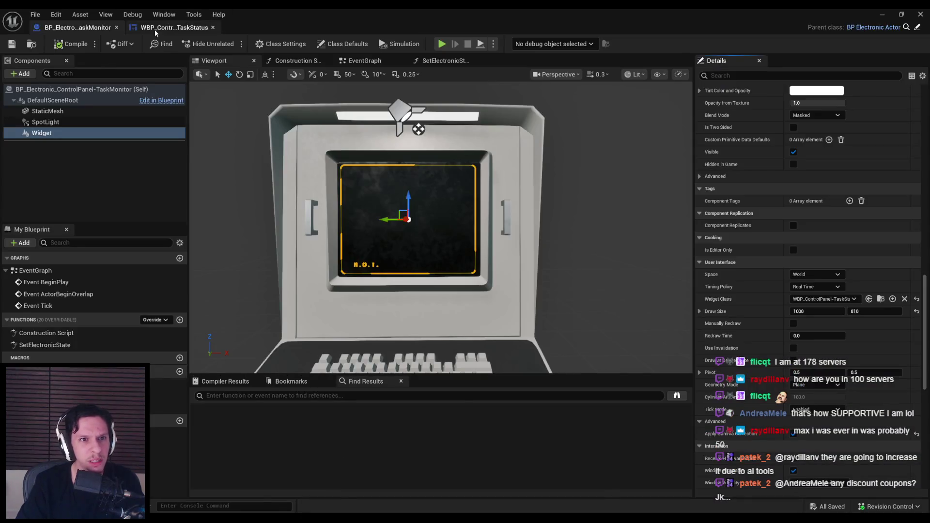
pyautogui.click(155, 30)
pyautogui.click(77, 29)
pyautogui.scroll(-3, 841, 334)
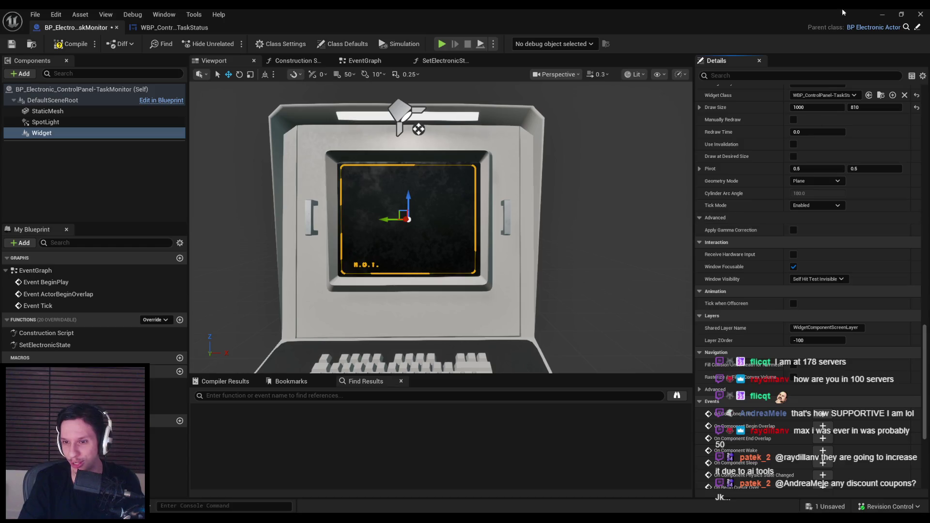
pyautogui.click(878, 13)
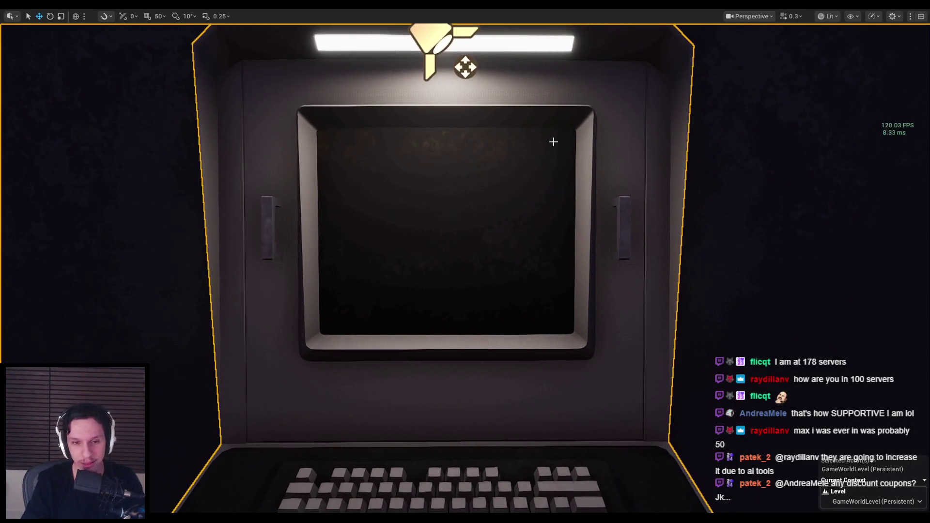
pyautogui.press('Escape')
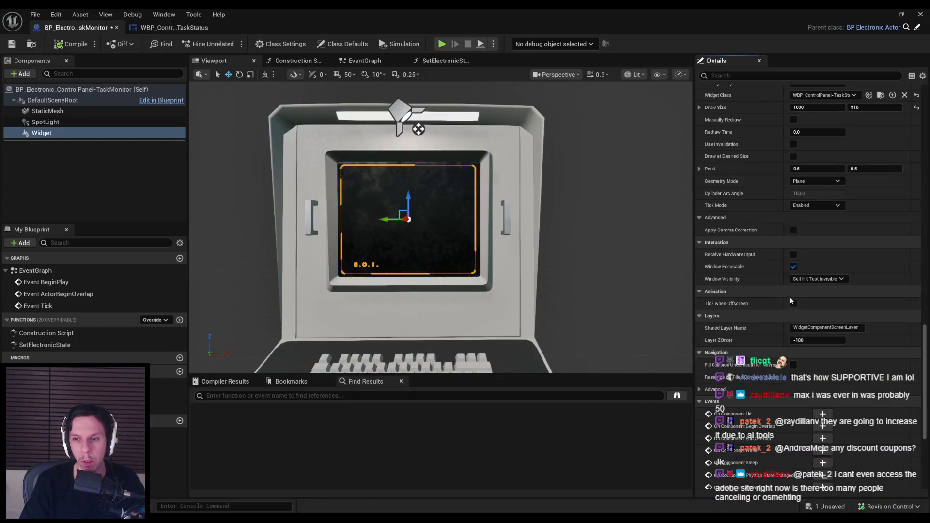
# Step: Enable gamma correction, set the widget's Blend Mode to Transparent, and start a play test
pyautogui.click(792, 229)
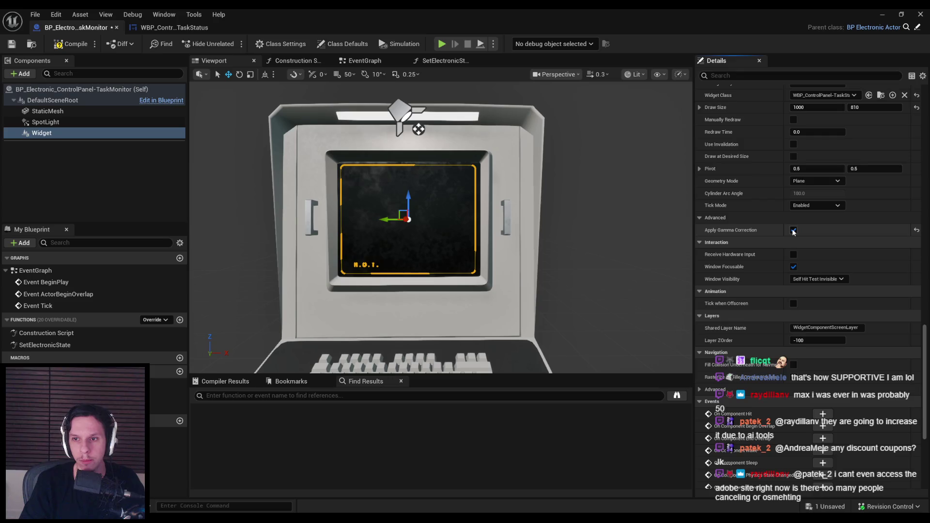
pyautogui.scroll(3, 718, 277)
pyautogui.scroll(1, 720, 282)
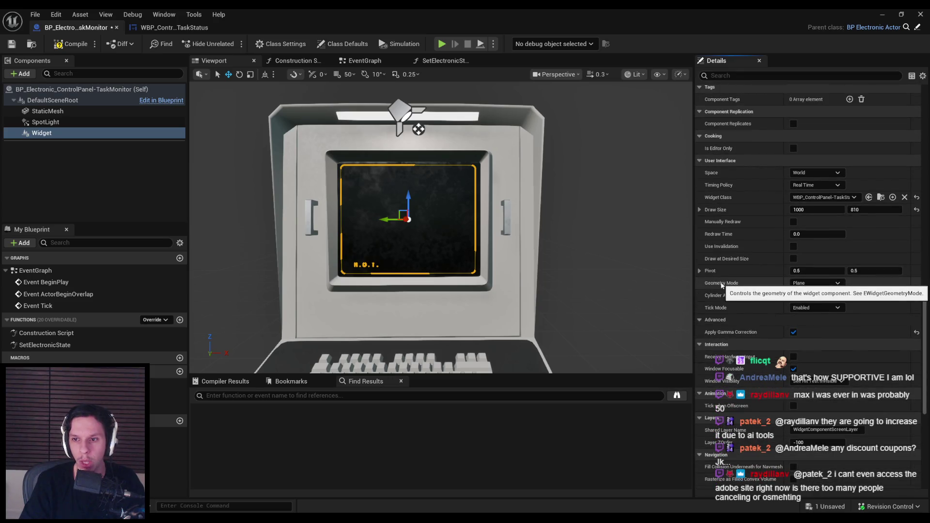
pyautogui.scroll(10, 721, 285)
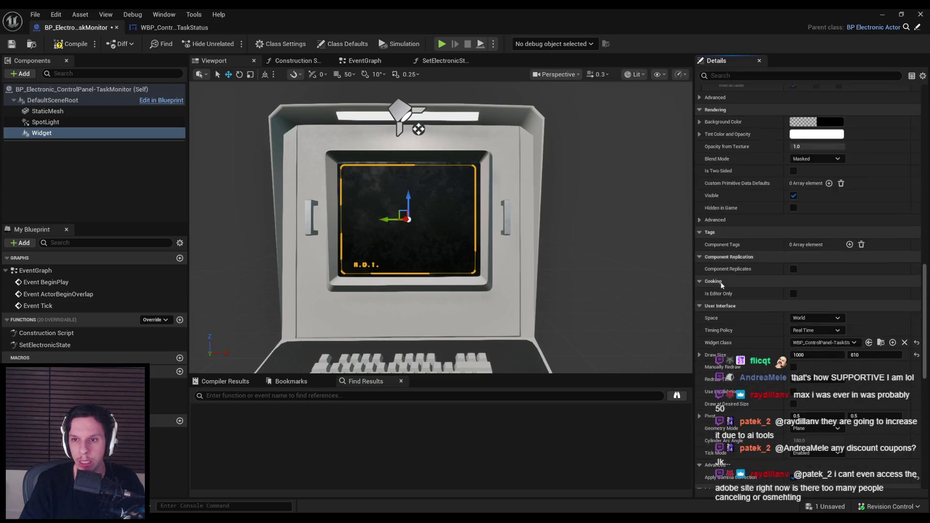
pyautogui.click(814, 246)
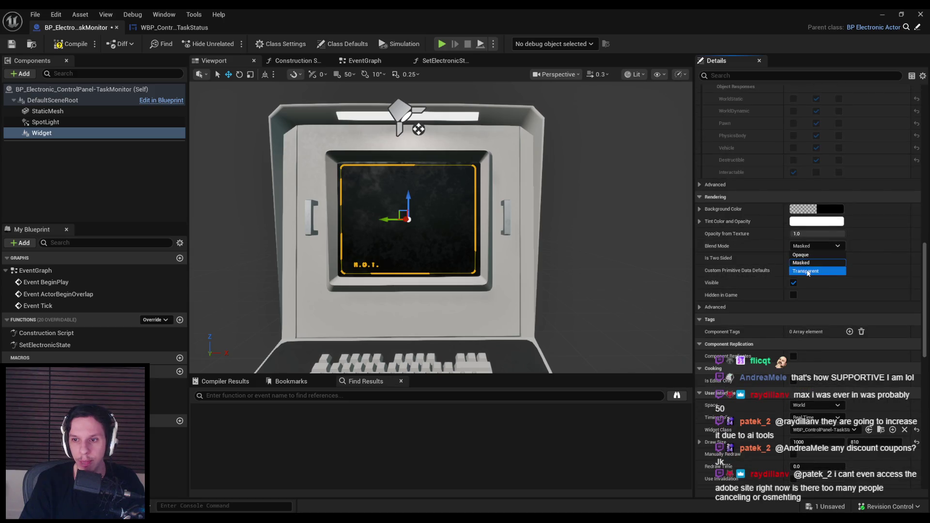
pyautogui.click(877, 15)
pyautogui.hotkey('alt', 'p')
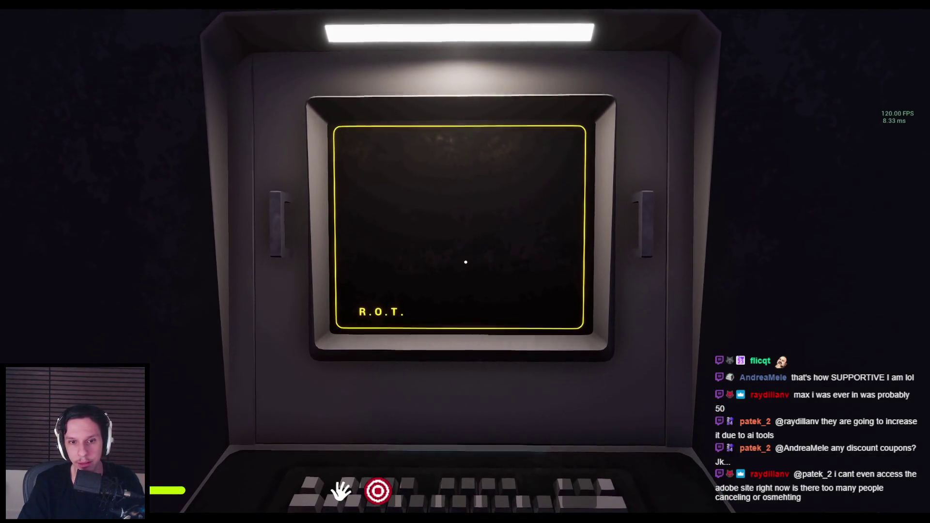
# Step: Restart play and use the terminal to see its R.O.T. screen up close
pyautogui.press('Escape')
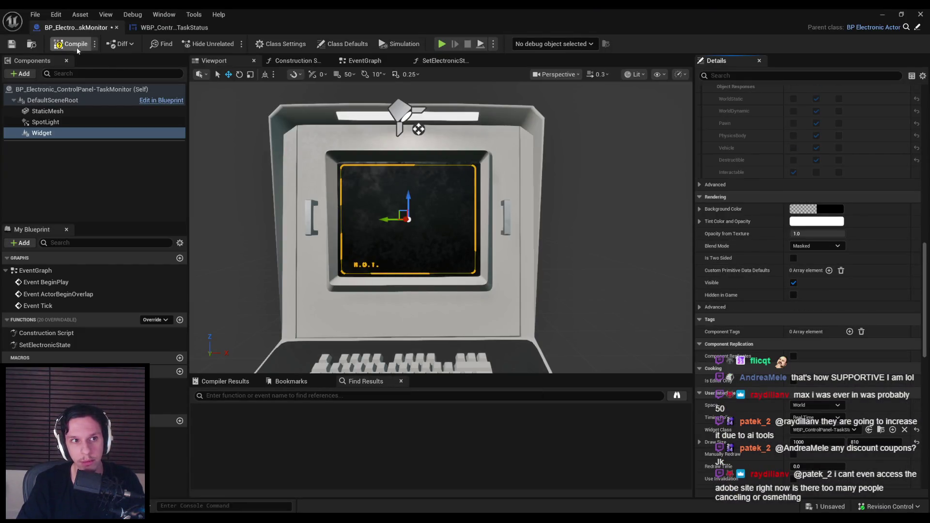
pyautogui.hotkey('alt', 'p')
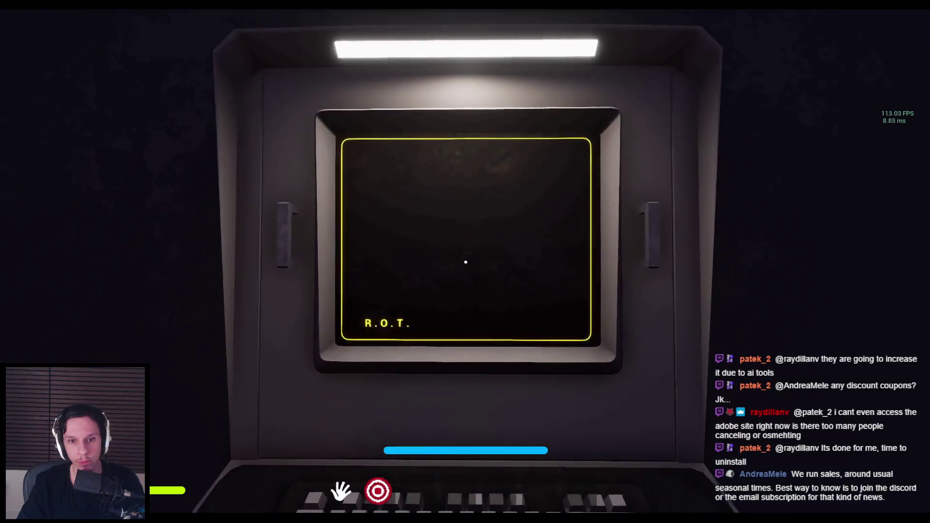
pyautogui.press('s')
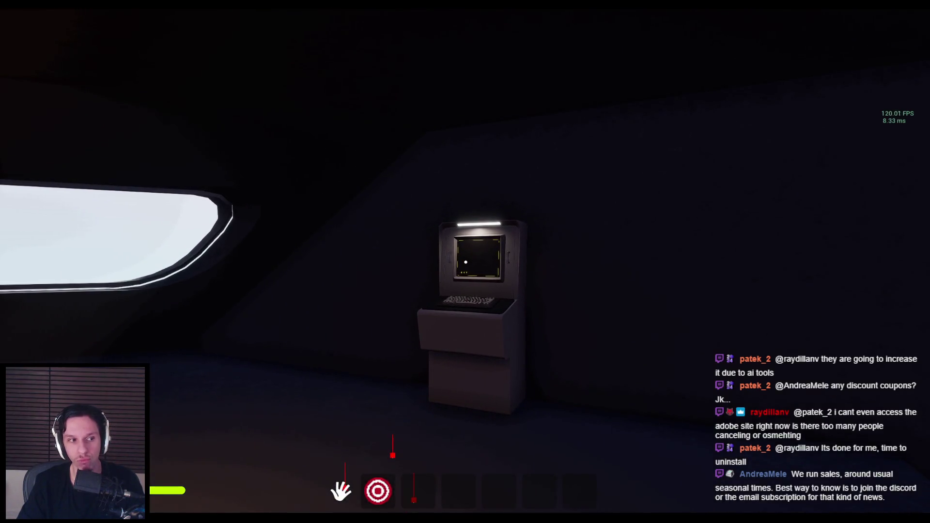
pyautogui.click(465, 261)
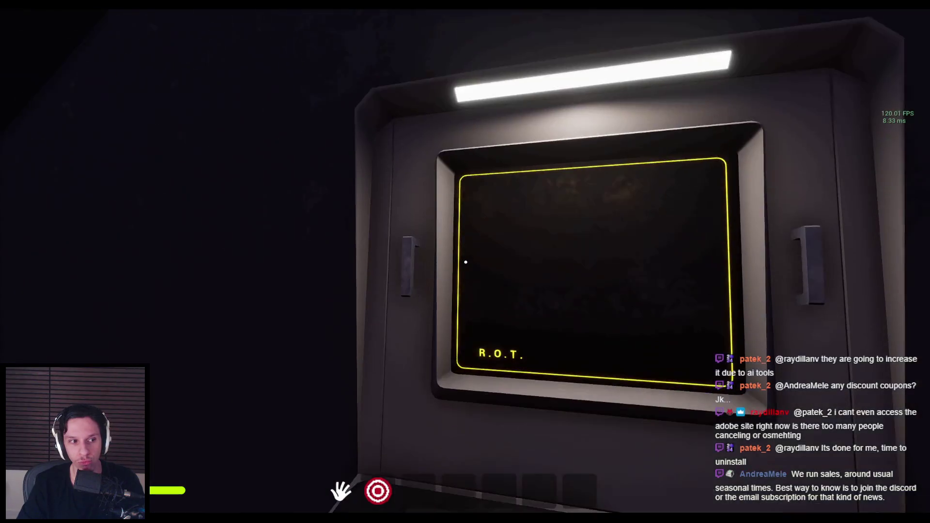
pyautogui.press('s')
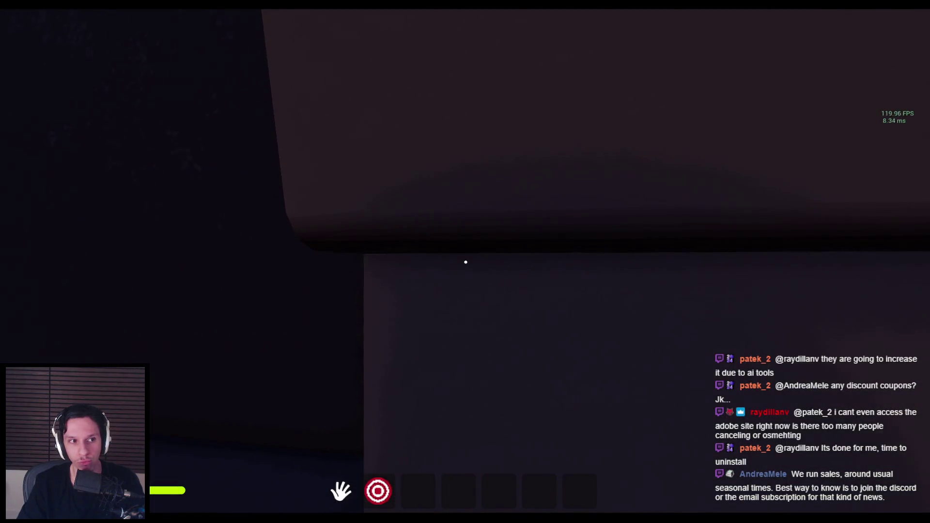
pyautogui.press('a')
# Step: Use the terminal twice more for the next maintenance task, then eject and end play
pyautogui.click(465, 262)
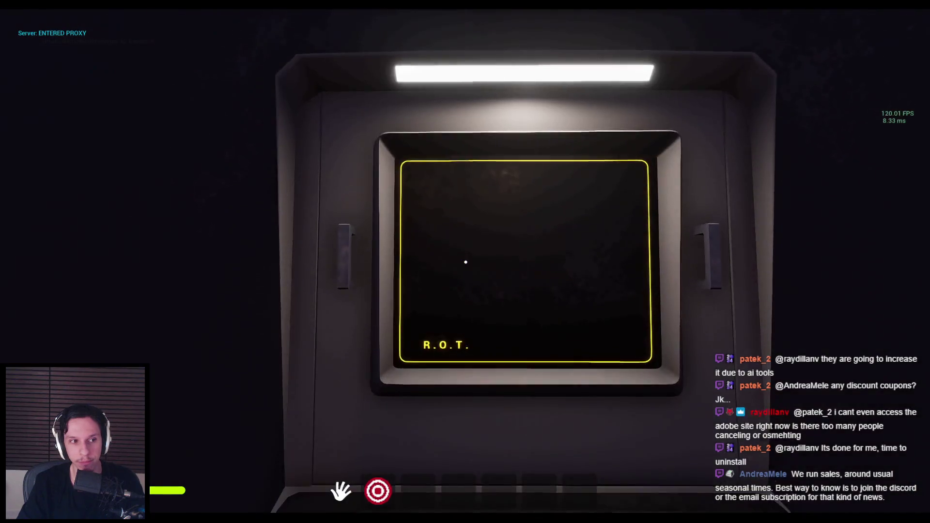
pyautogui.press('s')
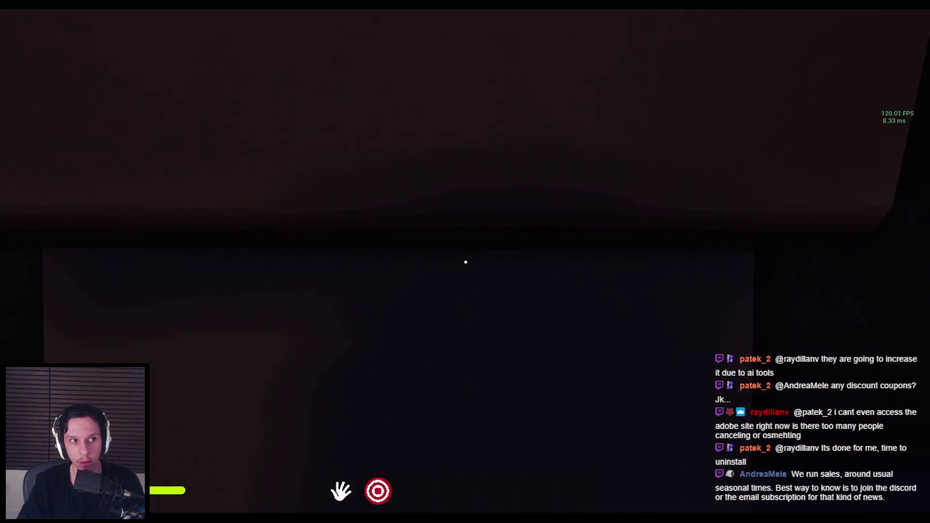
pyautogui.click(465, 261)
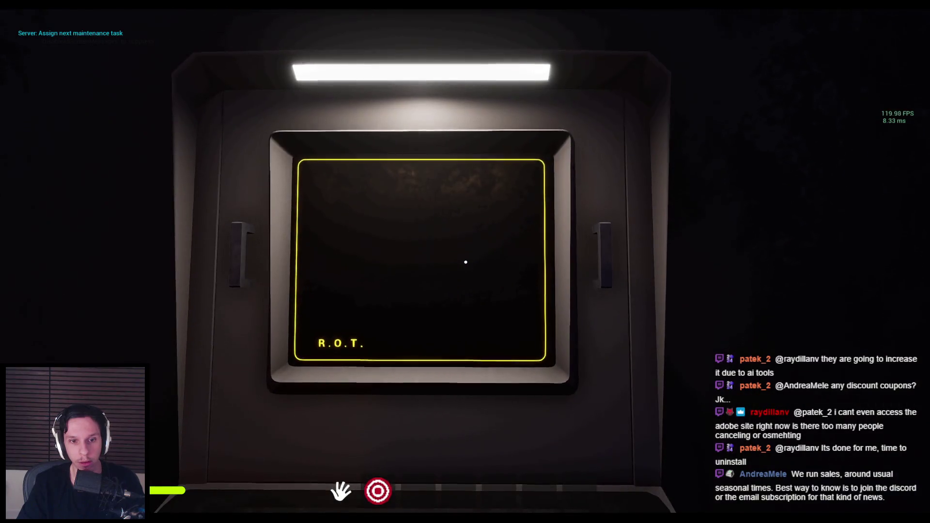
pyautogui.press('s')
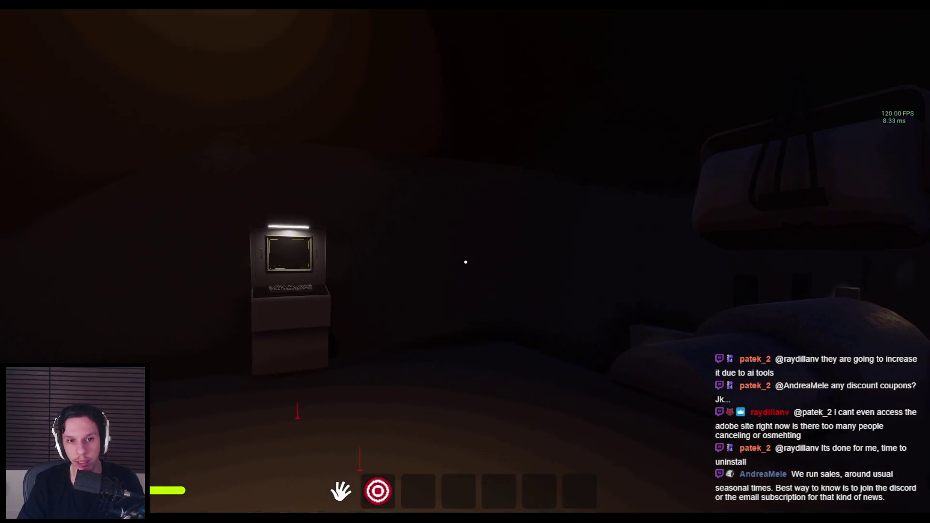
pyautogui.press('F8')
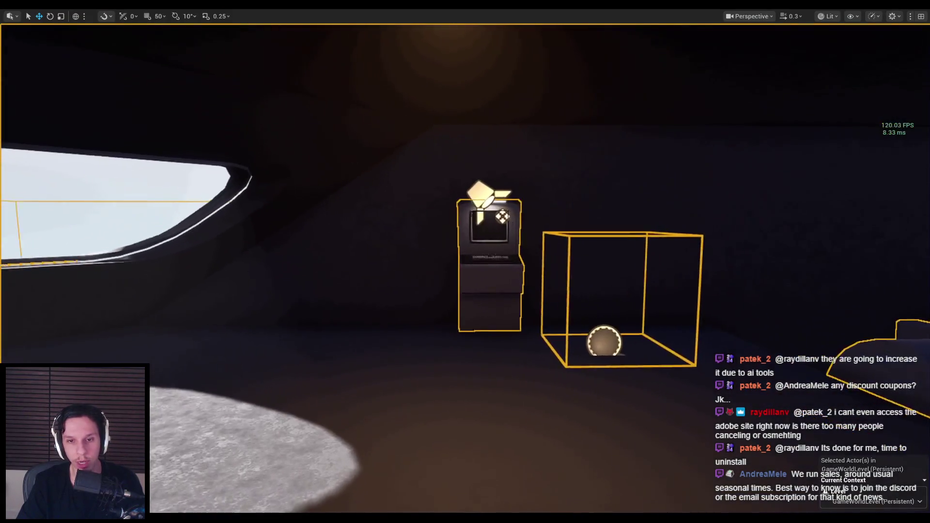
pyautogui.press('Escape')
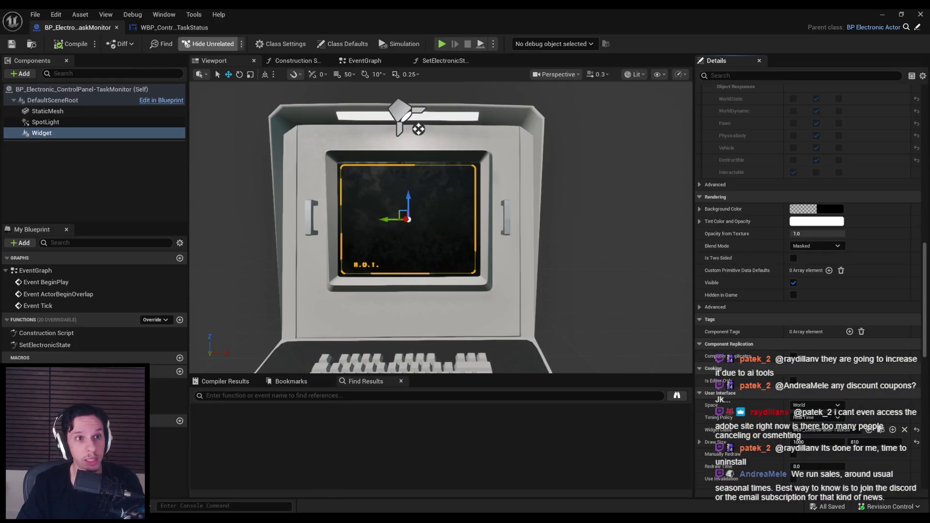
# Step: In SetElectronicState, add a Widget getter beside the Spot Light feeding Set Visibility, then play
pyautogui.click(378, 61)
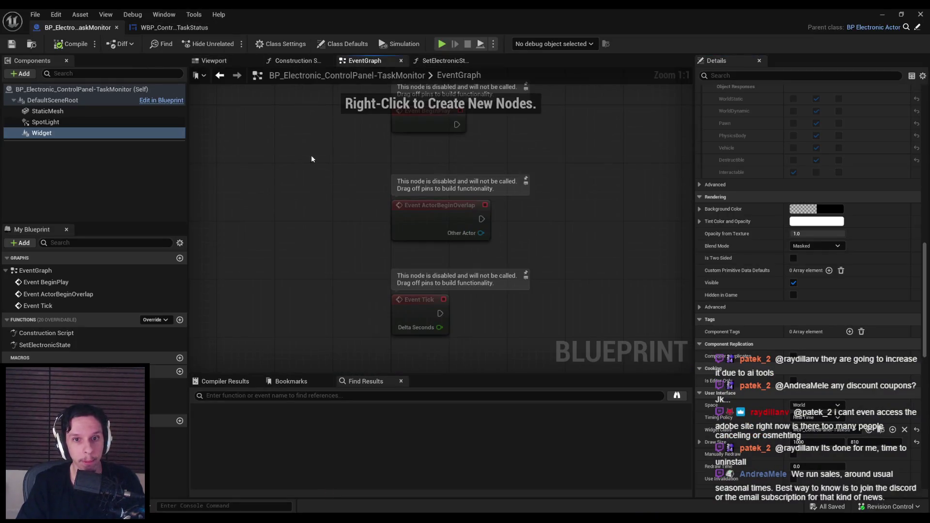
pyautogui.click(41, 345)
pyautogui.doubleClick(41, 345)
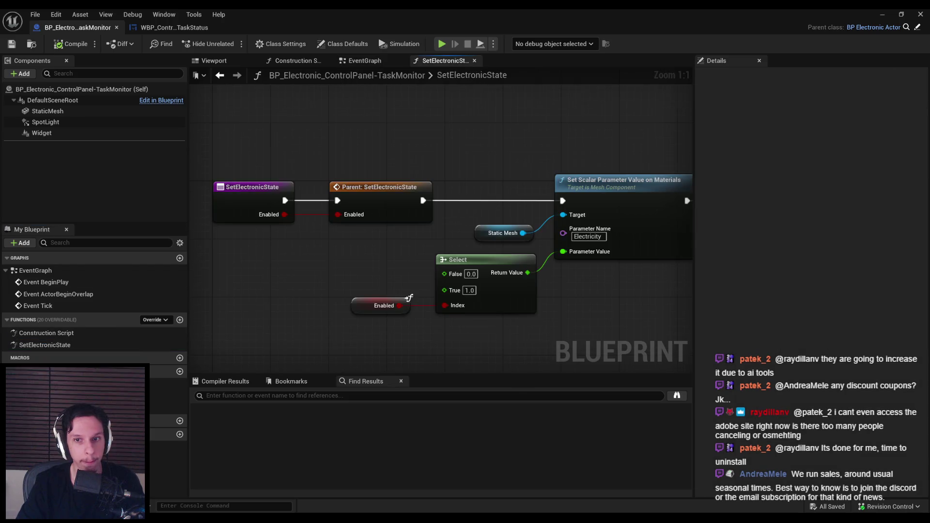
pyautogui.moveTo(243, 200); pyautogui.dragTo(628, 275)
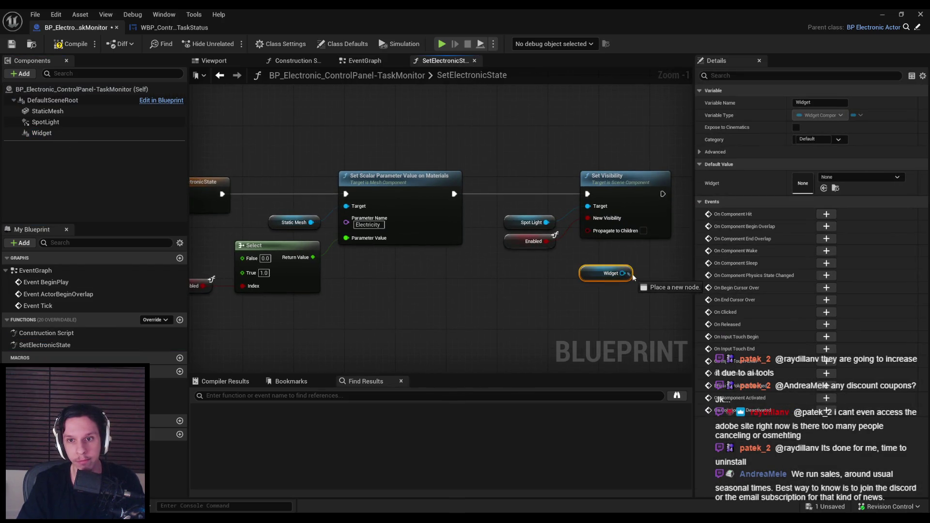
pyautogui.moveTo(513, 241)
pyautogui.mouseDown()
pyautogui.moveTo(514, 286)
pyautogui.moveTo(512, 253)
pyautogui.mouseUp()
pyautogui.moveTo(514, 286); pyautogui.dragTo(516, 267)
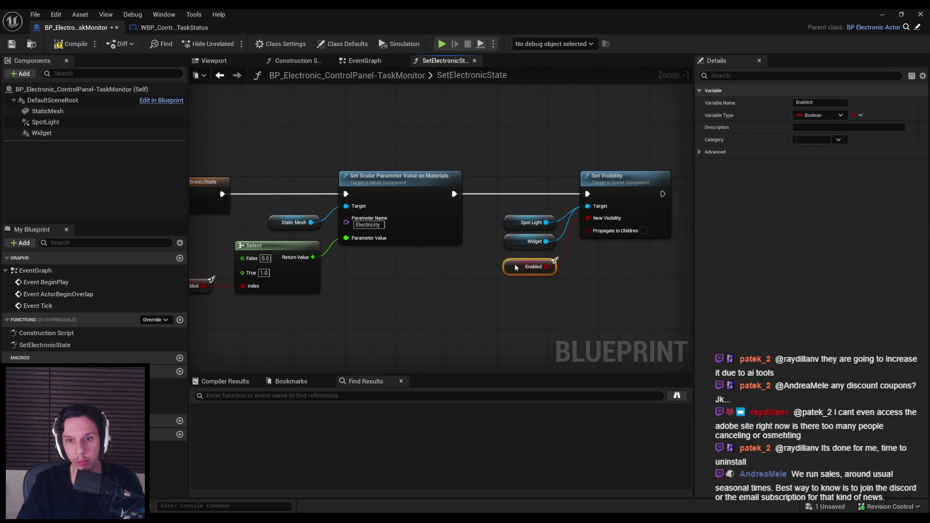
pyautogui.click(549, 323)
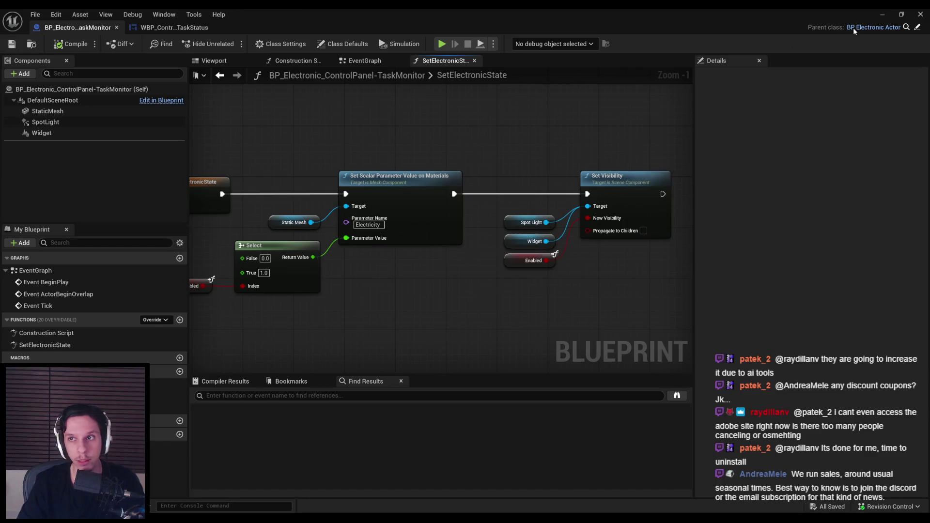
pyautogui.click(882, 14)
pyautogui.hotkey('alt', 'p')
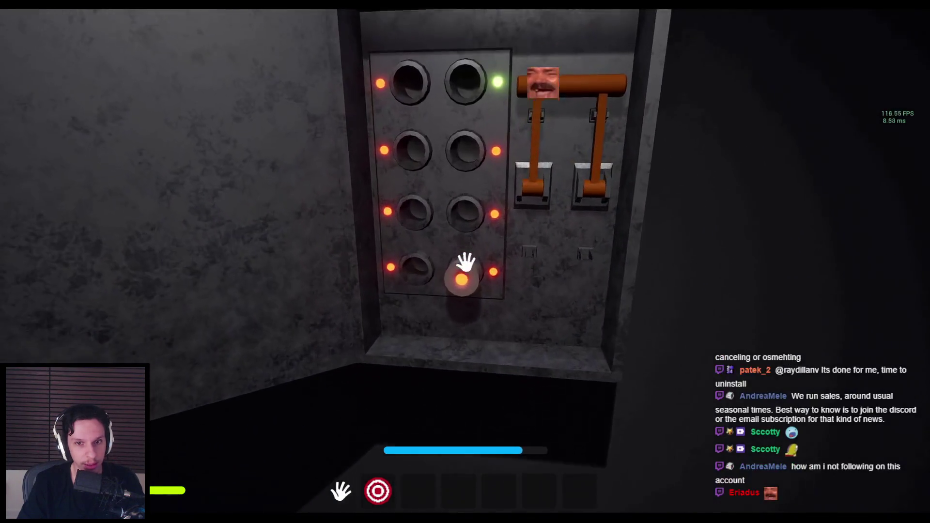
# Step: Insert the fuse, pull the levers, confirm the terminal shows R.O.T., then stop play
pyautogui.click(466, 262)
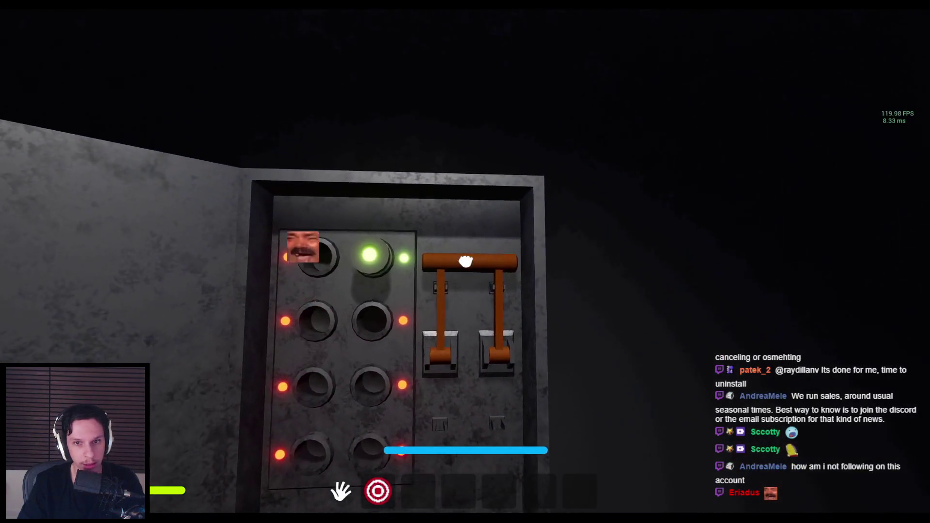
pyautogui.click(465, 262)
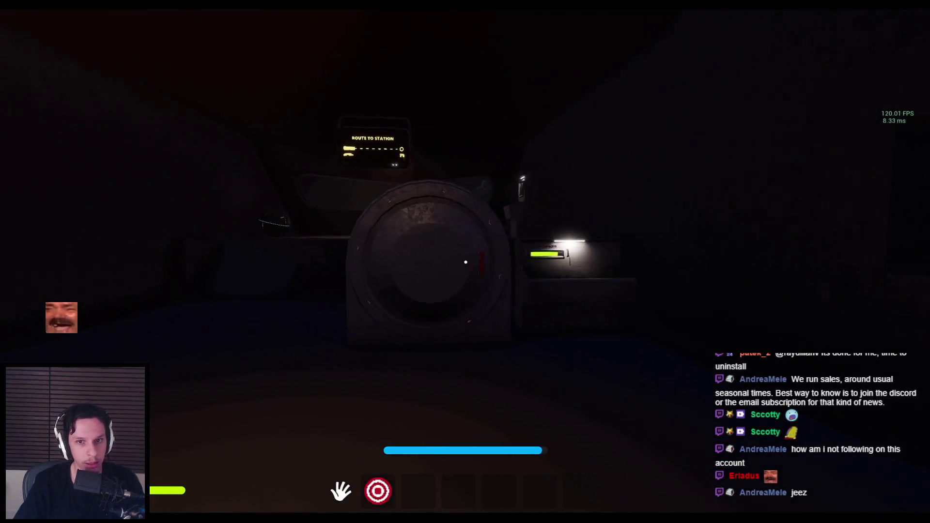
pyautogui.press('w')
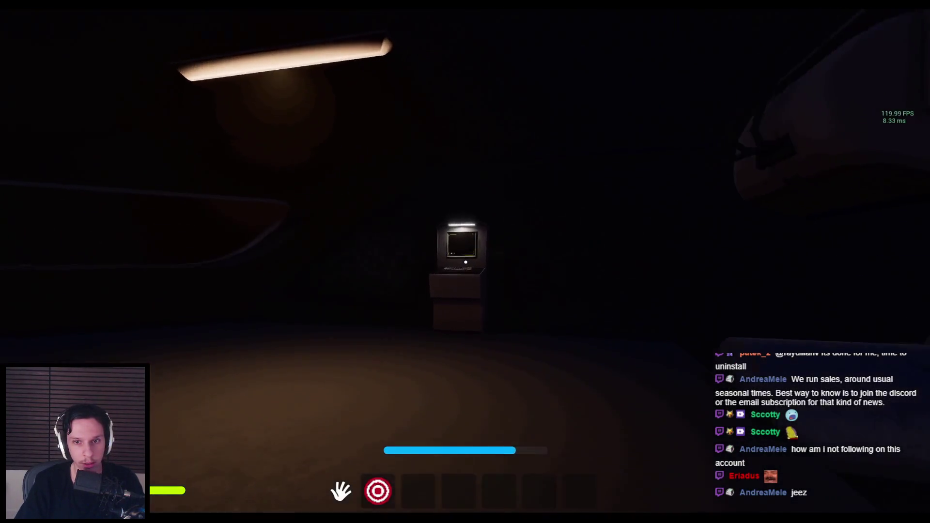
pyautogui.press('s')
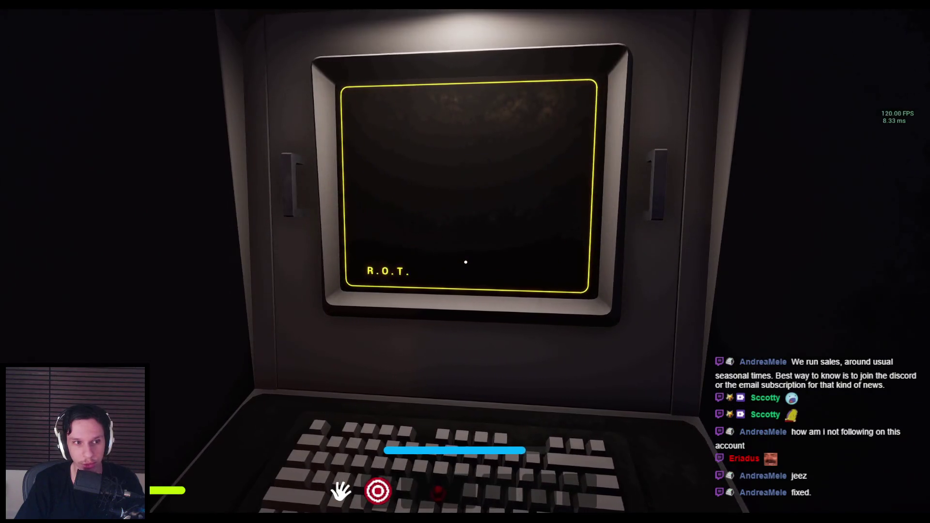
pyautogui.press('w')
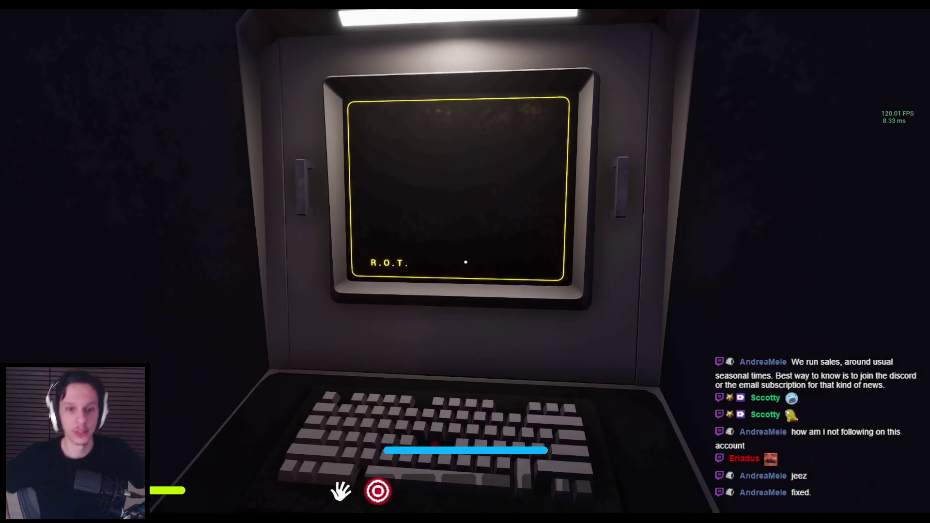
pyautogui.press('s')
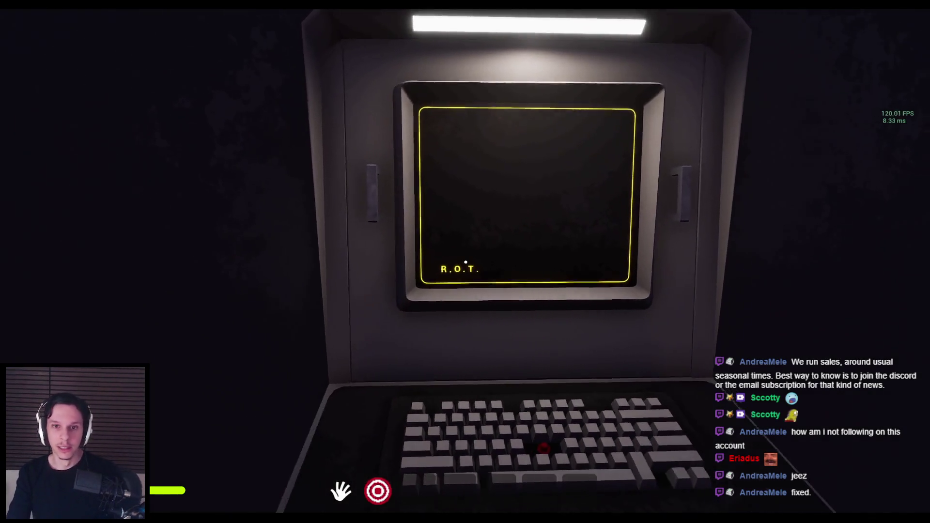
pyautogui.press('Escape')
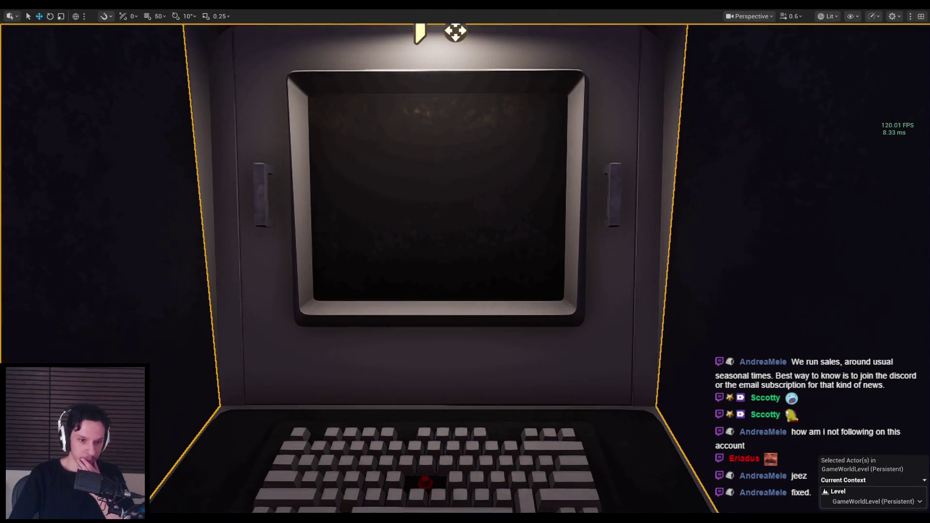
pyautogui.hotkey('alt', 'Tab')
# Step: In Blender's Edit Mode, select only the monitor faces using the Screen material
pyautogui.click(366, 204)
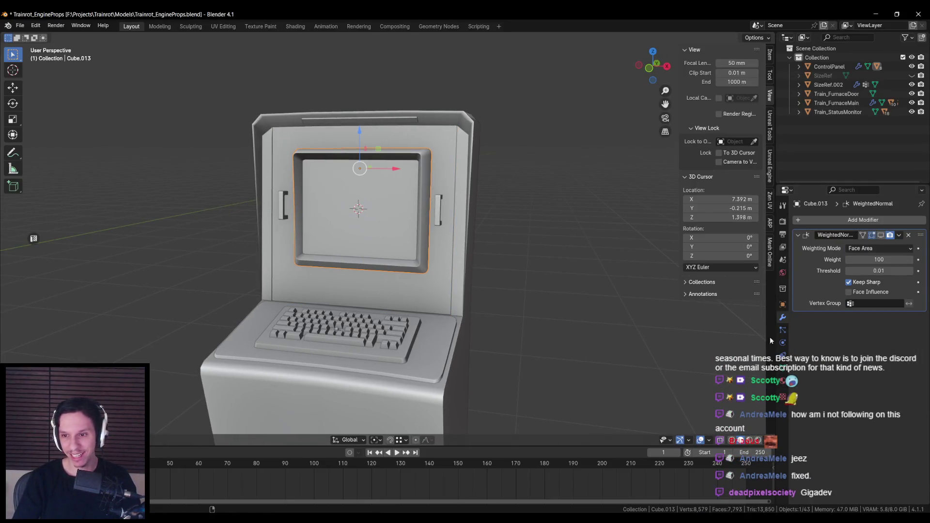
pyautogui.click(783, 379)
pyautogui.press('Tab')
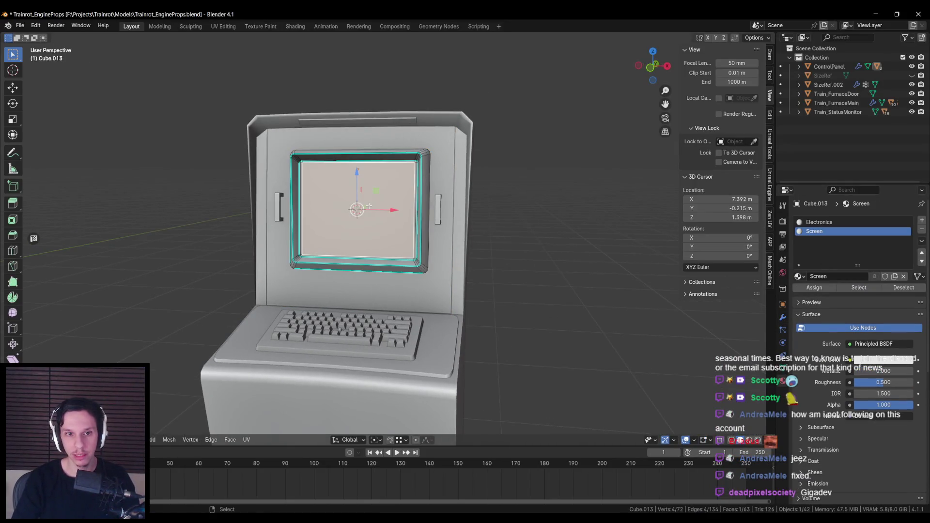
pyautogui.press('KP_Decimal')
pyautogui.click(381, 266)
pyautogui.click(858, 287)
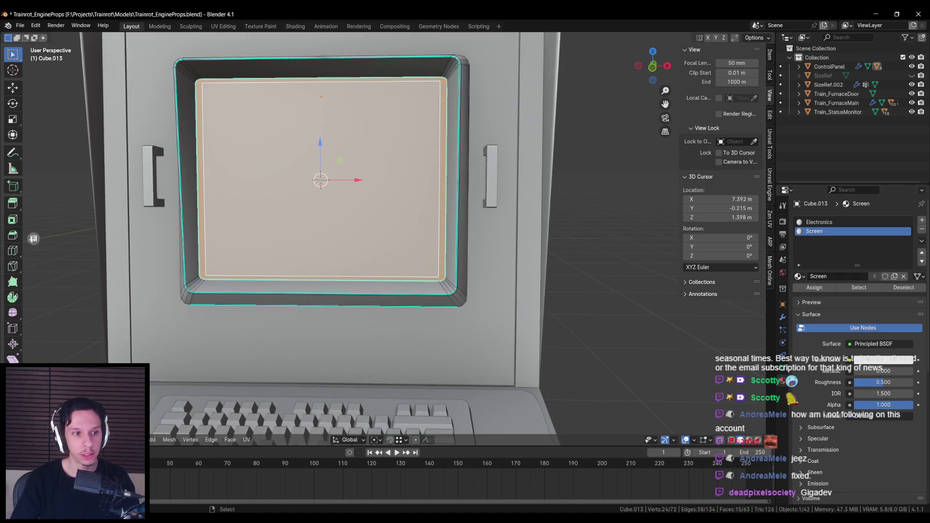
# Step: Cube-project the screen faces' UVs with a cube size of 0.3
pyautogui.hotkey('ctrl', 'space')
pyautogui.press('u')
pyautogui.click(611, 267)
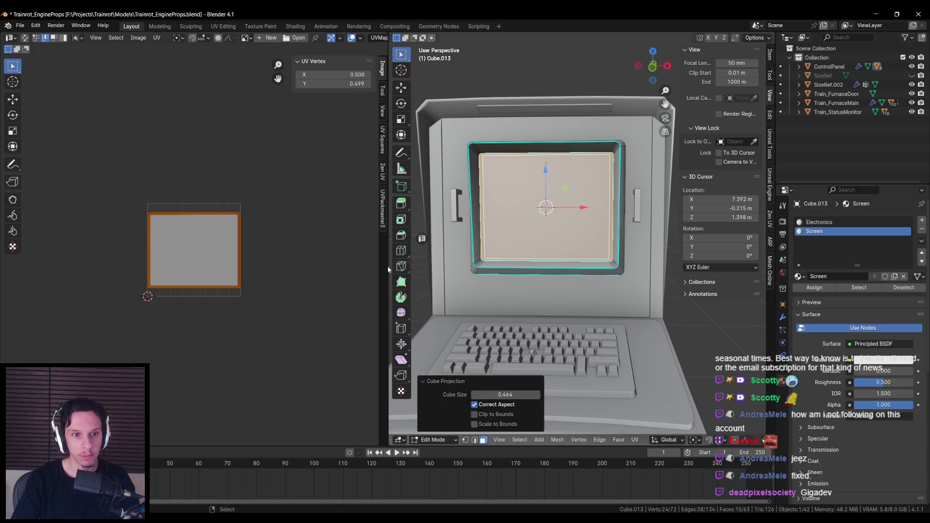
pyautogui.press('BackSpace')
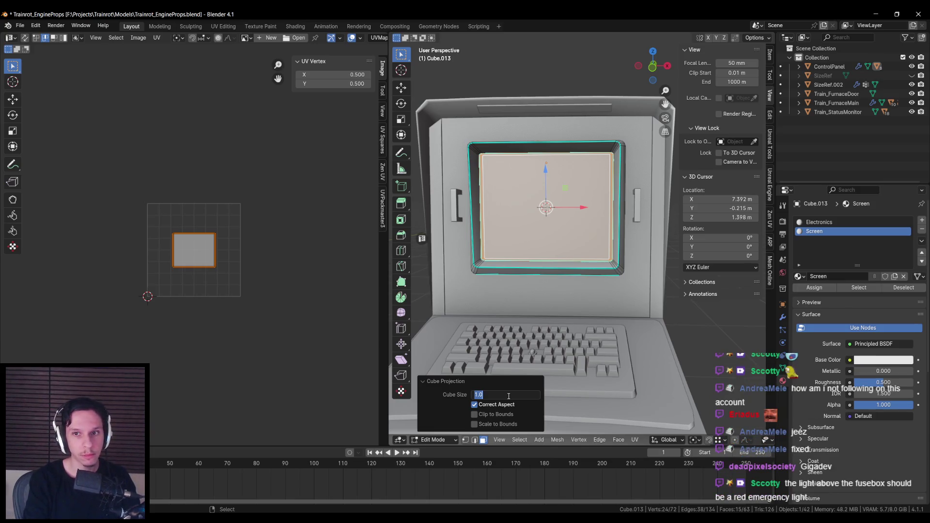
pyautogui.write('0.3')
pyautogui.press('Return')
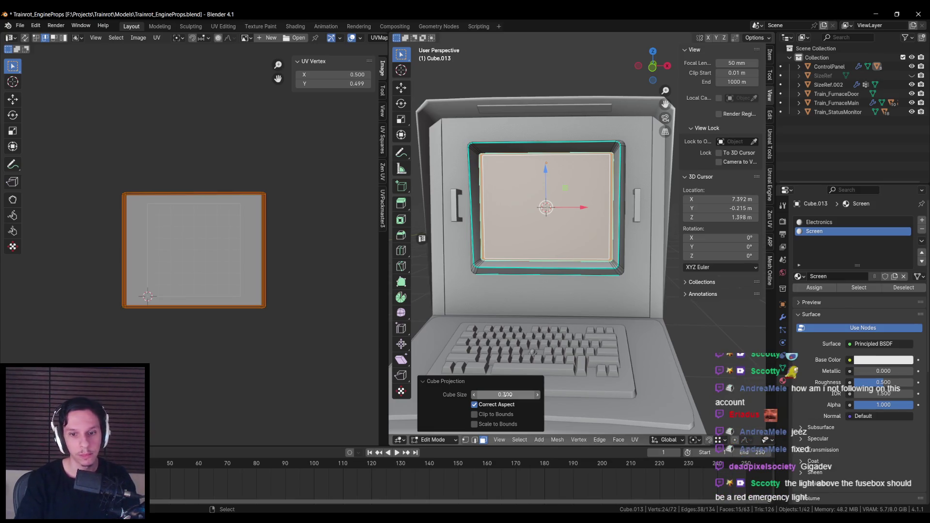
# Step: Select the whole ControlPanel object and export it to Unreal Engine
pyautogui.press('Tab')
pyautogui.press('KP_Divide')
pyautogui.click(570, 363)
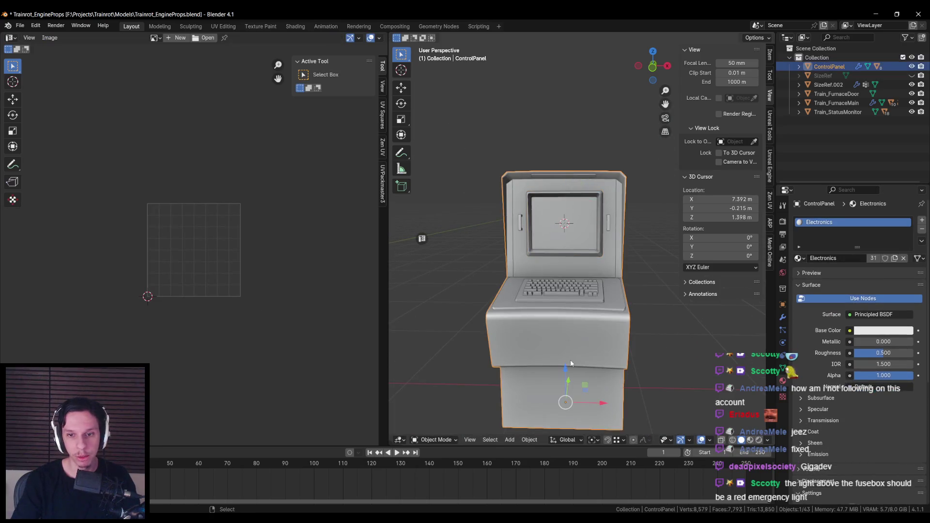
pyautogui.keyDown('ctrl'); pyautogui.scroll(-2, 722, 368); pyautogui.keyUp('ctrl')
pyautogui.scroll(-8, 722, 368)
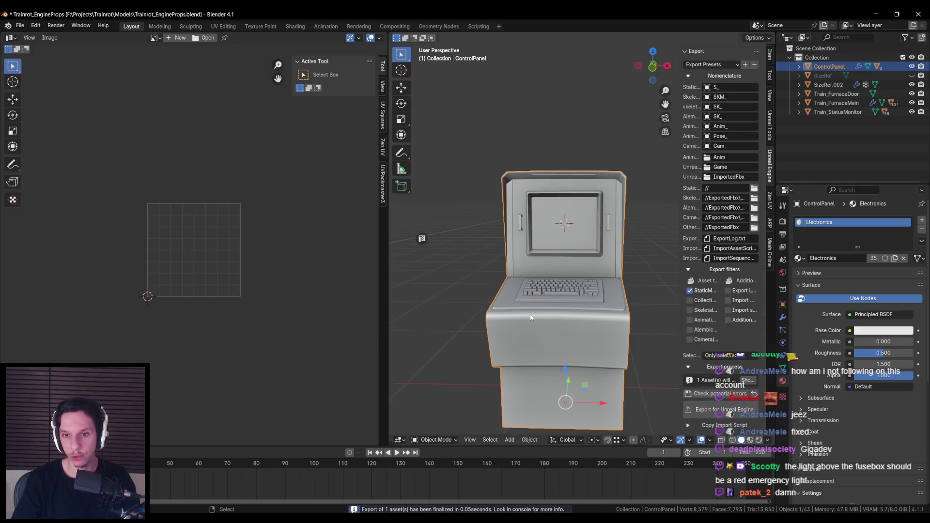
pyautogui.click(326, 486)
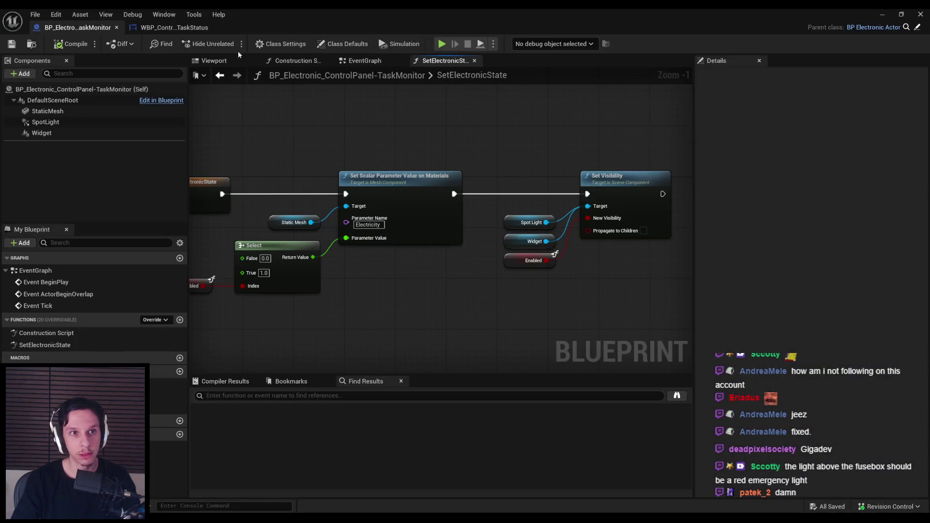
# Step: Open S_ControlPanel from the StaticMesh component, reimport the mesh, and start a play session
pyautogui.click(186, 27)
pyautogui.click(77, 27)
pyautogui.click(47, 110)
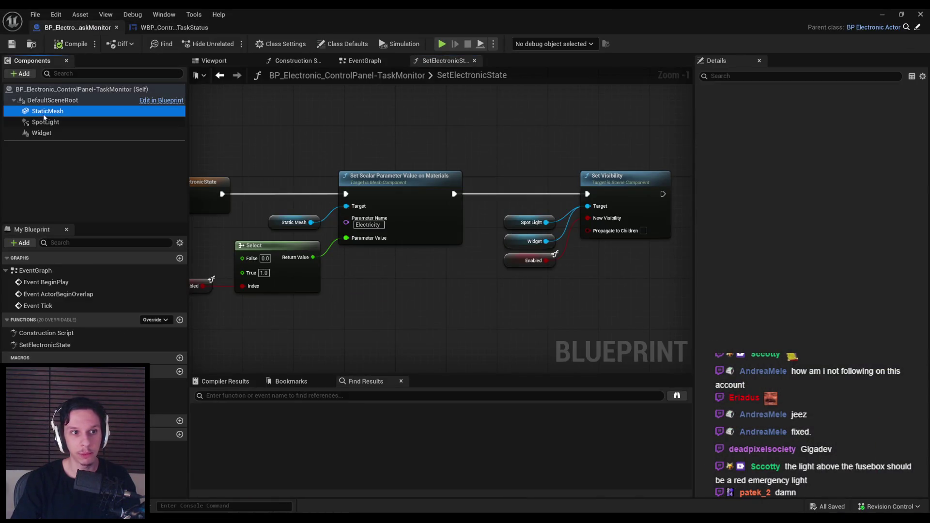
pyautogui.doubleClick(799, 256)
pyautogui.scroll(6, 371, 228)
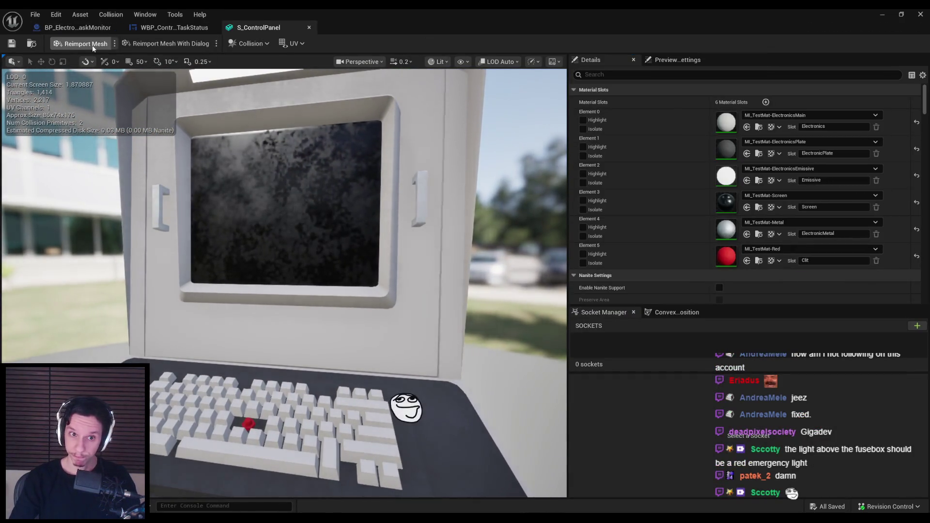
pyautogui.click(85, 44)
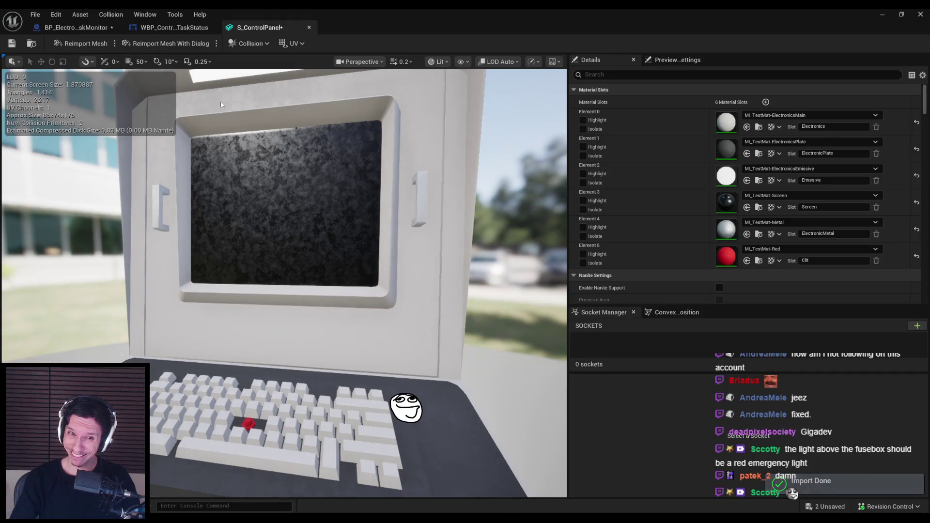
pyautogui.click(882, 14)
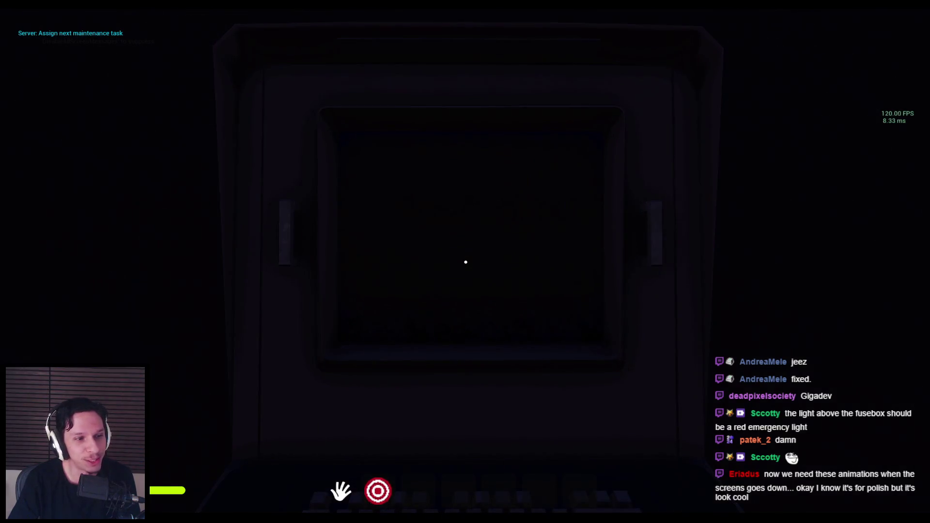
# Step: Open the fusebox, insert the fuse and pull the lever to restore power
pyautogui.press('shift')
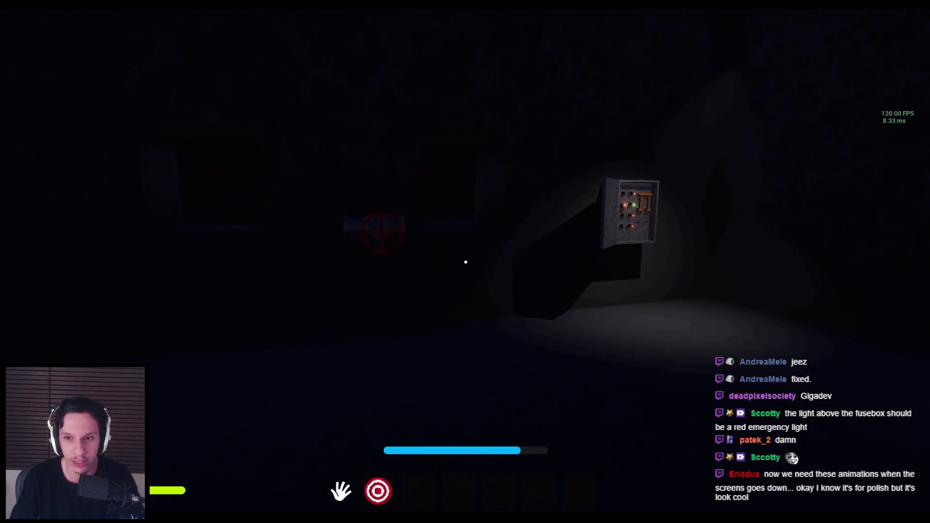
pyautogui.click(465, 262)
pyautogui.click(458, 260)
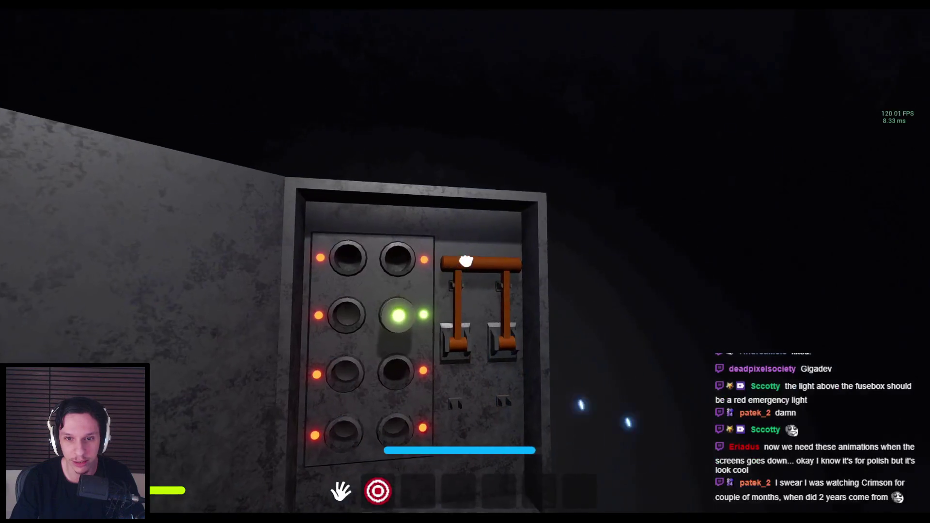
pyautogui.click(465, 261)
# Step: Walk up to the terminal to check its R.O.T. screen, then stop playing
pyautogui.hotkey('shift', 'w')
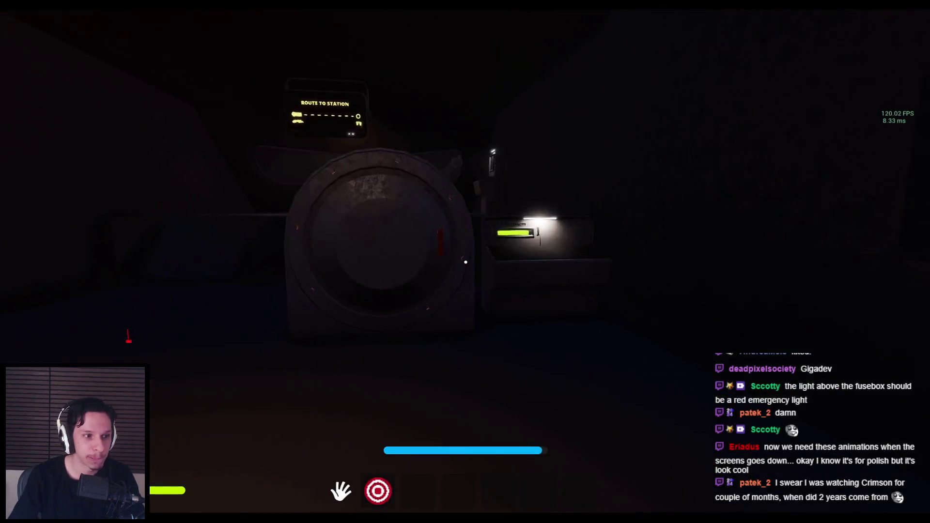
pyautogui.press('w')
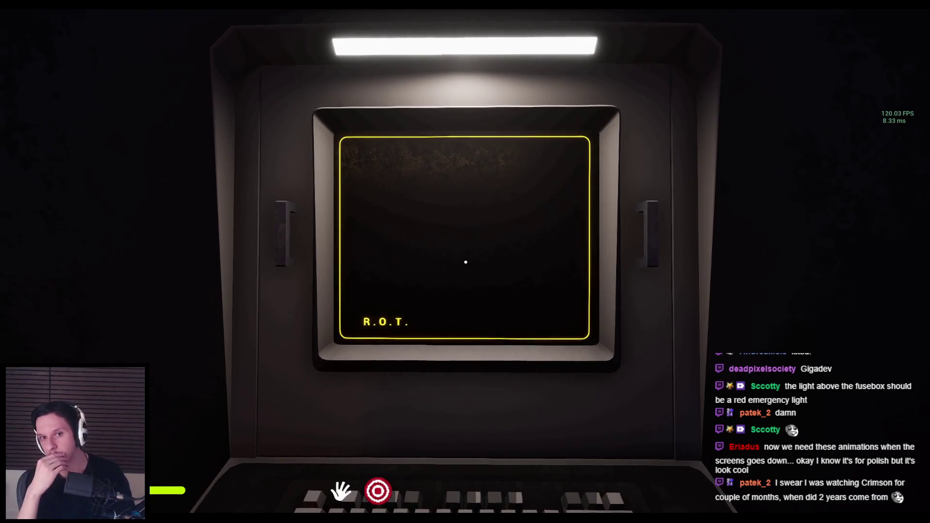
pyautogui.press('Escape')
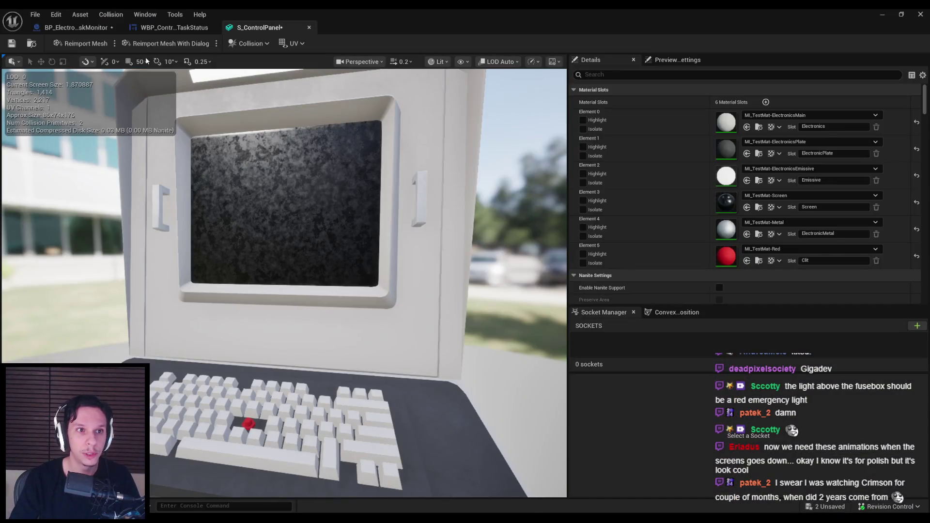
# Step: Set the task monitor's Widget component Geometry Mode to Cylinder
pyautogui.click(89, 28)
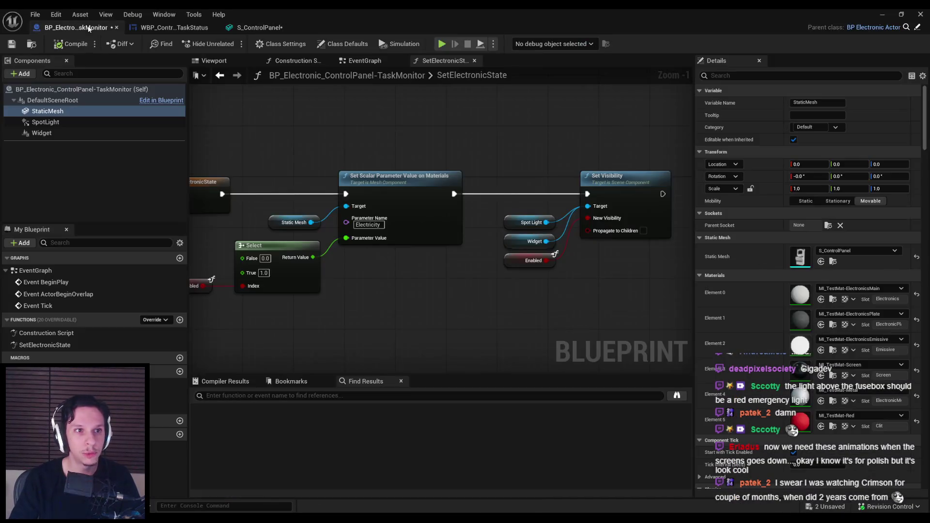
pyautogui.click(214, 60)
pyautogui.click(43, 132)
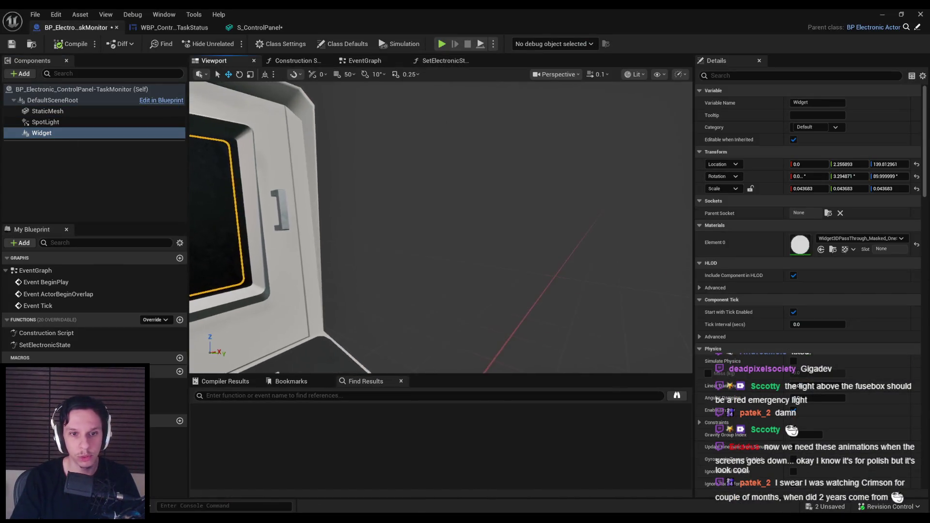
pyautogui.scroll(-10, 869, 370)
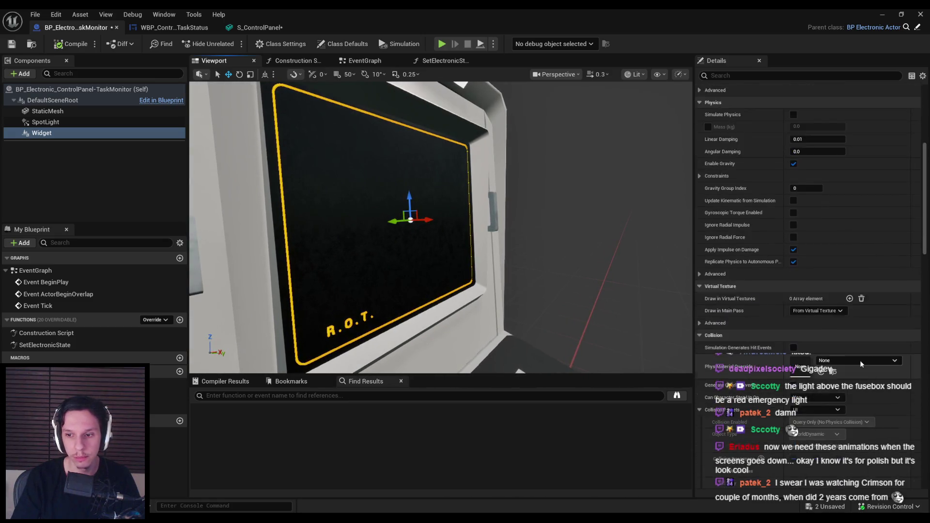
pyautogui.scroll(-15, 856, 358)
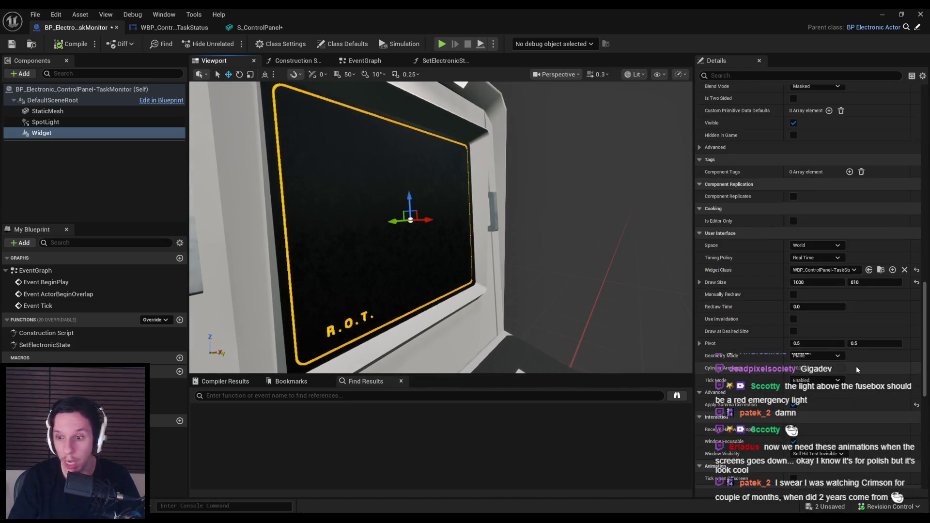
pyautogui.click(806, 356)
pyautogui.click(806, 379)
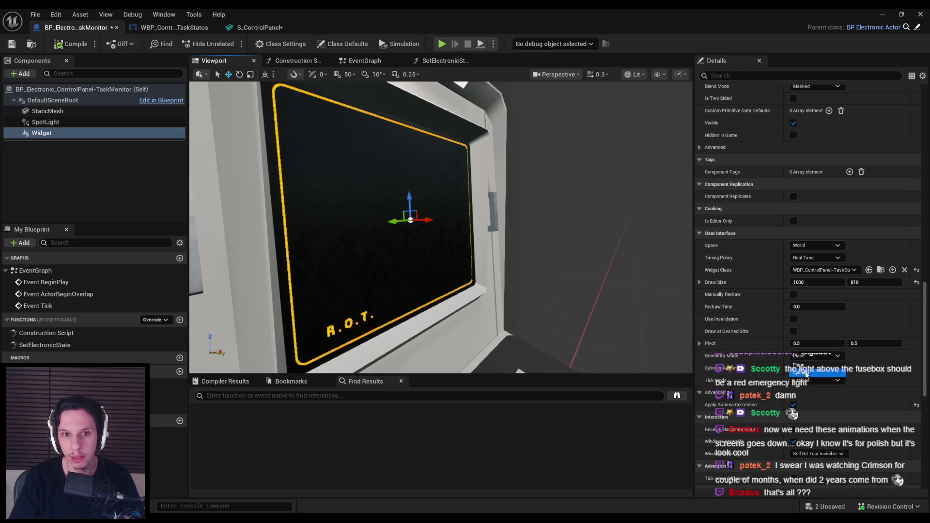
# Step: Adjust the Cylinder Arc Angle and inspect the curved screen from the side
pyautogui.moveTo(806, 368); pyautogui.dragTo(842, 368)
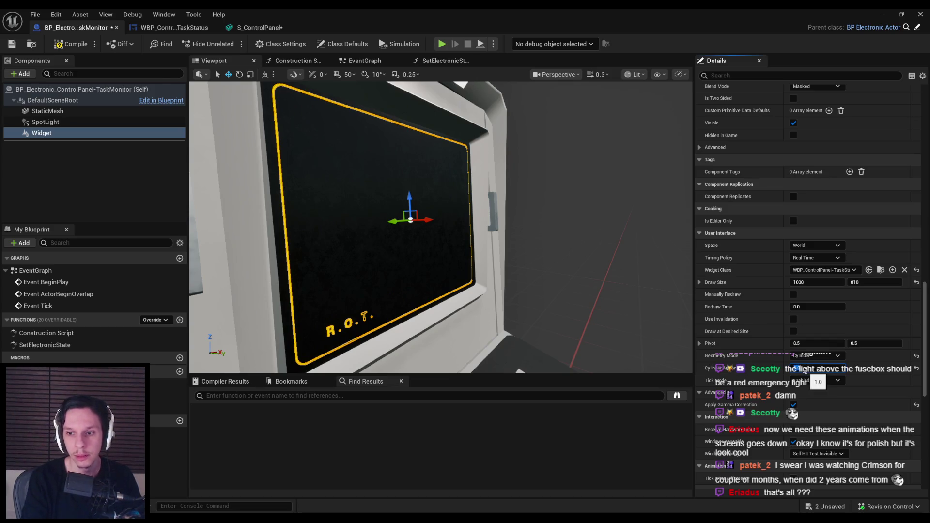
pyautogui.moveTo(806, 368); pyautogui.dragTo(837, 368)
pyautogui.press('f')
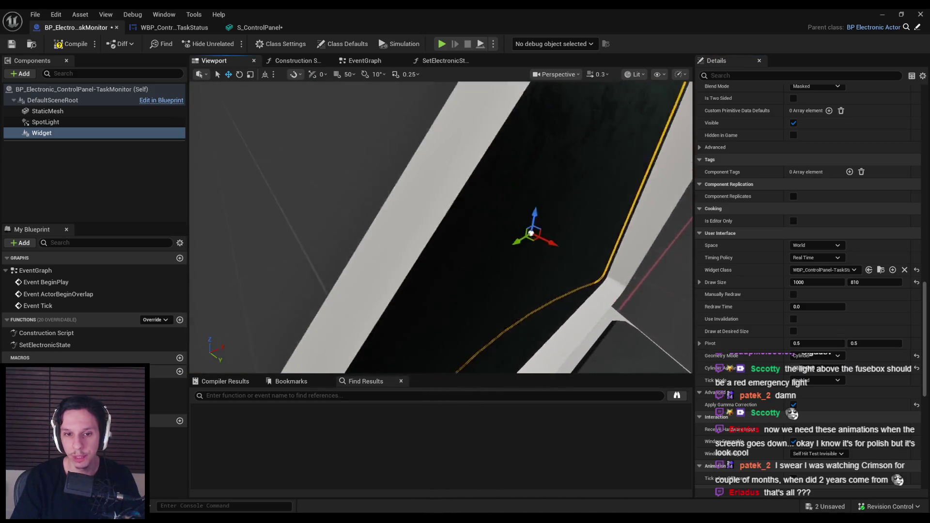
pyautogui.moveTo(561, 254); pyautogui.dragTo(560, 254)
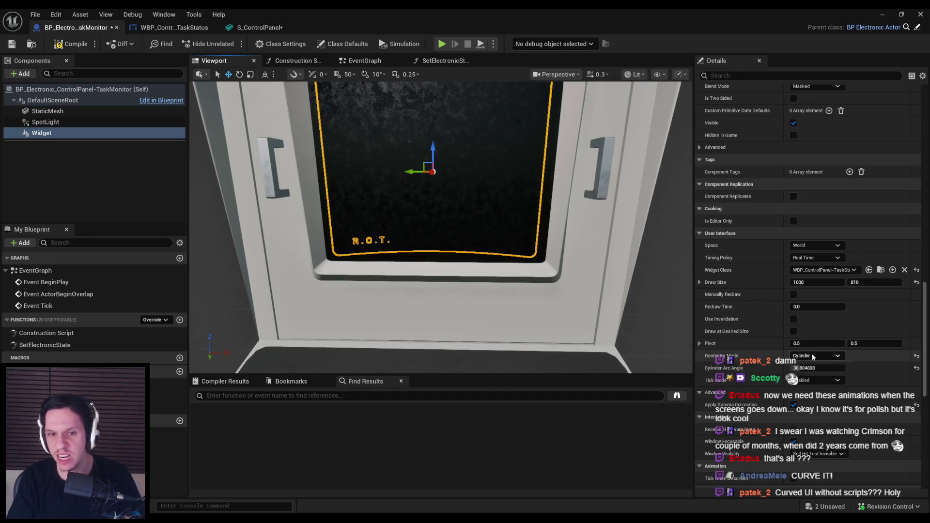
pyautogui.moveTo(504, 222); pyautogui.dragTo(541, 213)
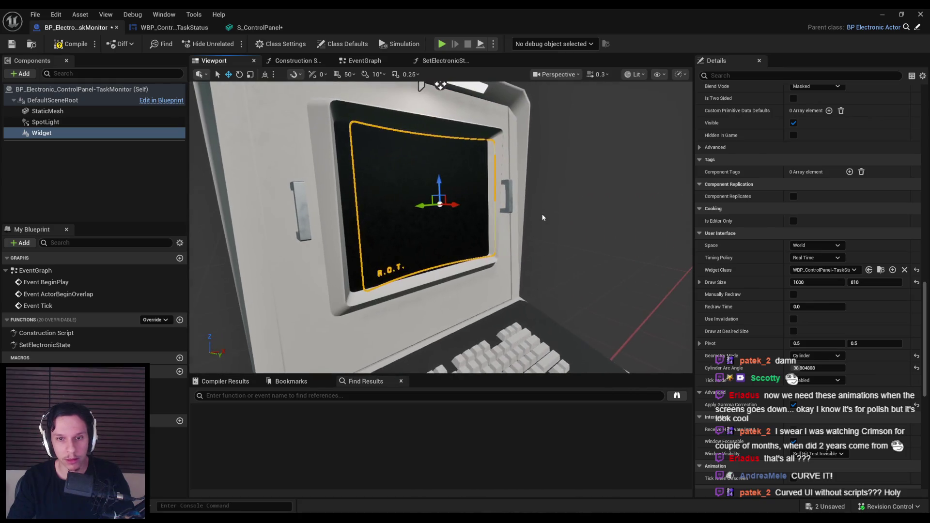
# Step: Undo the arc change and set the widget's Geometry Mode back to Plane
pyautogui.hotkey('ctrl', 'z')
pyautogui.click(807, 356)
pyautogui.click(799, 365)
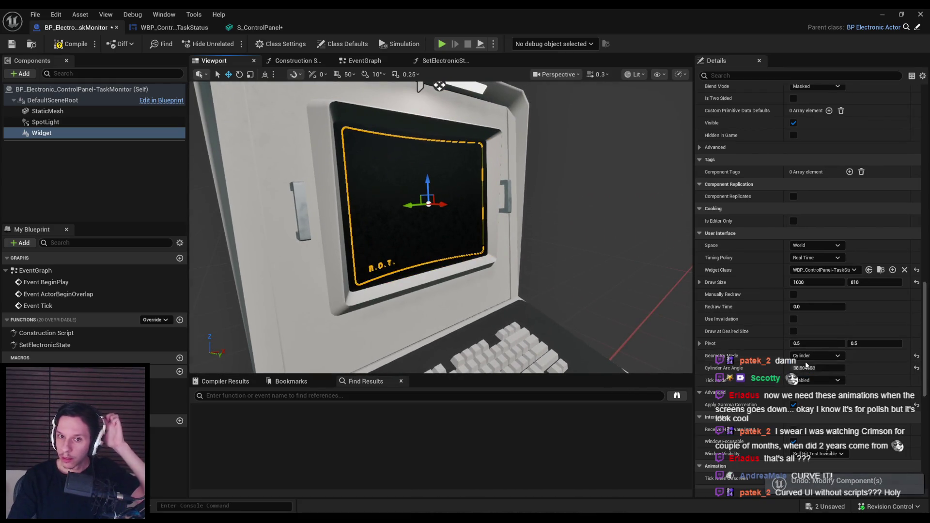
# Step: Compile, curve the widget as a cylinder again, and rotate it around its vertical axis
pyautogui.click(78, 47)
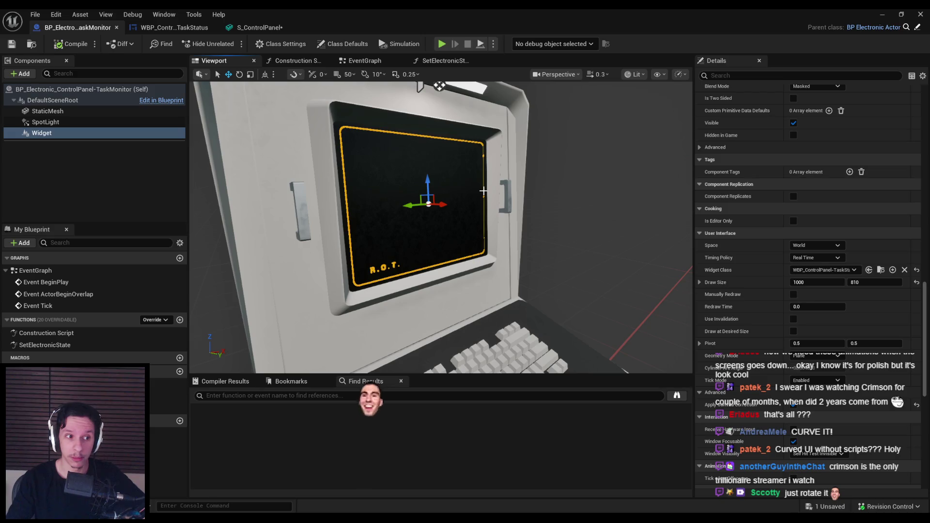
pyautogui.click(806, 381)
pyautogui.moveTo(469, 226); pyautogui.dragTo(533, 233)
pyautogui.press('e')
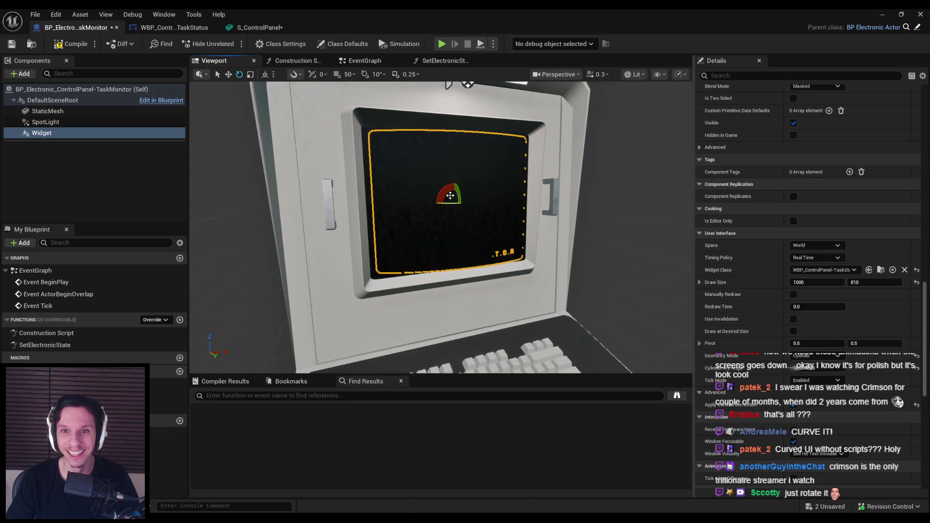
pyautogui.hotkey('ctrl', 'z')
pyautogui.moveTo(448, 204); pyautogui.dragTo(533, 233)
pyautogui.press('f')
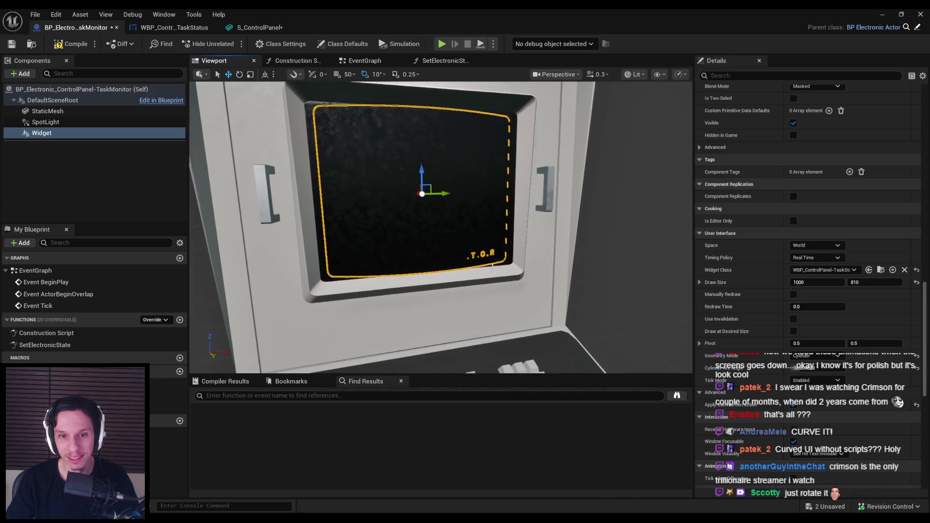
pyautogui.scroll(10, 826, 323)
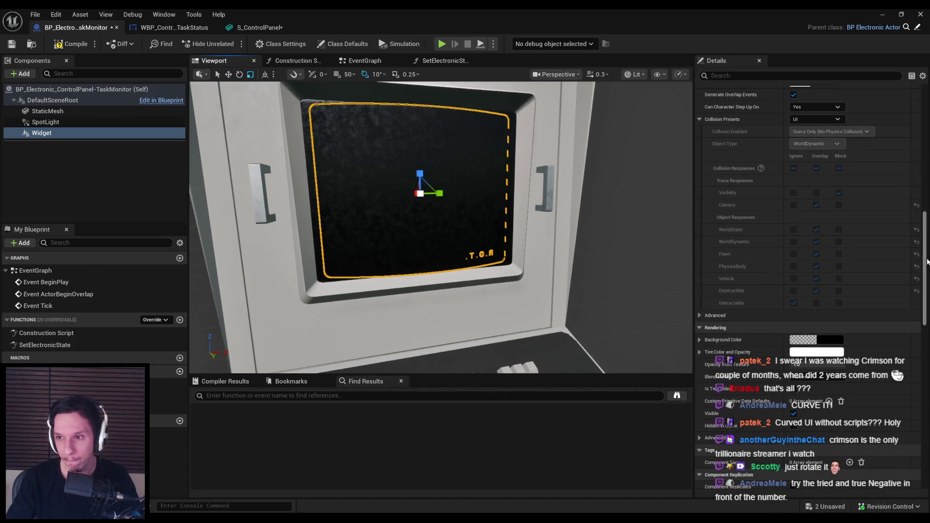
pyautogui.moveTo(925, 221); pyautogui.dragTo(928, 96)
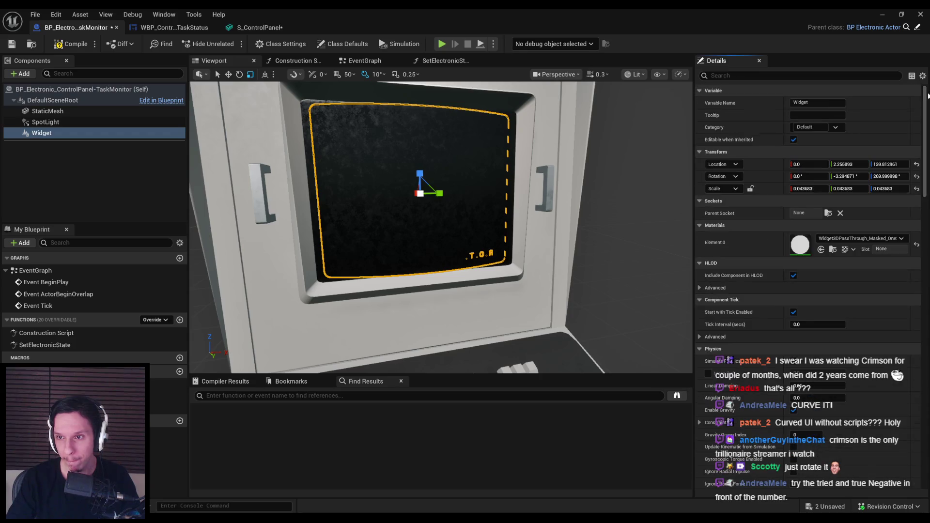
# Step: Try a negative Scale X to mirror the widget, then undo it
pyautogui.click(795, 190)
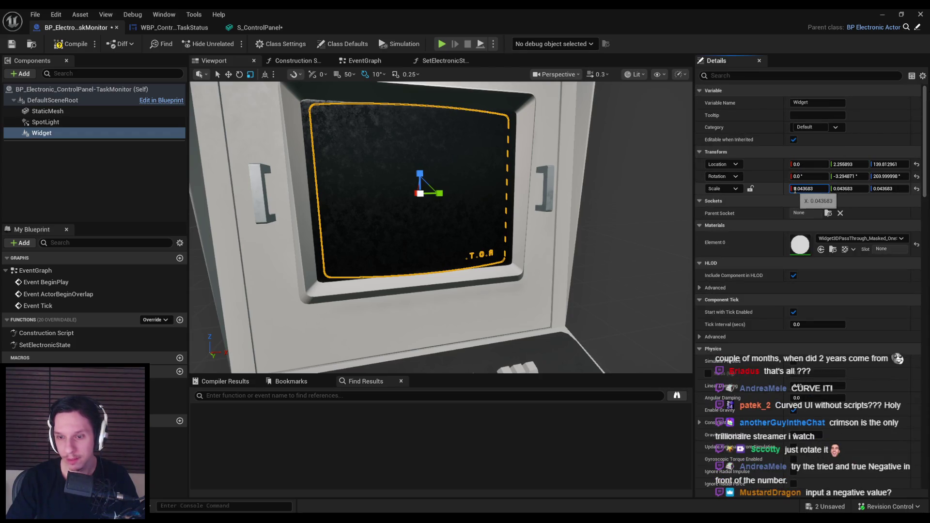
pyautogui.write('-')
pyautogui.press('Return')
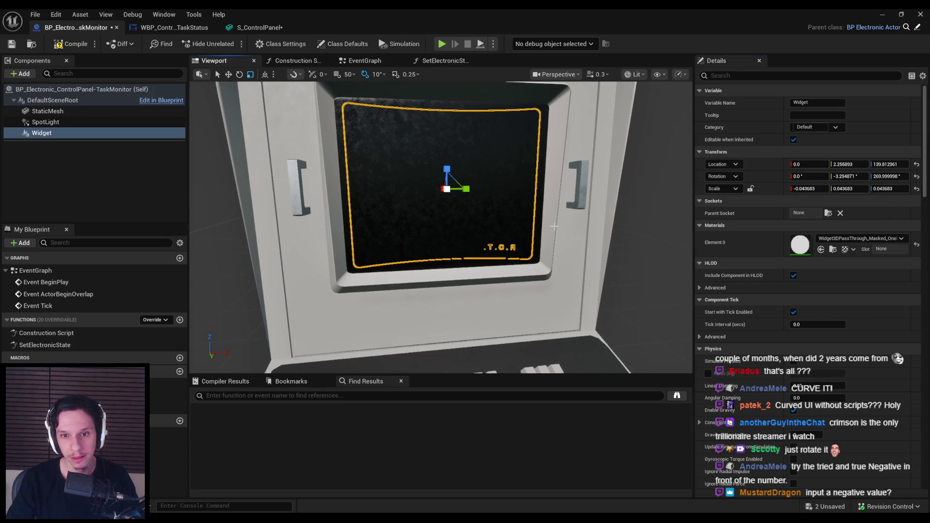
pyautogui.hotkey('ctrl', 'z')
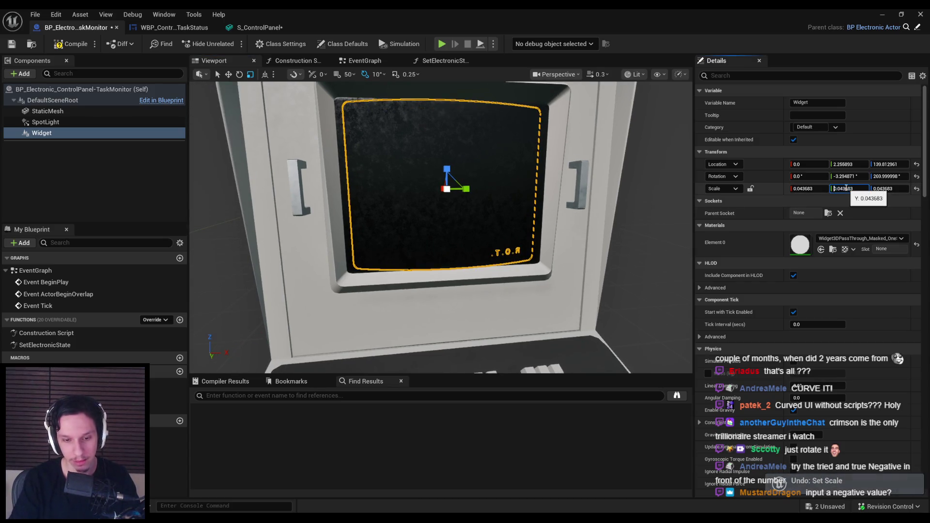
pyautogui.write('-0.043683')
pyautogui.press('Return')
# Step: Reselect the Widget component, review its Details, and recompile with F7
pyautogui.click(376, 222)
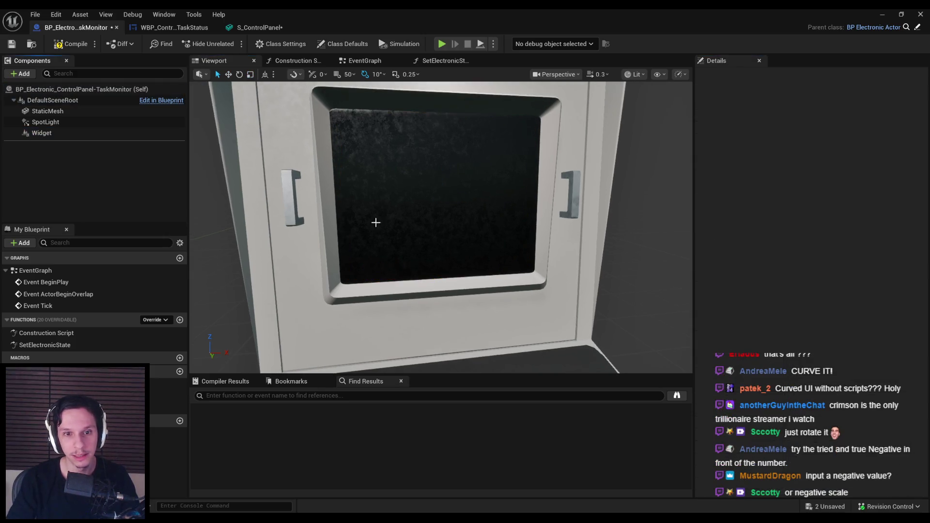
pyautogui.click(47, 110)
pyautogui.click(43, 133)
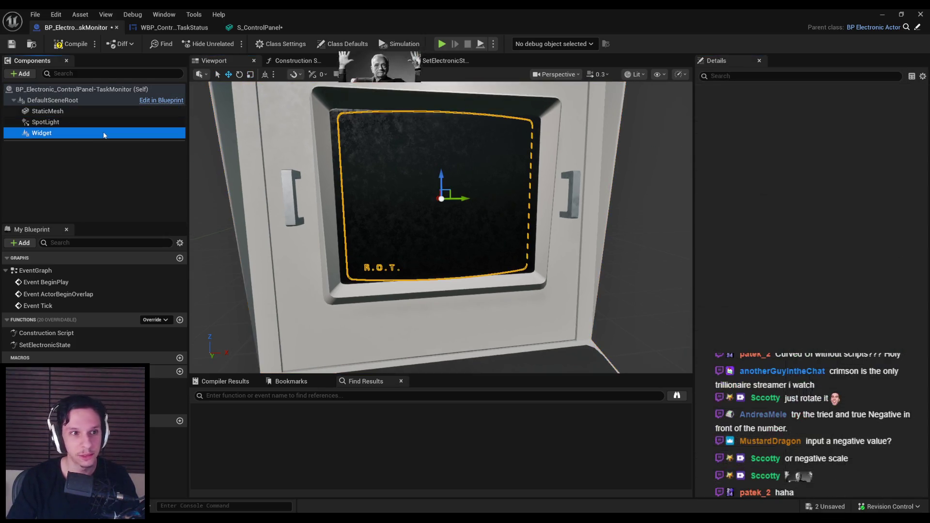
pyautogui.scroll(-10, 849, 325)
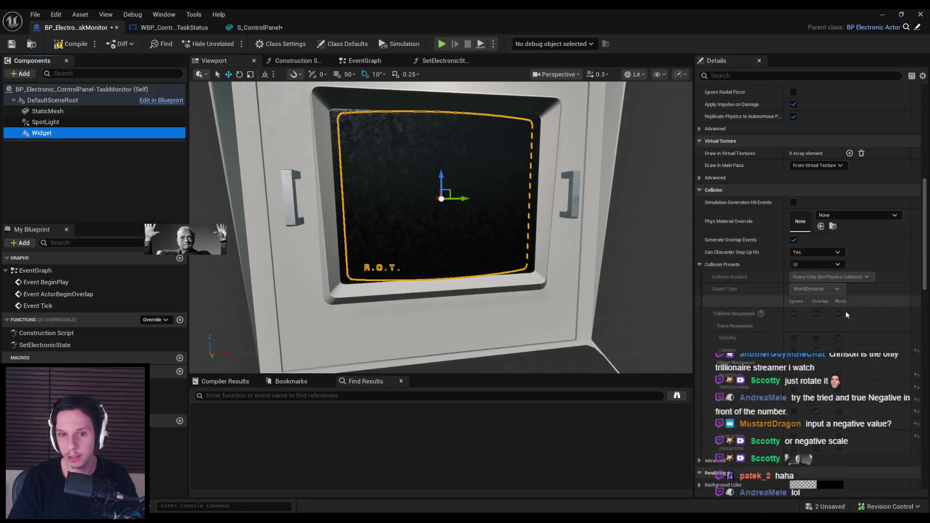
pyautogui.scroll(15, 845, 315)
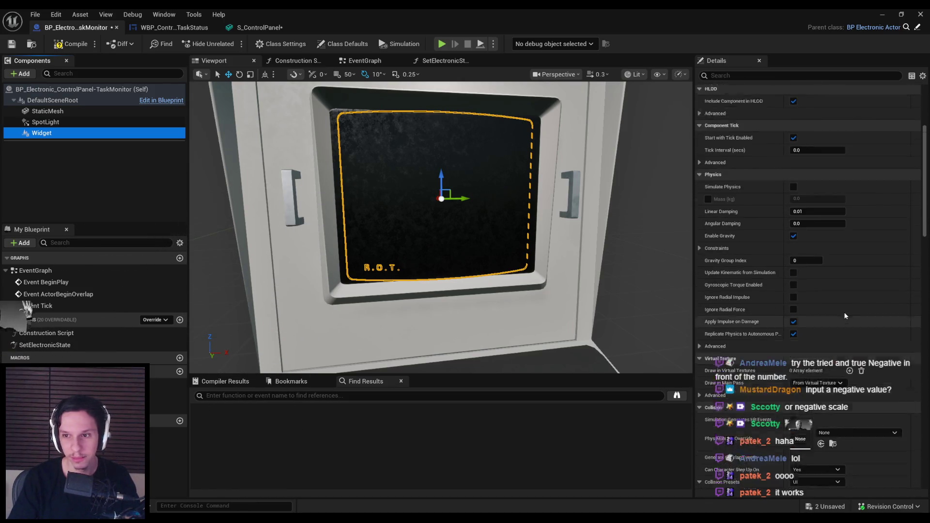
pyautogui.scroll(2, 836, 319)
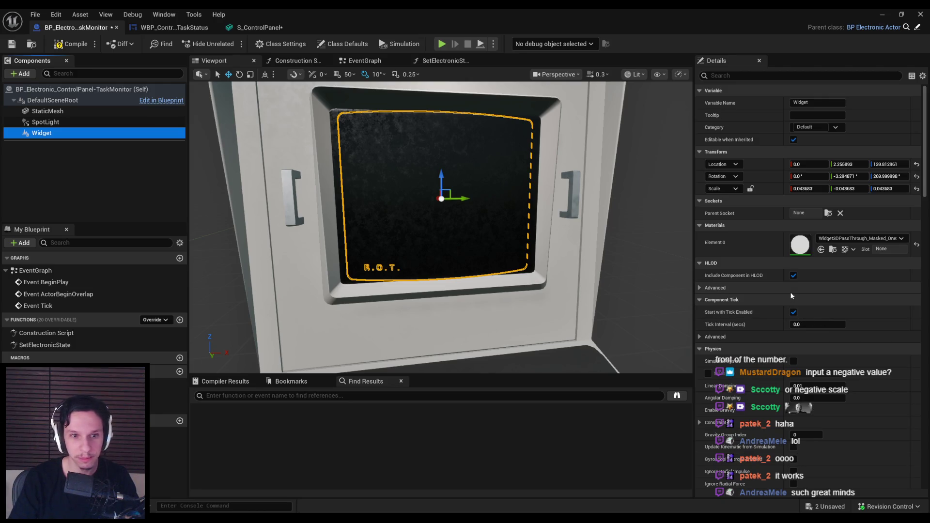
pyautogui.scroll(-12, 789, 288)
pyautogui.scroll(-10, 789, 292)
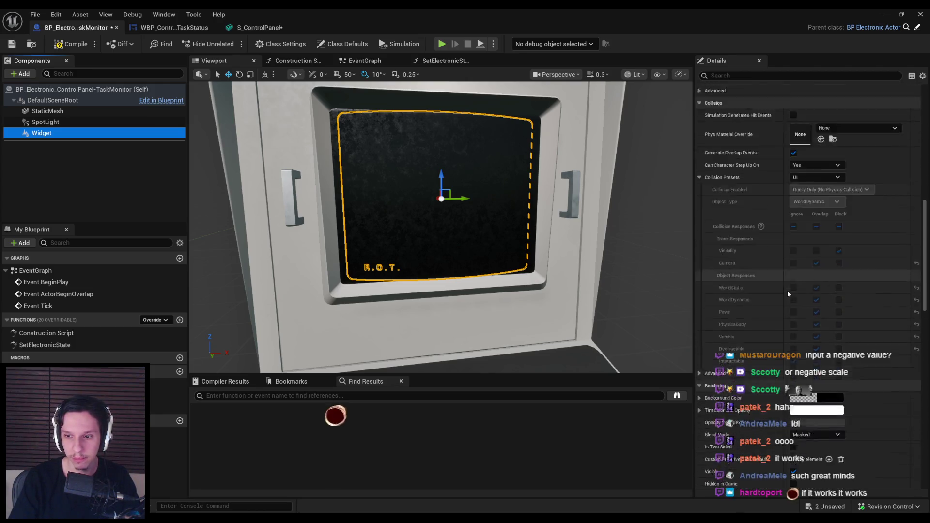
pyautogui.press('F7')
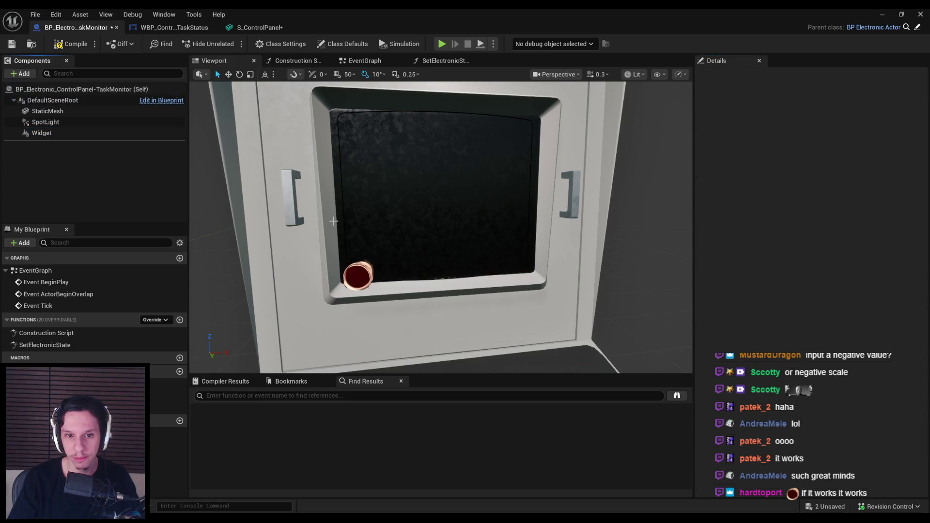
# Step: Uncheck Is Two Sided on the widget, then undo the X scale and two-sided changes
pyautogui.click(45, 133)
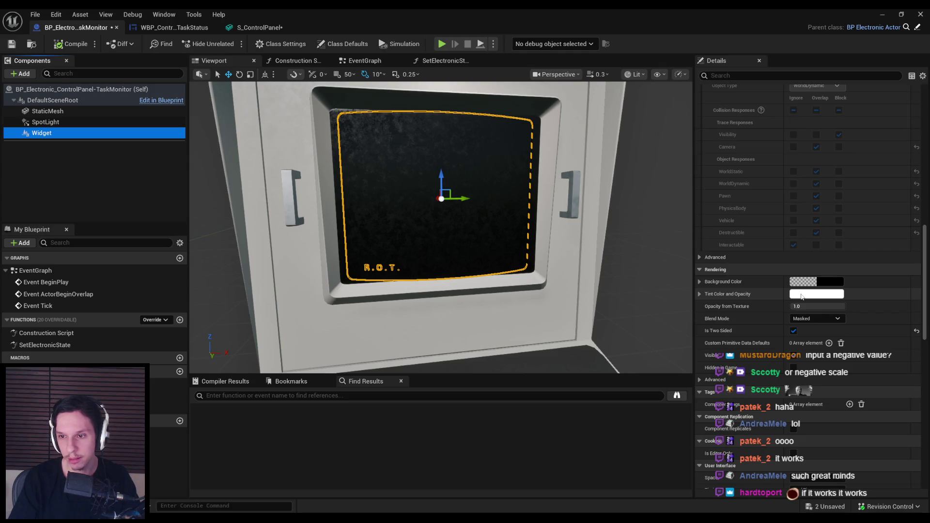
pyautogui.click(793, 331)
pyautogui.moveTo(926, 313); pyautogui.dragTo(927, 106)
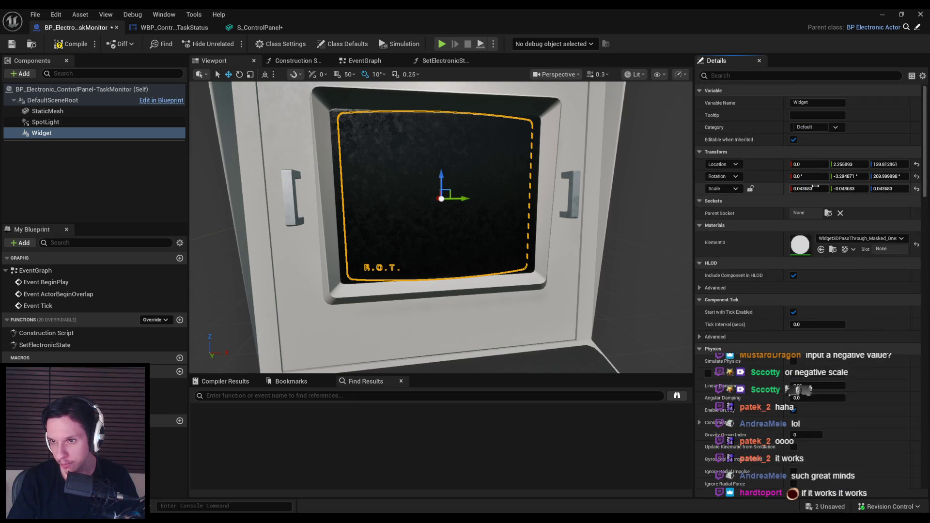
pyautogui.press('Return')
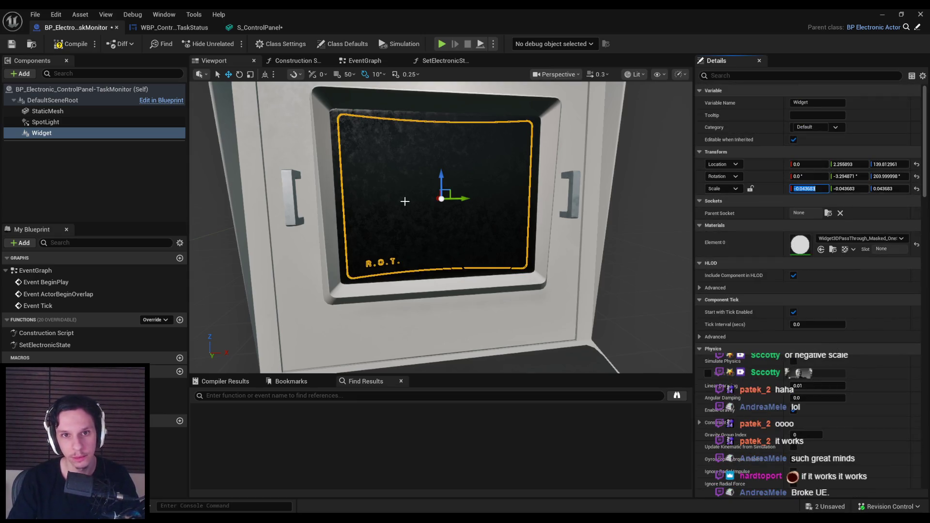
pyautogui.hotkey('ctrl', 'z')
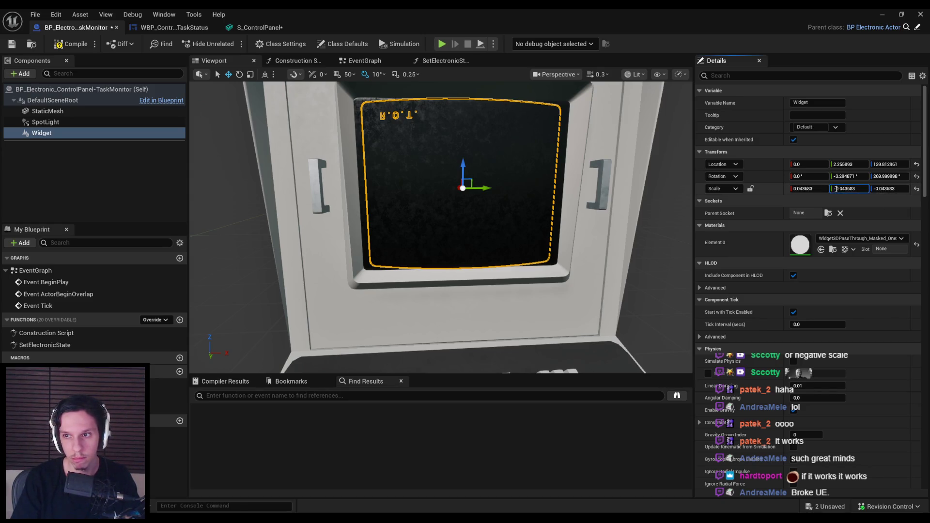
pyautogui.hotkey('ctrl', 'z')
pyautogui.hotkey('ctrl', 'z')
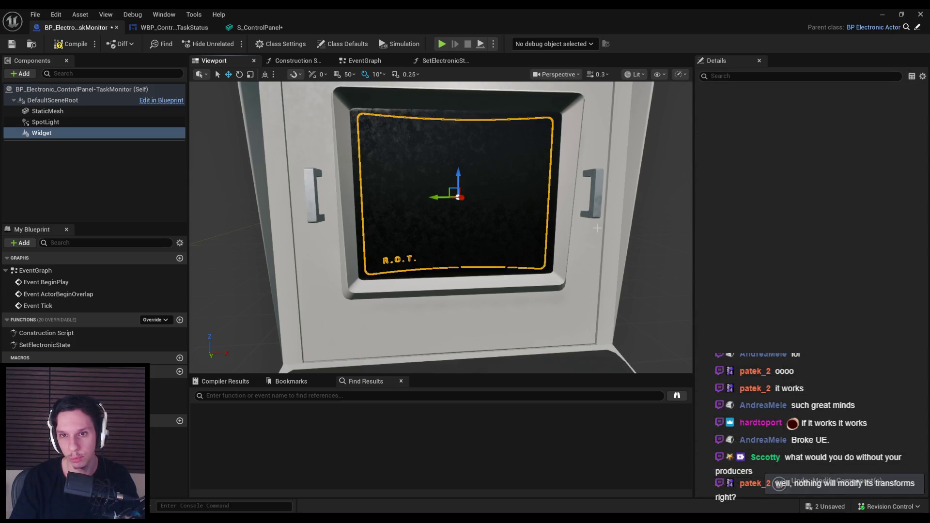
# Step: Undo back to the widget's original rotation and scale, then compile and save the blueprint
pyautogui.hotkey('ctrl', 'z')
pyautogui.scroll(-7, 847, 345)
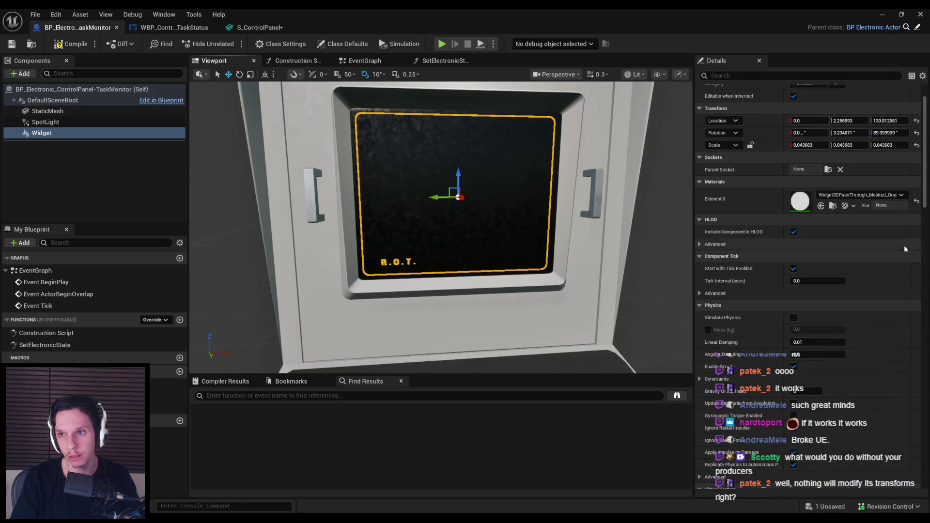
pyautogui.moveTo(926, 195); pyautogui.dragTo(926, 352)
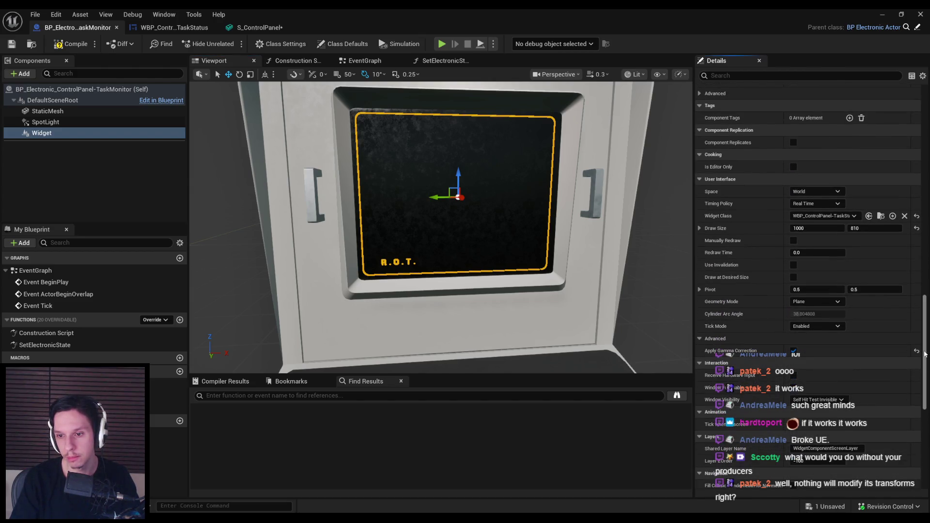
pyautogui.click(68, 45)
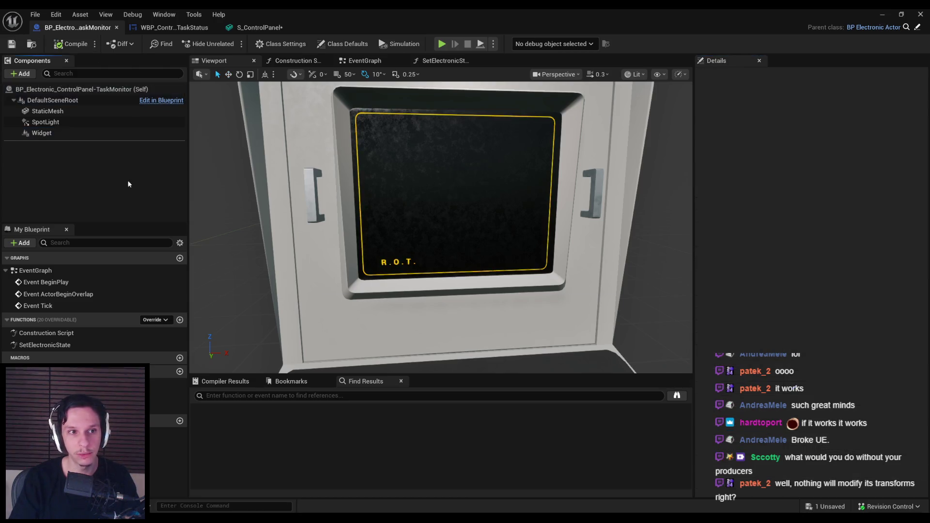
# Step: Orbit to face the control panel screen, then play the level with Alt+P
pyautogui.moveTo(350, 134)
pyautogui.mouseDown()
pyautogui.moveTo(338, 145)
pyautogui.moveTo(350, 134)
pyautogui.mouseUp()
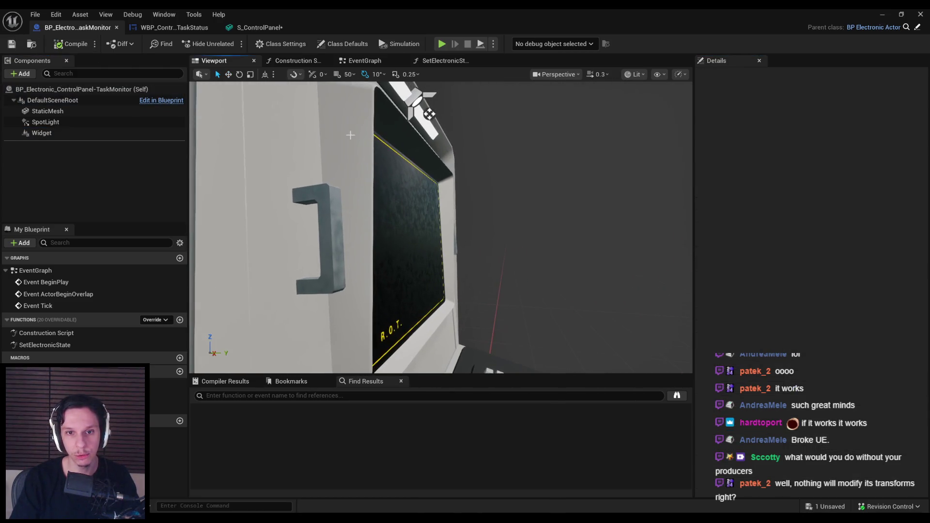
pyautogui.moveTo(392, 323); pyautogui.dragTo(391, 323)
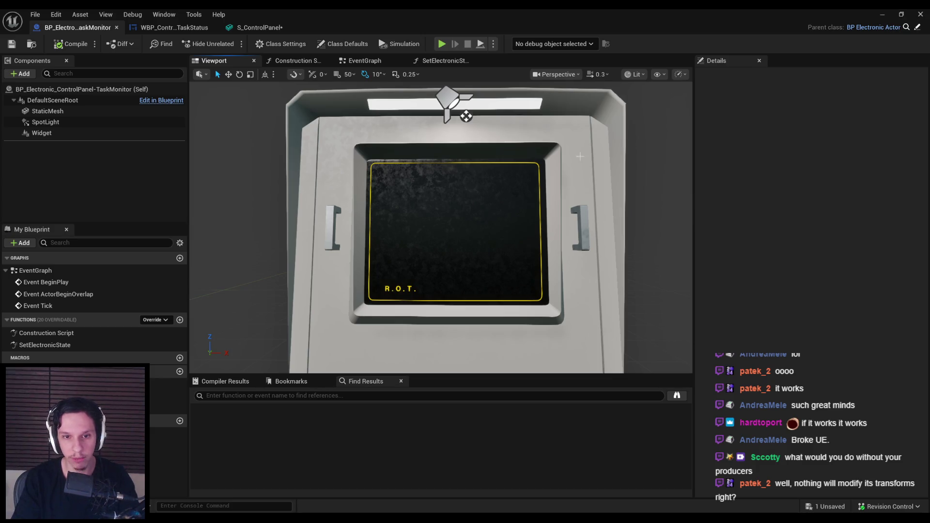
pyautogui.click(889, 17)
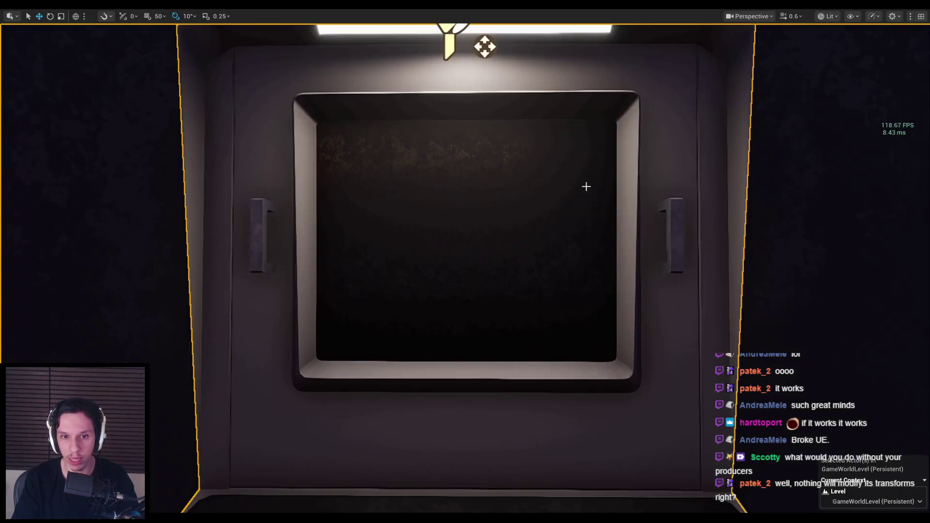
pyautogui.scroll(-5, 546, 233)
pyautogui.hotkey('alt', 'p')
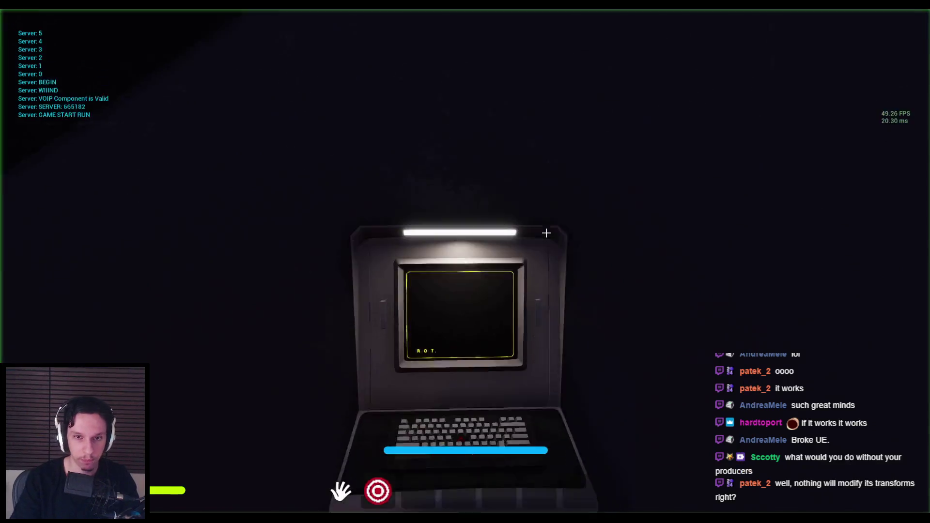
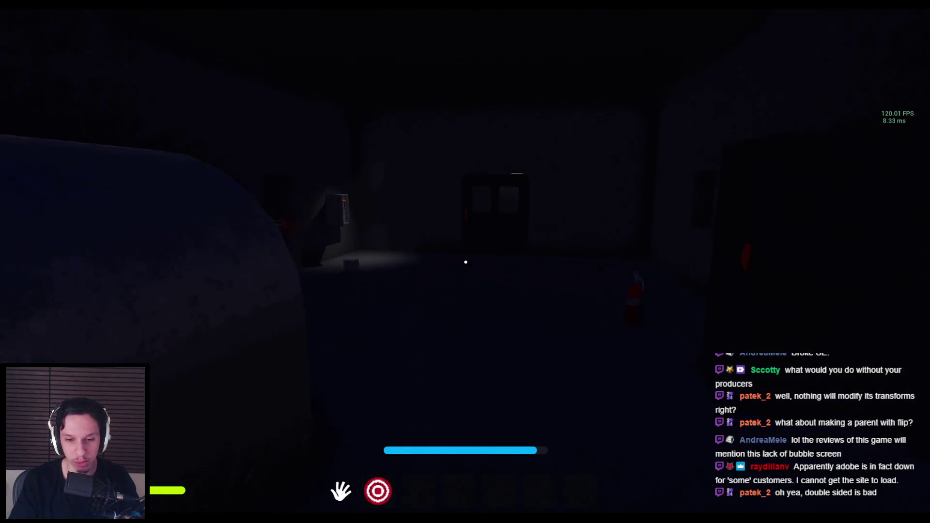
# Step: Walk to the wall panel, pull its levers to restore power, then use the lit terminal
pyautogui.press('w')
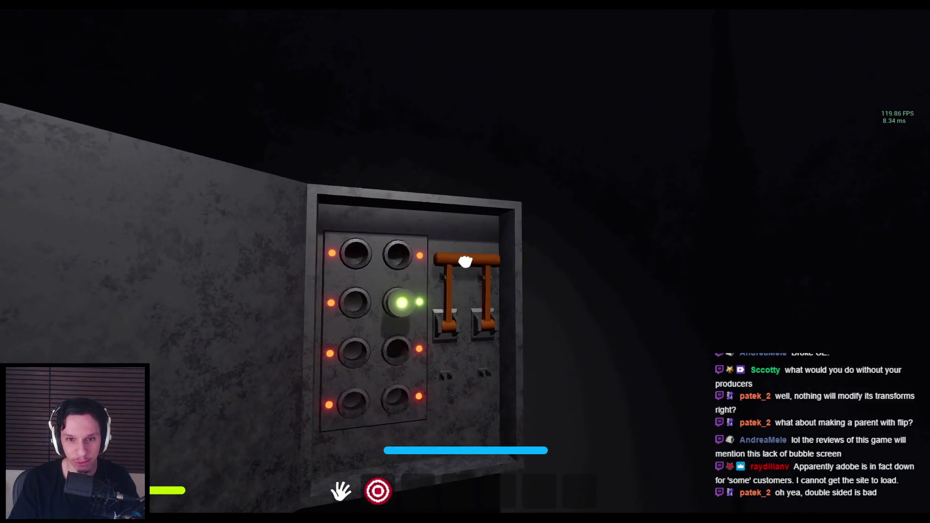
pyautogui.click(465, 262)
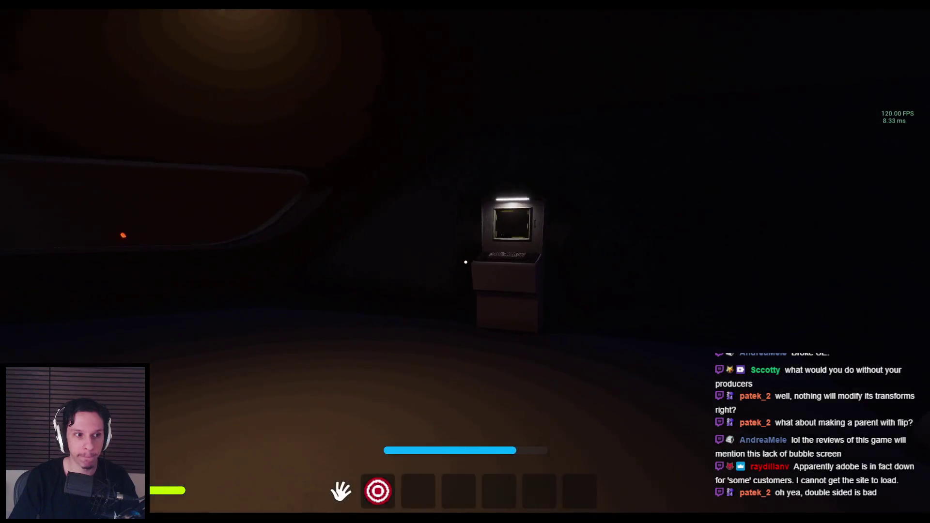
pyautogui.press('w')
pyautogui.click(465, 262)
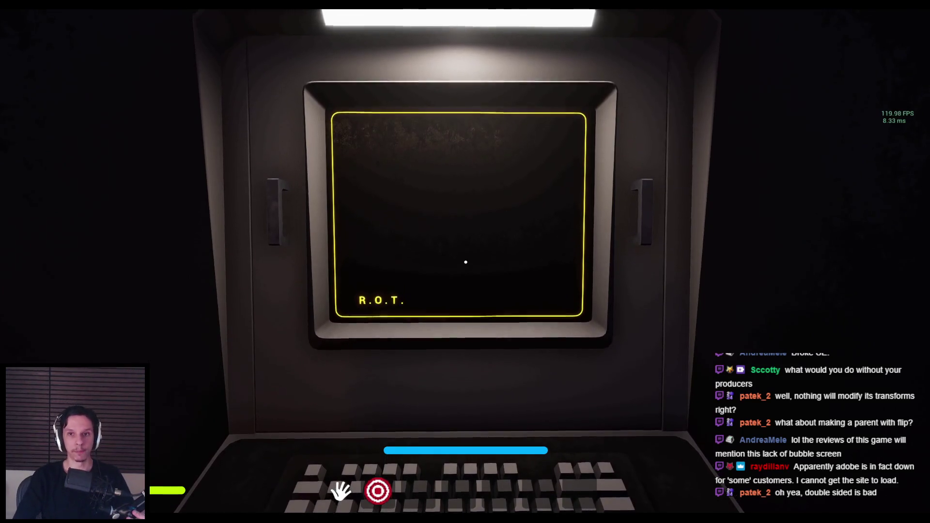
# Step: Step back and forth to inspect the R.O.T. terminal screen, then end the play session
pyautogui.press('s')
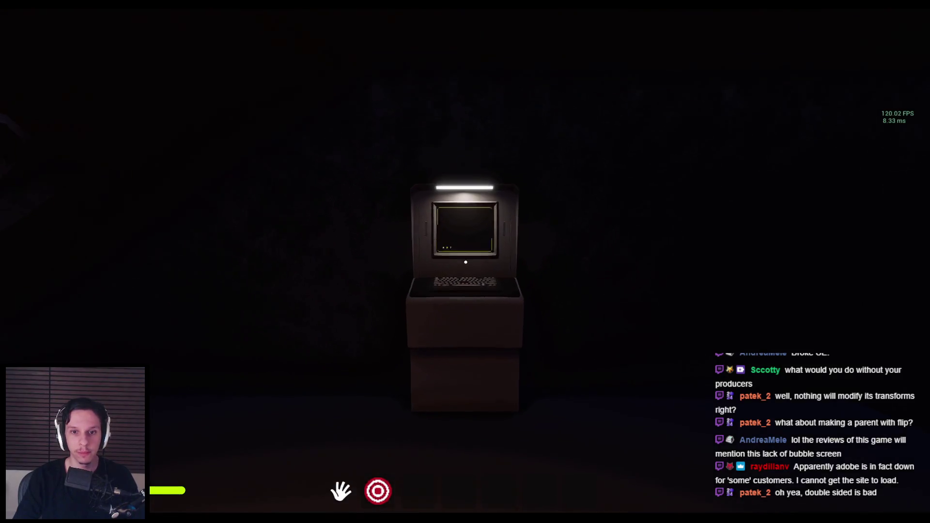
pyautogui.press('w')
pyautogui.press('Escape')
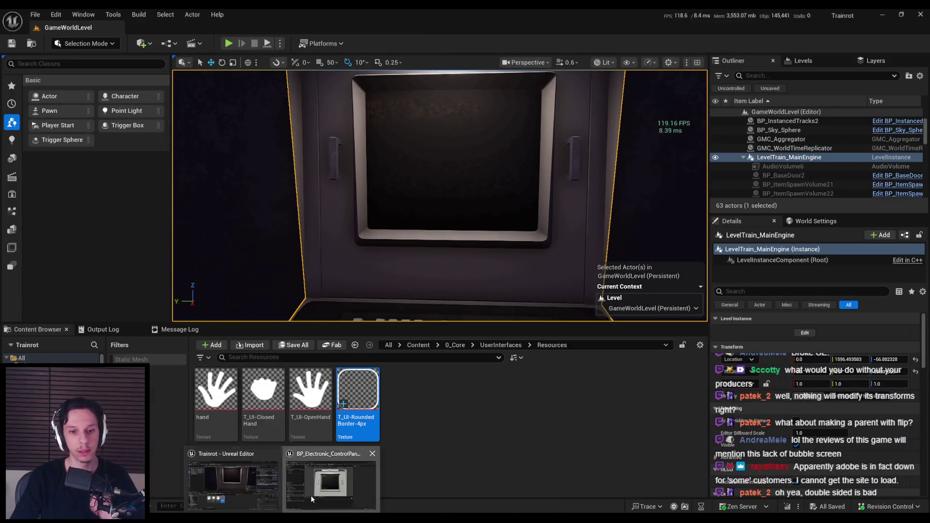
# Step: Bring the BP_Electronic_ControlPanel-TaskMonitor blueprint editor to the front
pyautogui.click(310, 494)
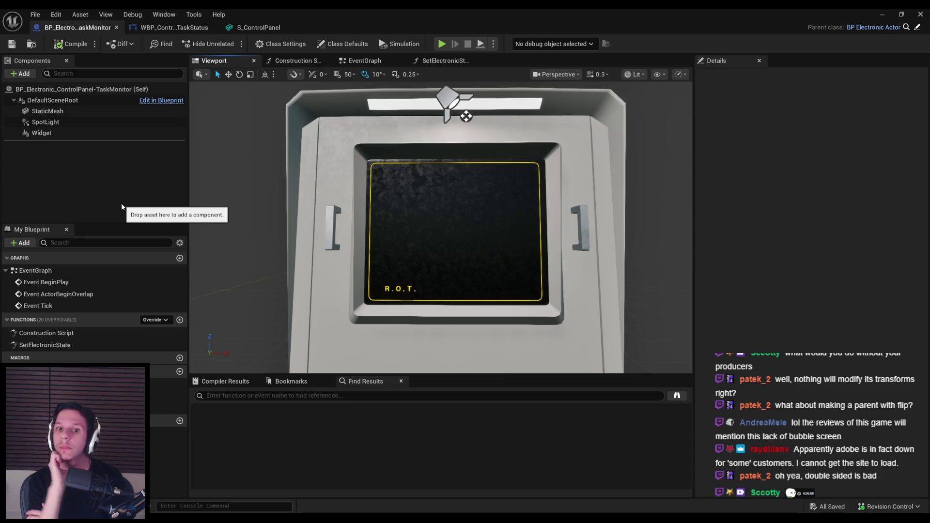
# Step: Drop a Button into the TaskStatus widget's Overlay, centred horizontally and vertically
pyautogui.click(177, 27)
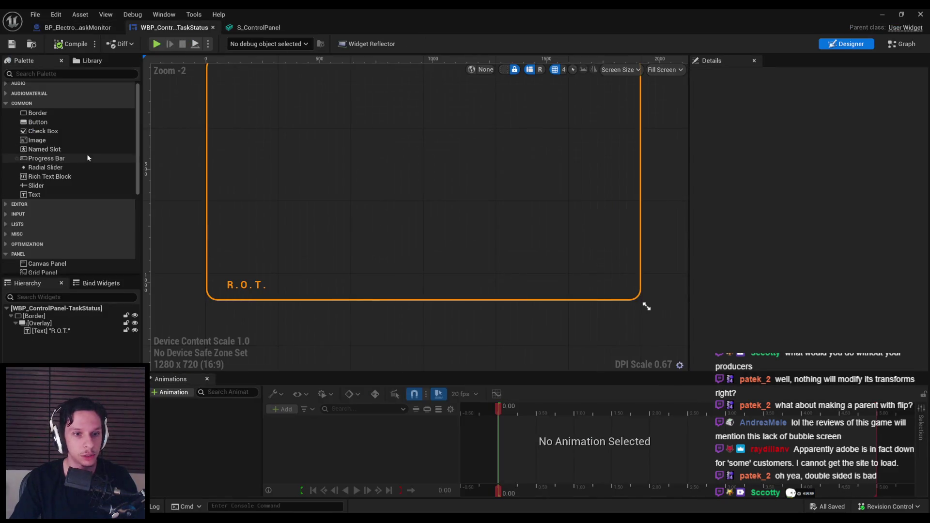
pyautogui.moveTo(38, 122)
pyautogui.mouseDown()
pyautogui.moveTo(414, 204)
pyautogui.moveTo(58, 332)
pyautogui.mouseUp()
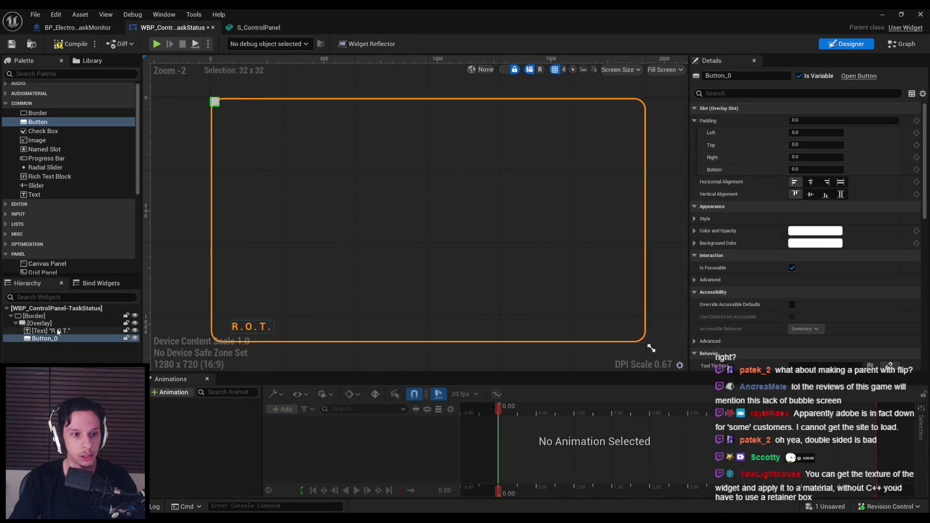
pyautogui.click(811, 182)
pyautogui.click(810, 194)
# Step: Label the button 'test button' with 42 padding, compile, and return to the monitor blueprint
pyautogui.moveTo(41, 198); pyautogui.dragTo(46, 340)
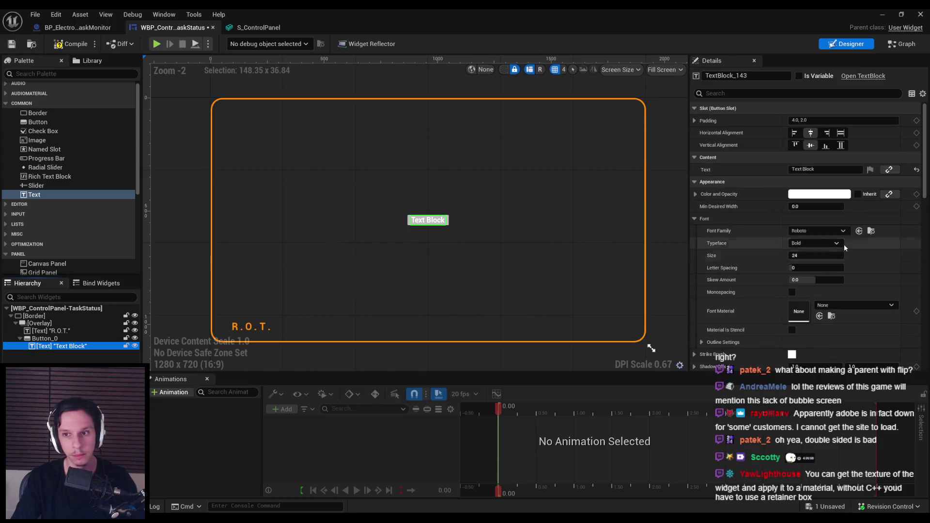
pyautogui.write('test button')
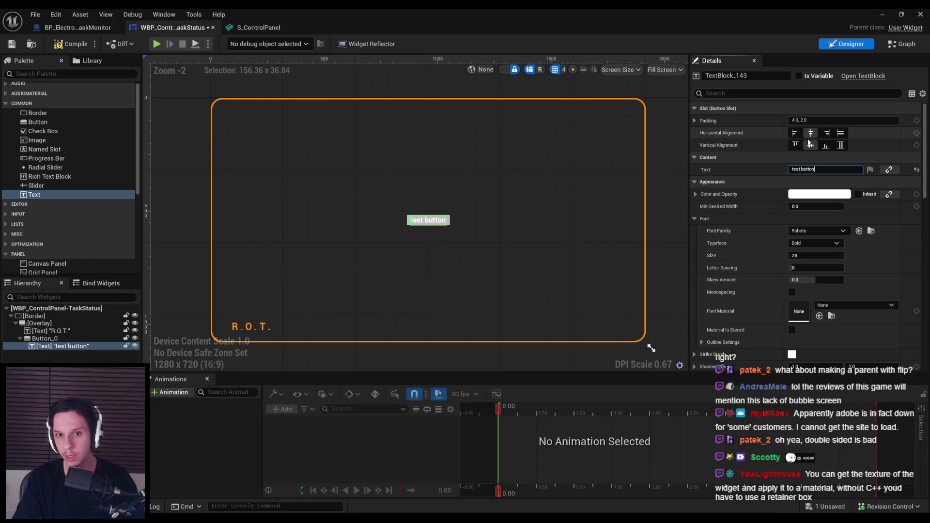
pyautogui.click(809, 120)
pyautogui.write('16')
pyautogui.press('Return')
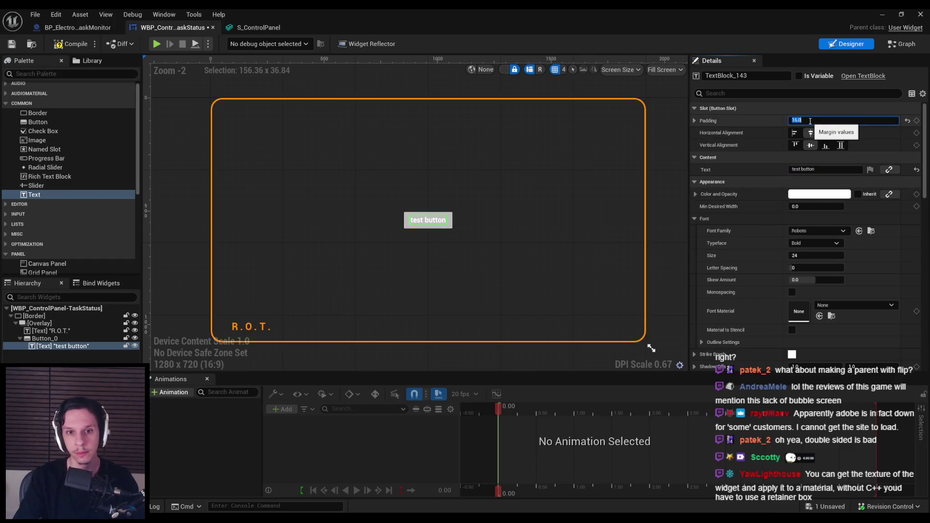
pyautogui.write('42')
pyautogui.press('Return')
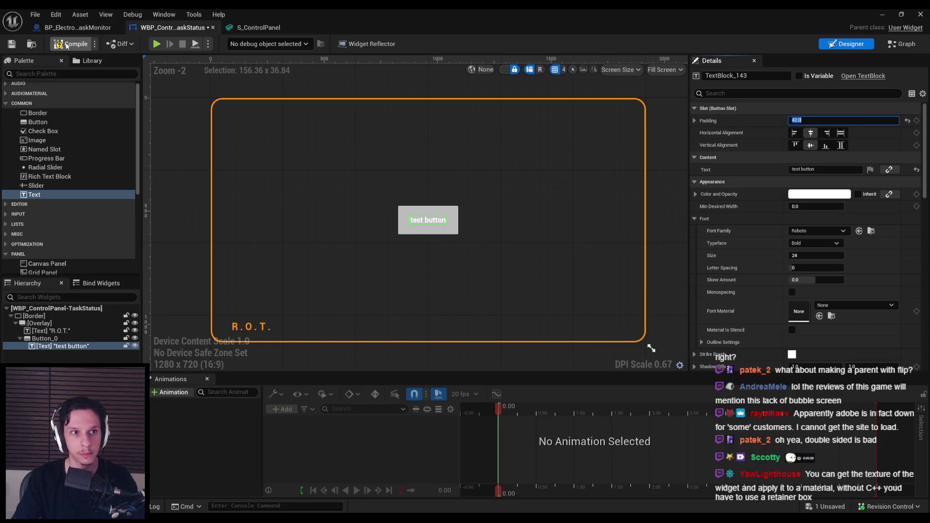
pyautogui.click(11, 44)
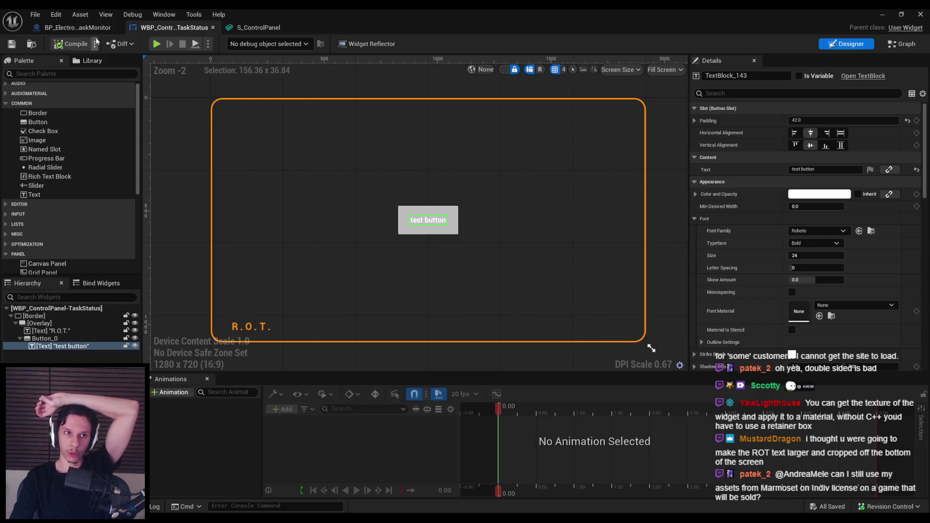
pyautogui.click(63, 28)
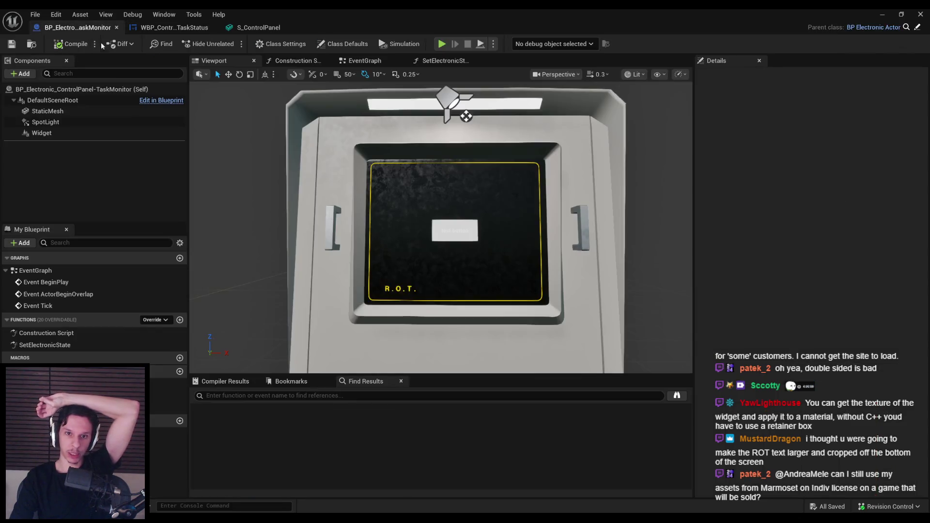
# Step: Select the monitor's Widget component to review its User Interface settings, then switch to Affinity Photo
pyautogui.click(398, 289)
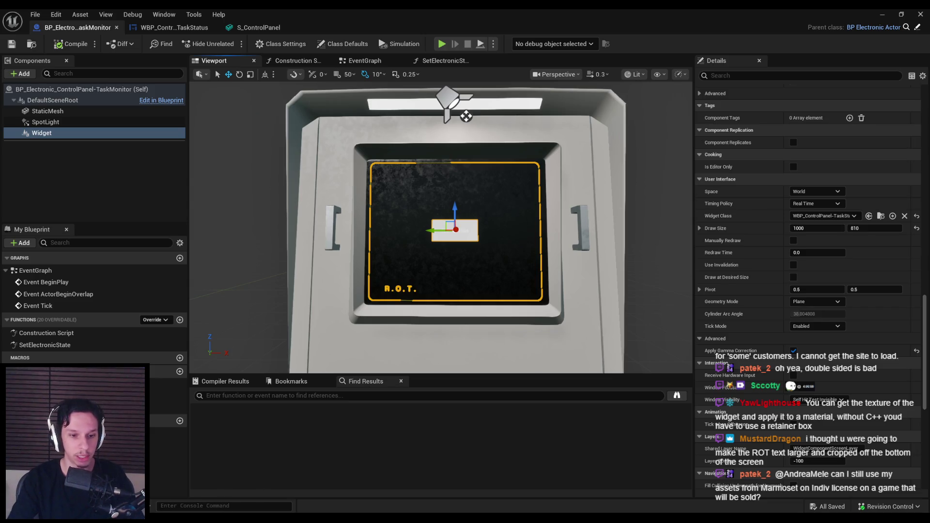
pyautogui.hotkey('alt', 'Tab')
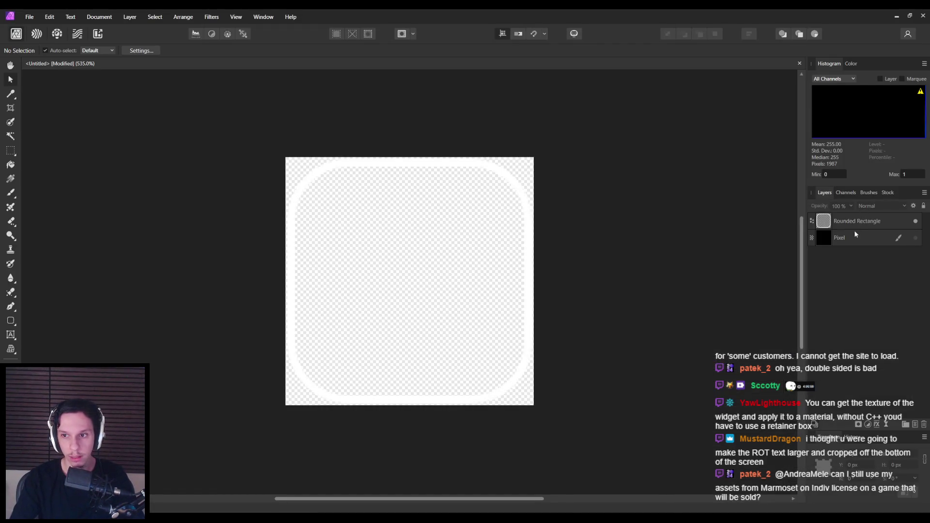
# Step: Show, then hide the black Pixel layer behind the rounded-rectangle frame, and return to Unreal
pyautogui.click(914, 238)
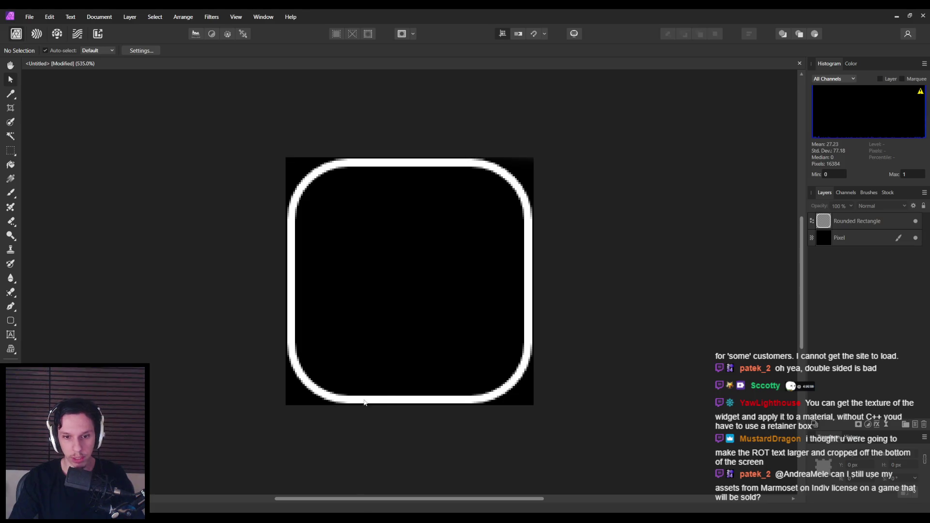
pyautogui.click(915, 238)
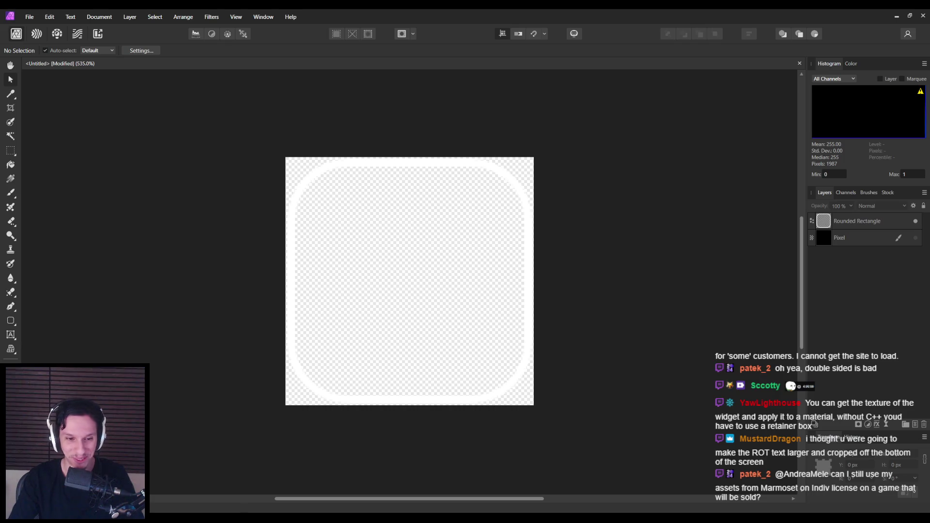
pyautogui.moveTo(195, 518)
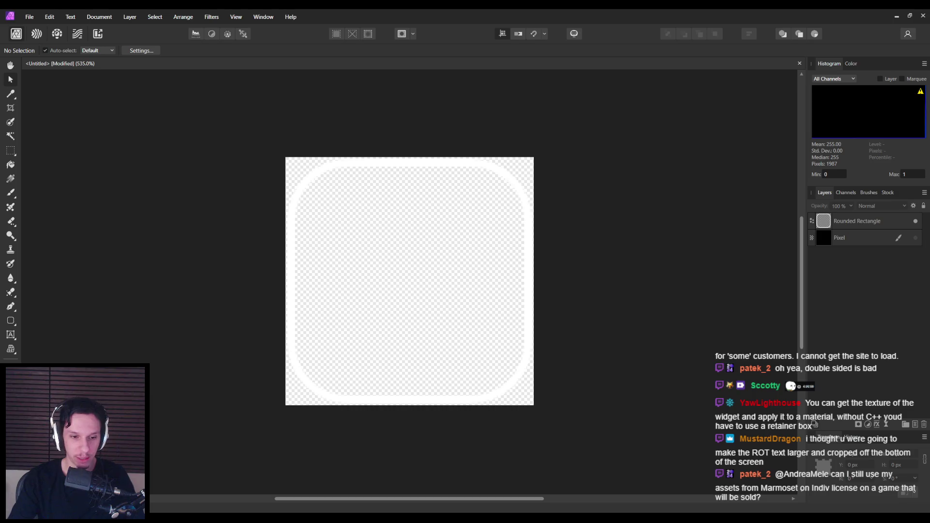
pyautogui.moveTo(279, 518)
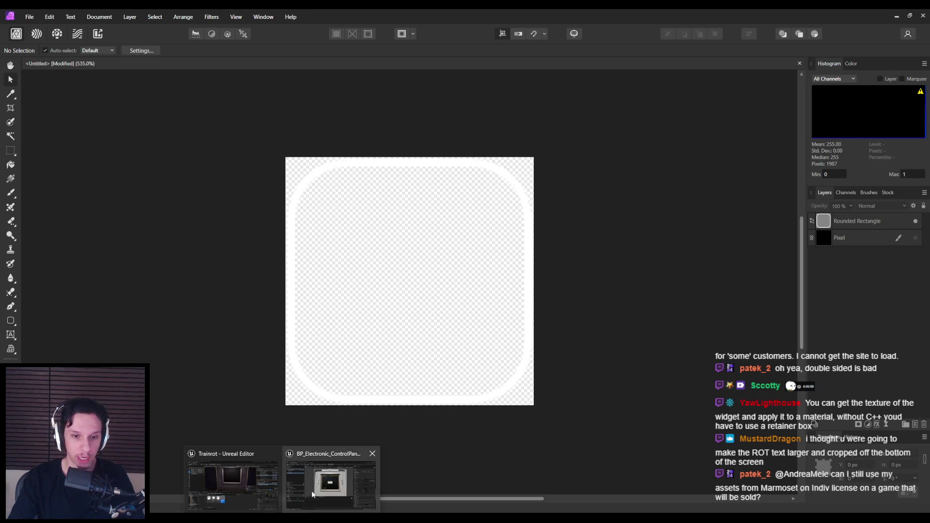
pyautogui.click(332, 487)
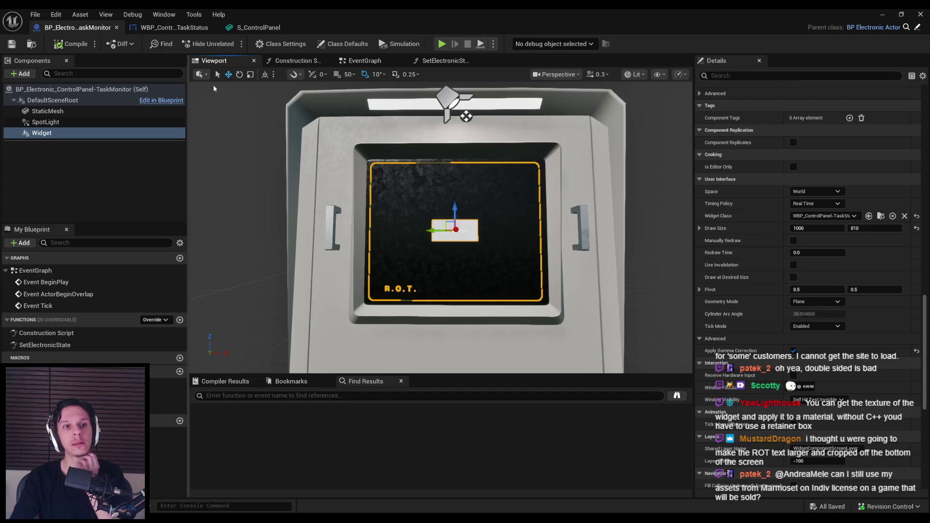
# Step: Give the R.O.T. label 50 left padding in the TaskStatus designer
pyautogui.click(173, 27)
pyautogui.click(245, 330)
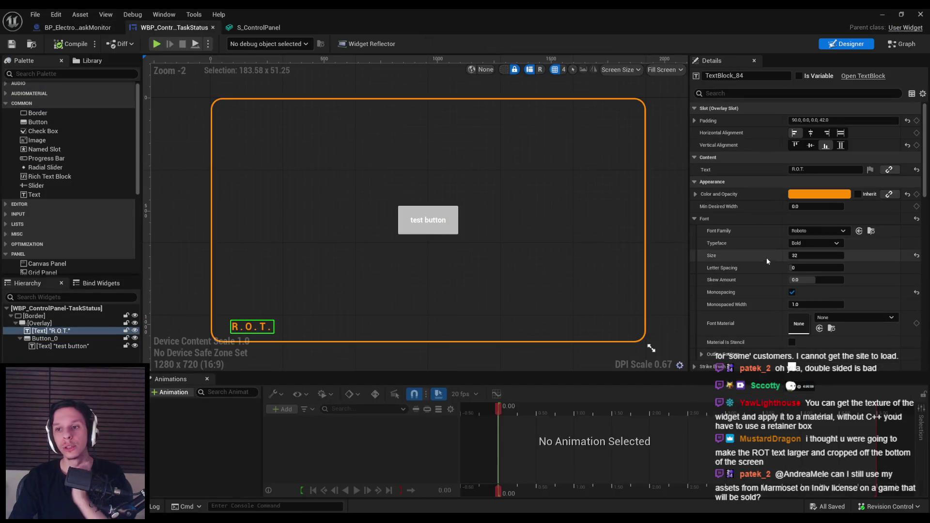
pyautogui.click(695, 121)
pyautogui.click(806, 133)
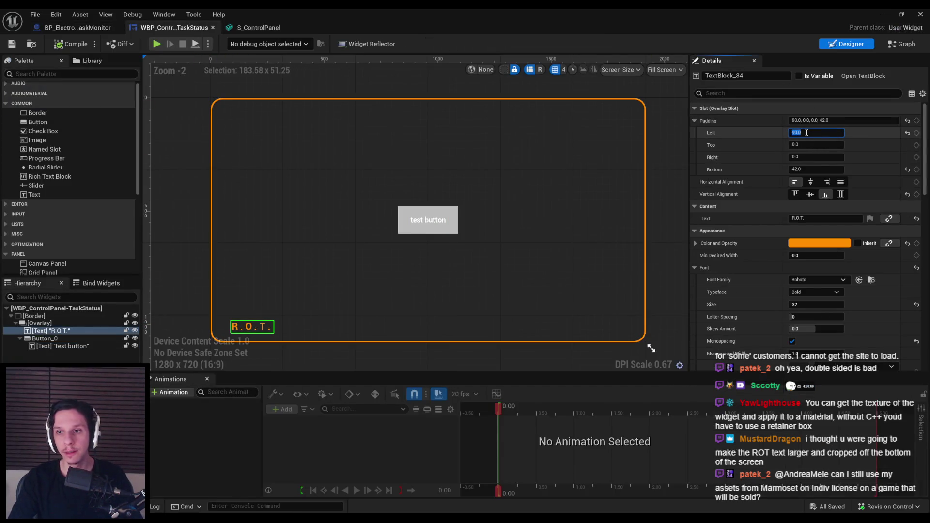
pyautogui.write('50')
pyautogui.press('Return')
# Step: Set the R.O.T. label's bottom padding to 26, raising the text
pyautogui.click(809, 168)
pyautogui.write('20')
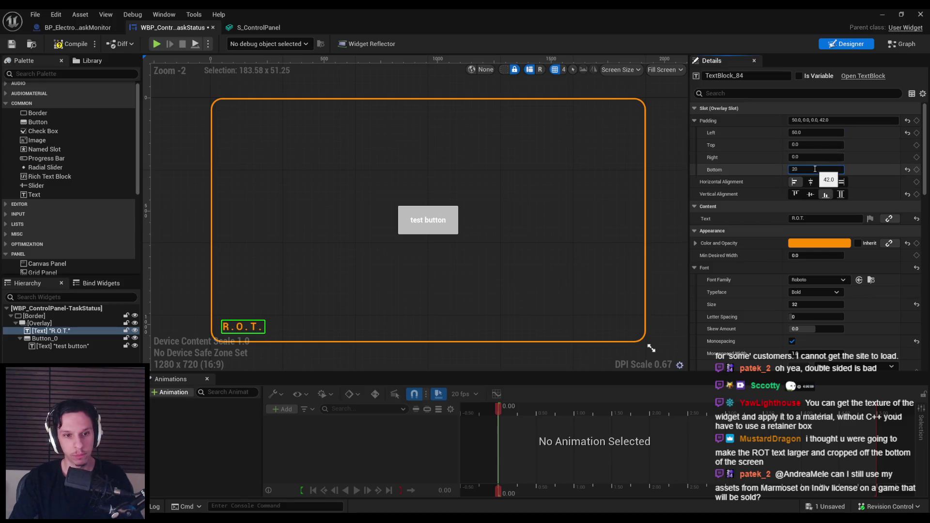
pyautogui.press('Return')
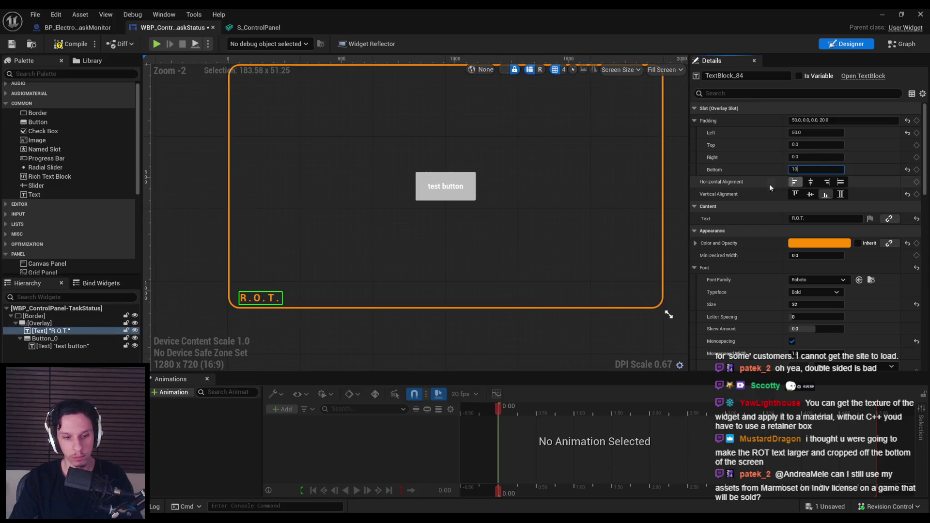
pyautogui.press('Escape')
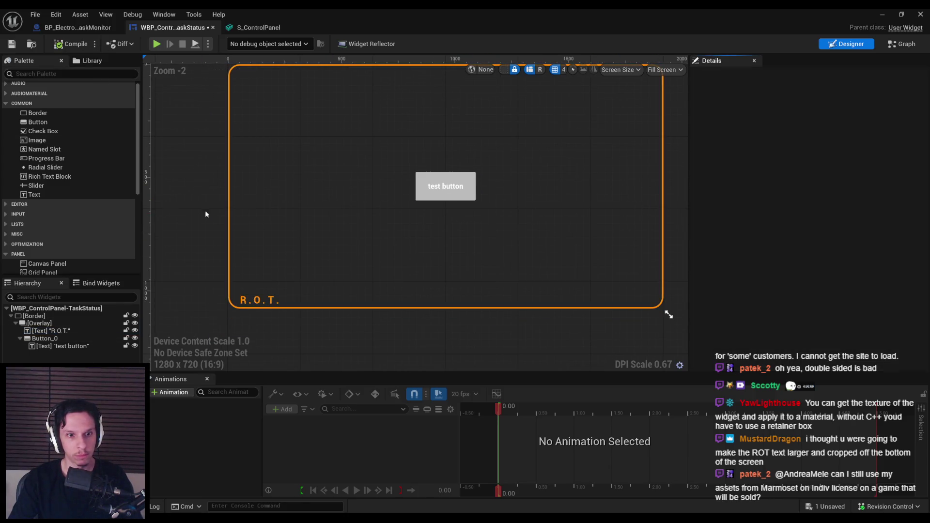
pyautogui.click(260, 299)
pyautogui.click(816, 169)
pyautogui.write('20')
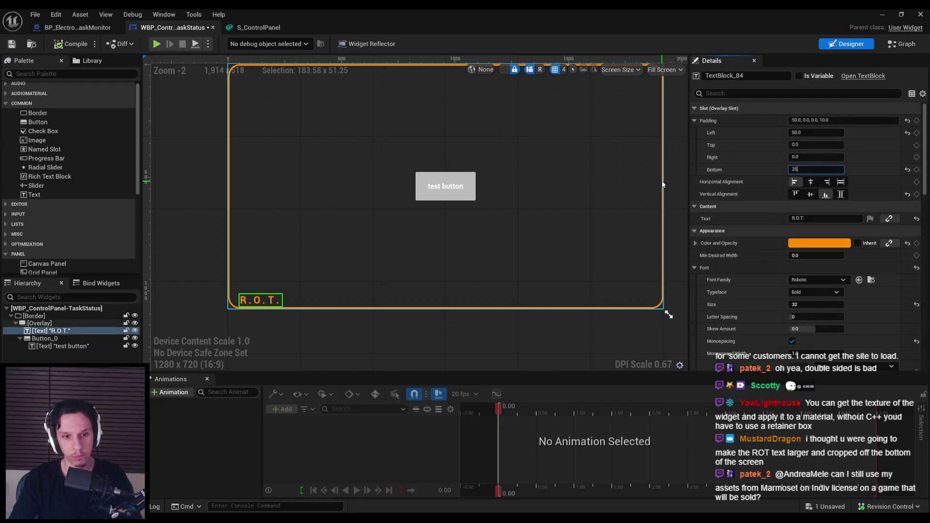
pyautogui.press('Return')
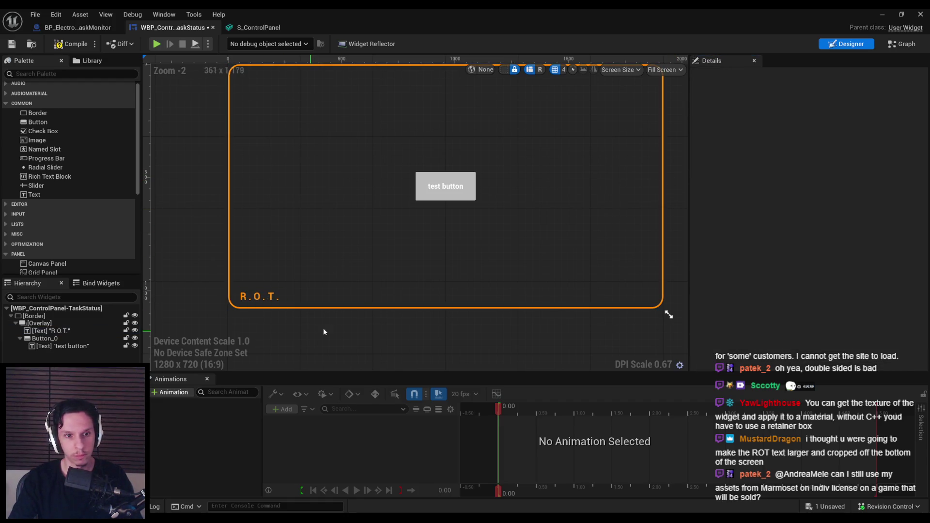
# Step: Finish editing the label, compile the TaskStatus widget, and reveal the level editor
pyautogui.click(809, 132)
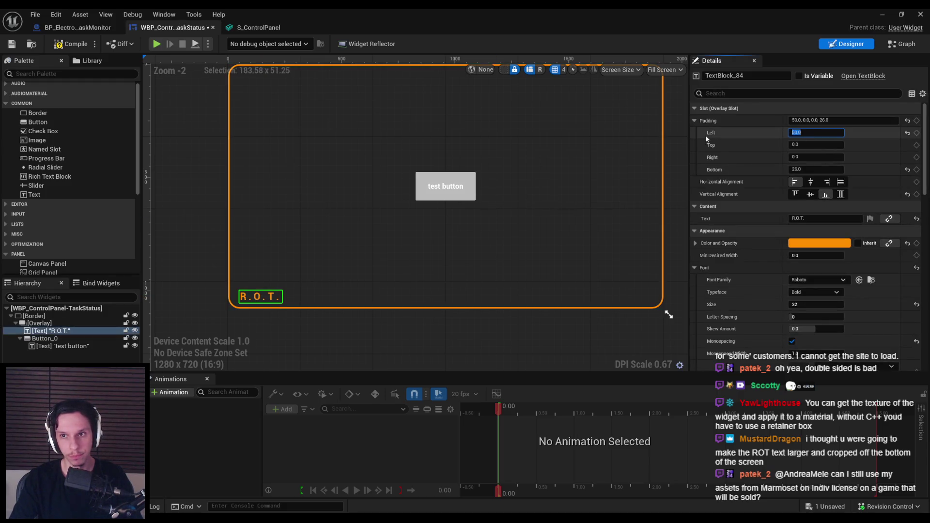
pyautogui.click(208, 150)
pyautogui.click(62, 47)
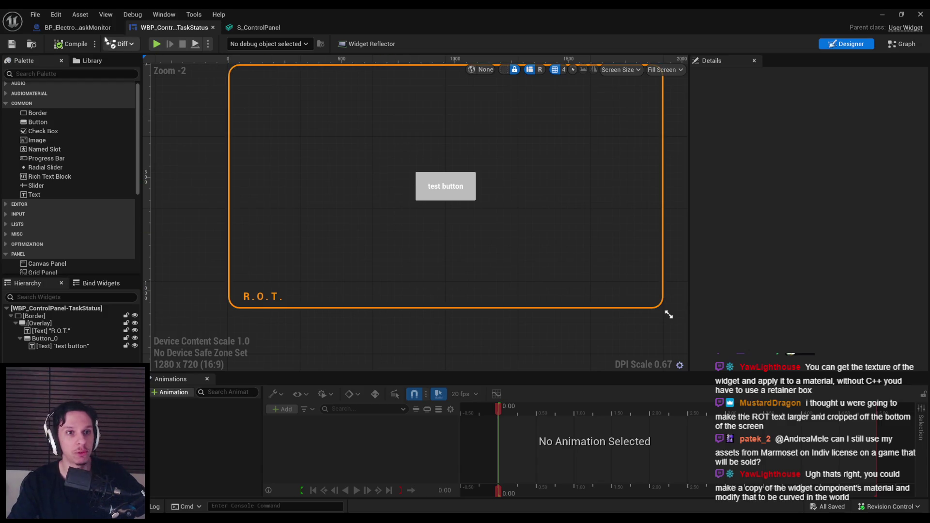
pyautogui.click(881, 12)
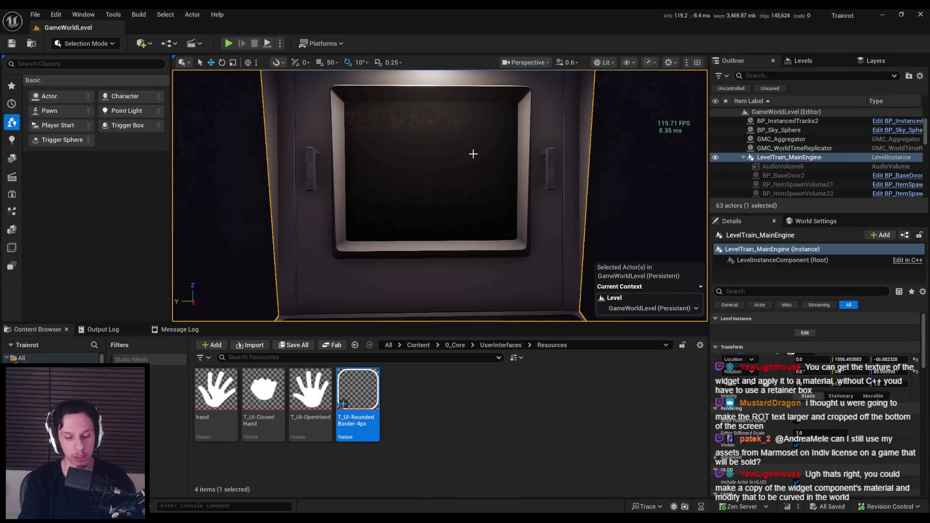
# Step: Play the level fullscreen to view the monitor in game, then stop
pyautogui.hotkey('alt', 'p')
pyautogui.press('F11')
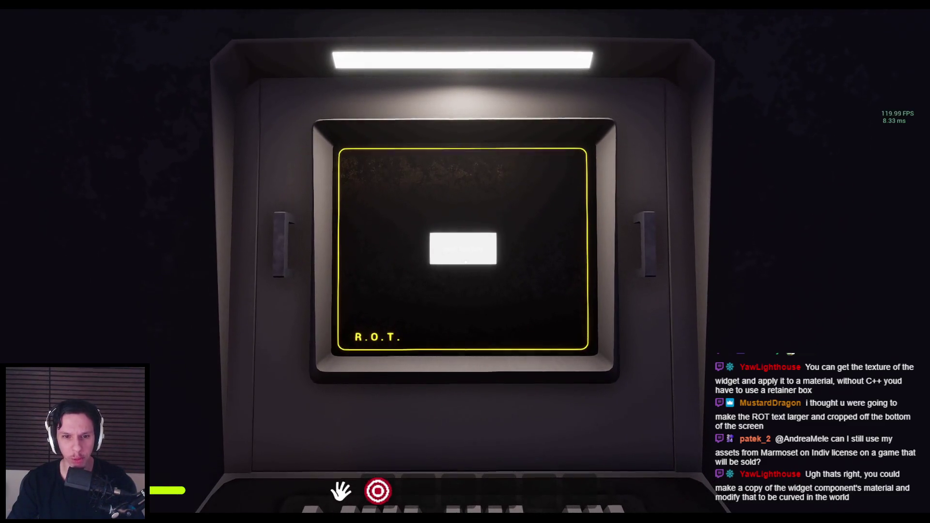
pyautogui.press('Escape')
pyautogui.press('F11')
# Step: Bring back the TaskMonitor blueprint editor and select its Widget component
pyautogui.moveTo(295, 514)
pyautogui.click(281, 479)
pyautogui.click(78, 27)
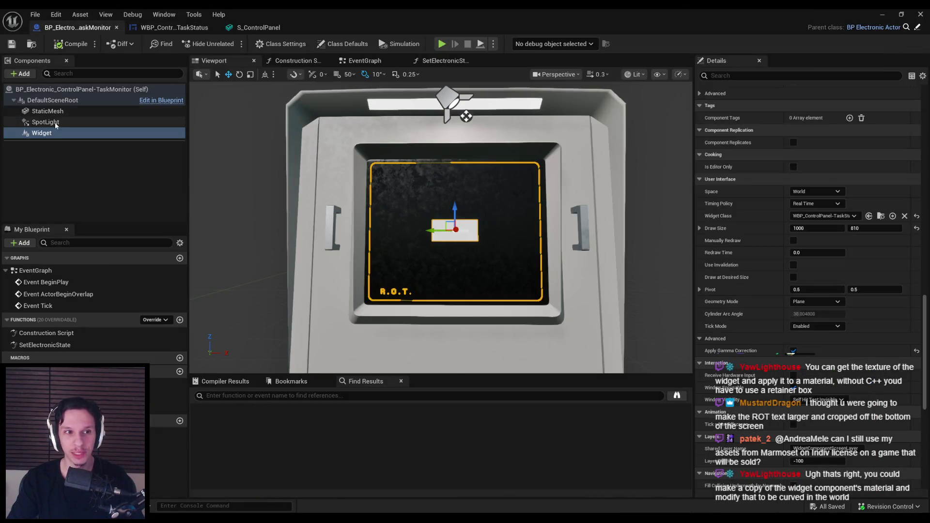
# Step: Toggle Apply Gamma Correction in the Widget component's Advanced details, then play the level
pyautogui.scroll(-2, 823, 322)
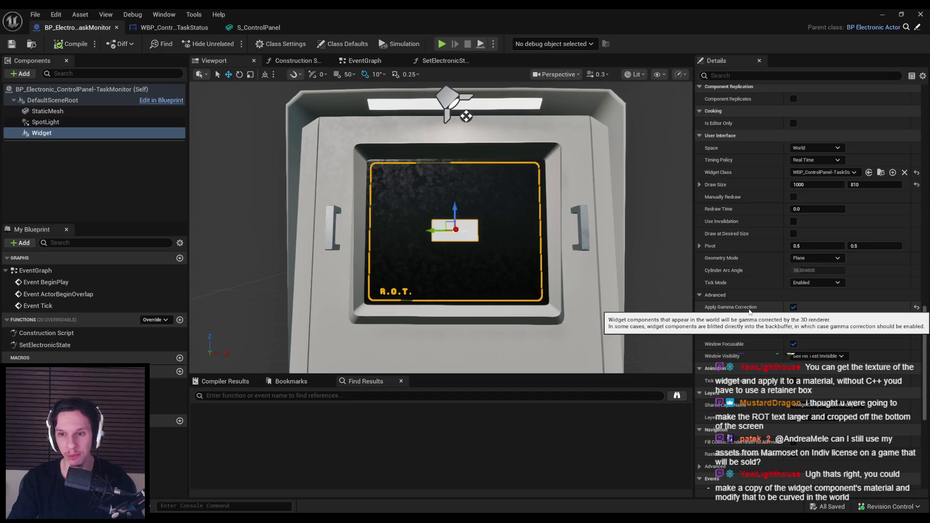
pyautogui.scroll(-2, 749, 312)
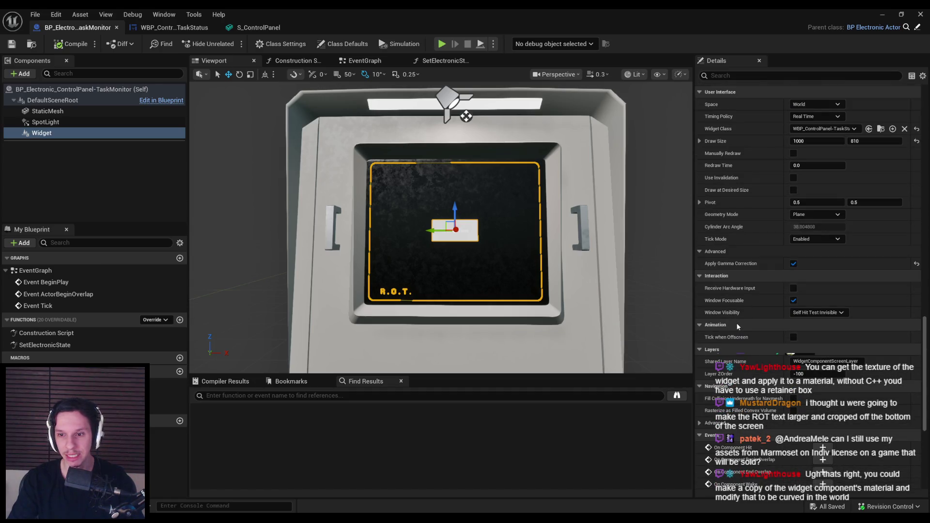
pyautogui.scroll(-4, 738, 323)
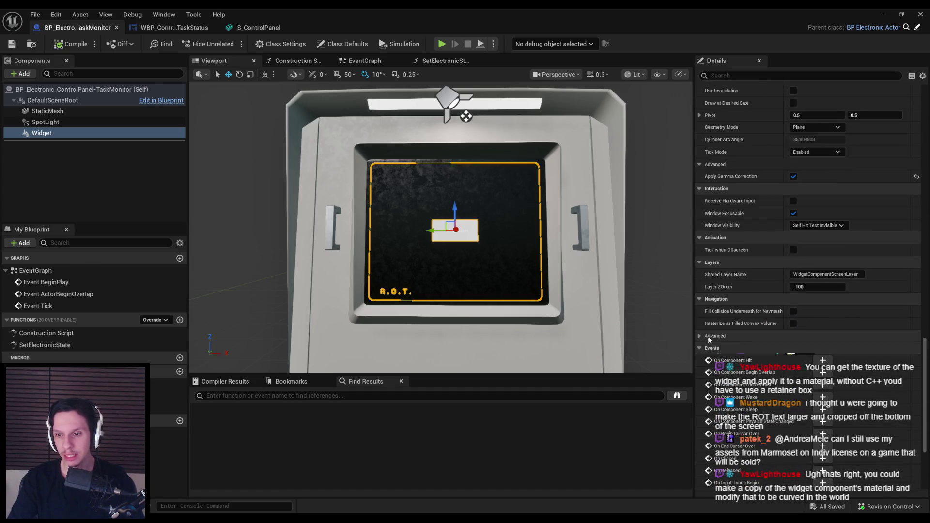
pyautogui.scroll(-4, 707, 336)
pyautogui.scroll(12, 735, 369)
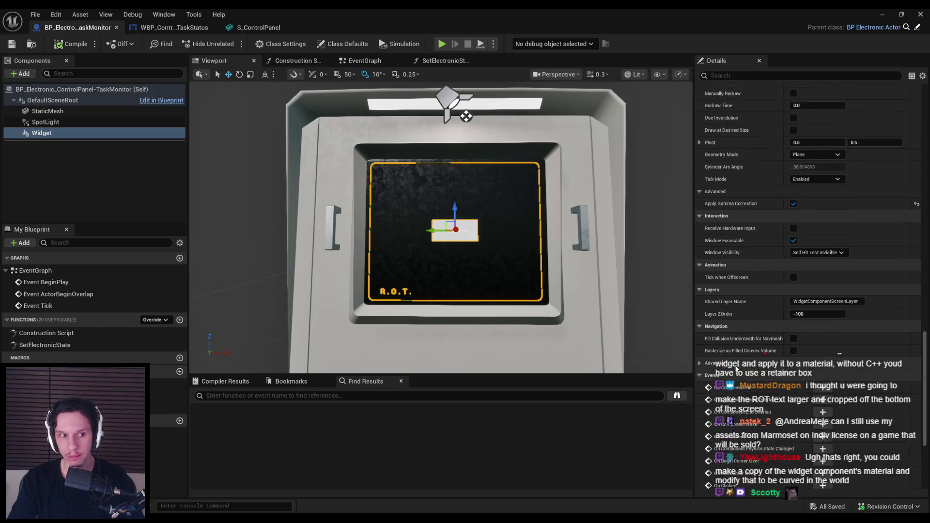
pyautogui.scroll(3, 736, 369)
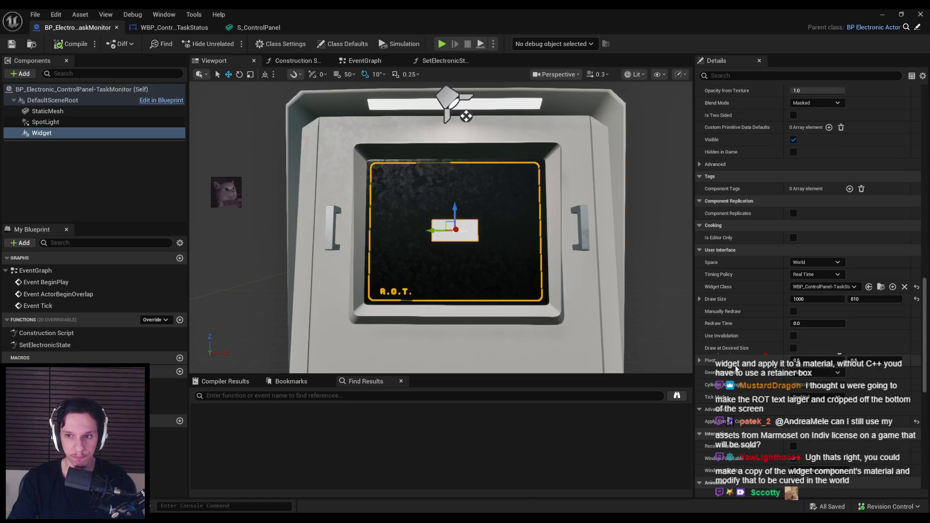
pyautogui.scroll(1, 735, 369)
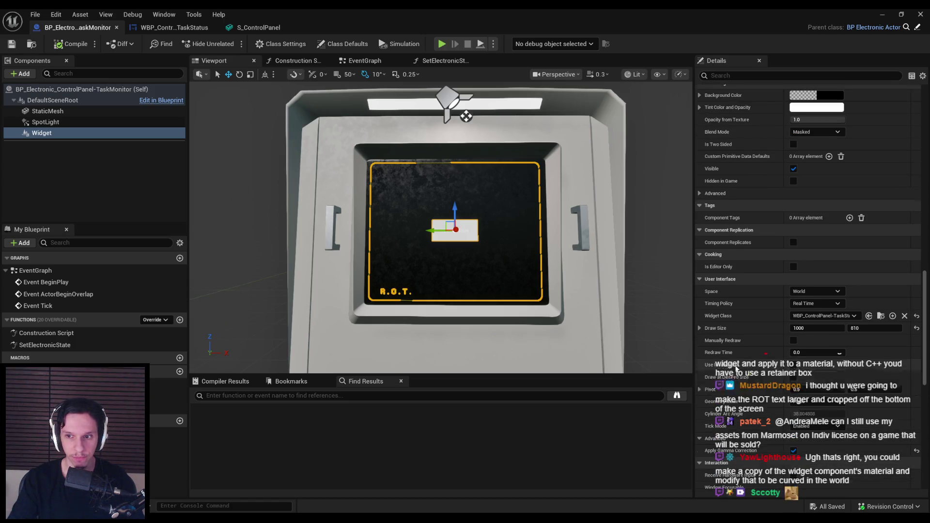
pyautogui.scroll(1, 736, 369)
pyautogui.scroll(5, 735, 369)
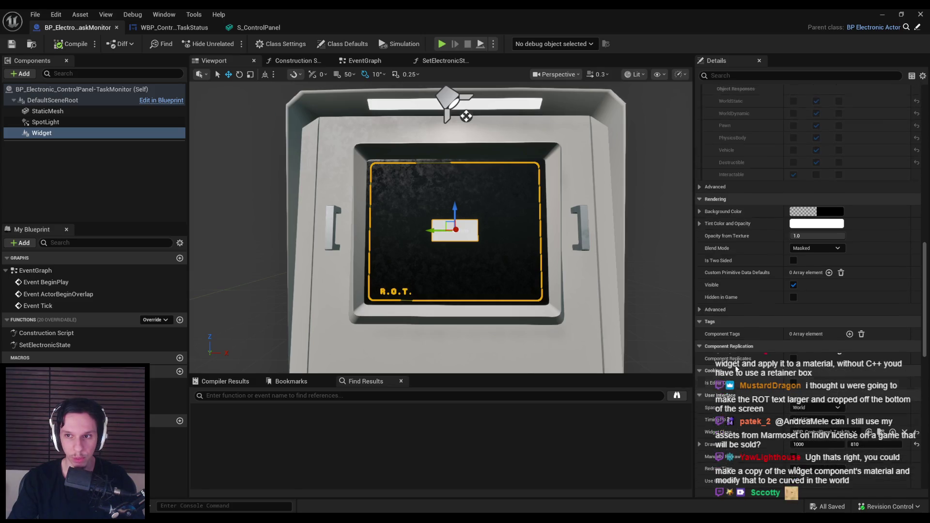
pyautogui.scroll(-7, 736, 363)
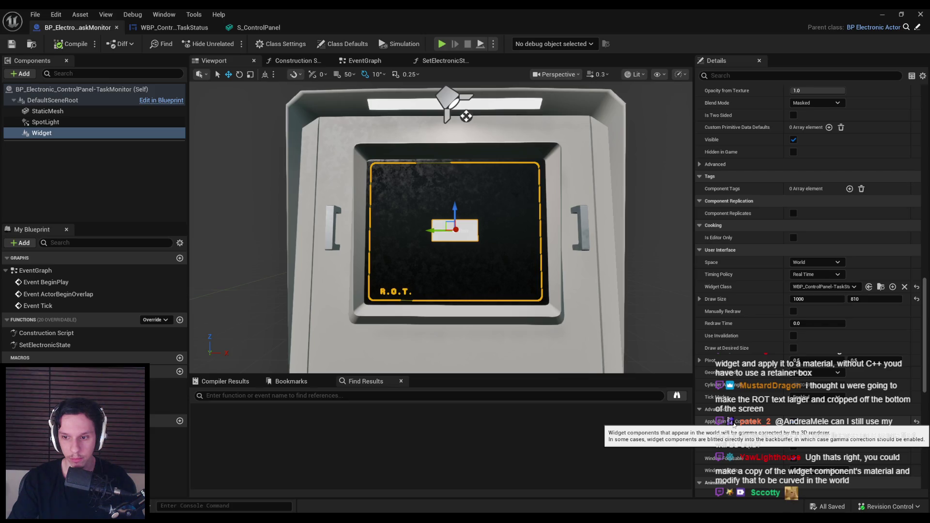
pyautogui.click(793, 425)
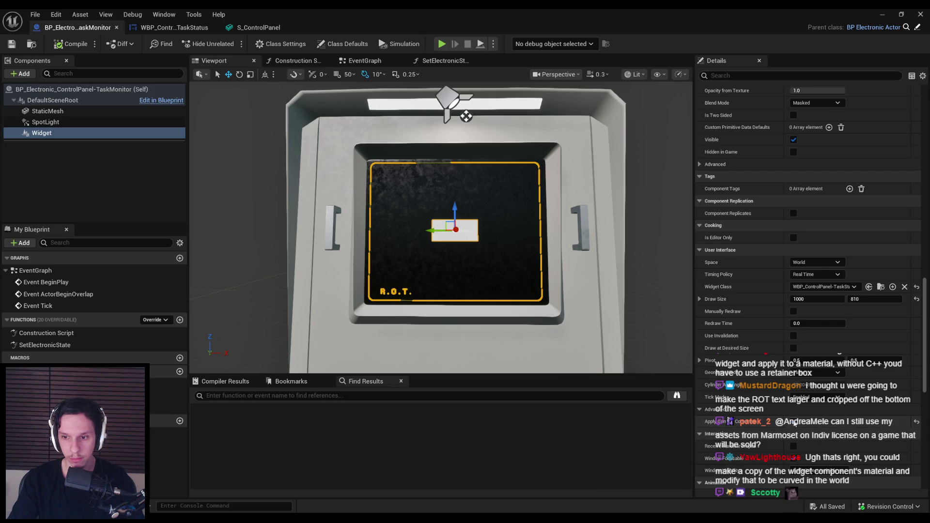
pyautogui.click(881, 14)
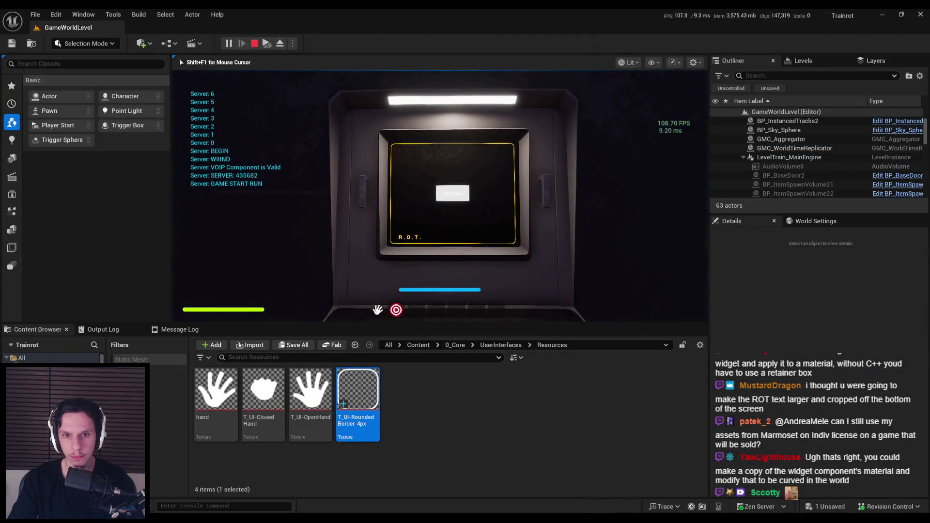
# Step: Stop the play session and save the TaskMonitor blueprint
pyautogui.press('Escape')
pyautogui.moveTo(300, 512)
pyautogui.click(330, 482)
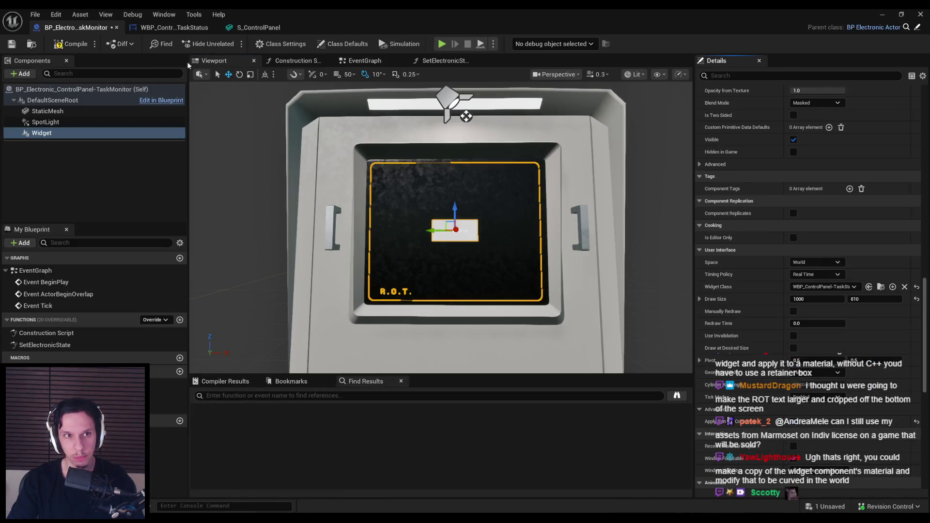
pyautogui.click(11, 43)
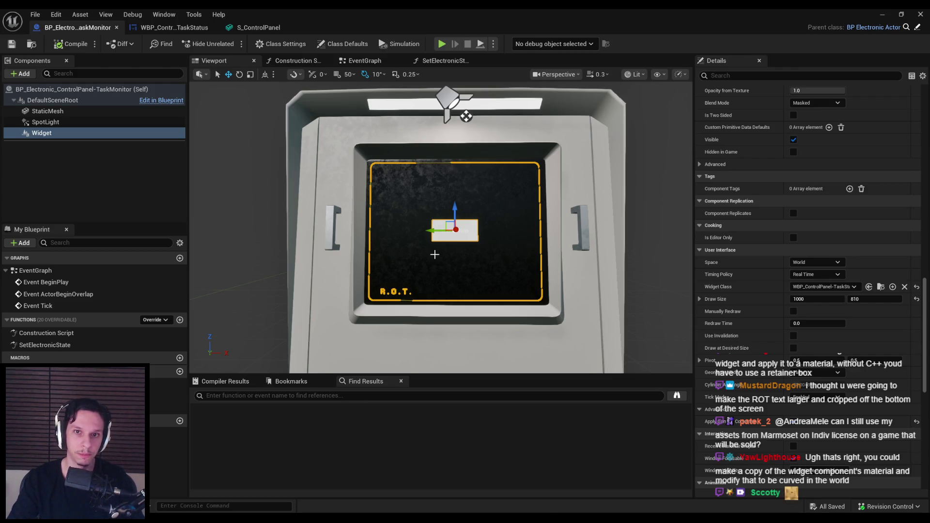
# Step: Deselect the Widget component and zoom the viewport toward the monitor's test button
pyautogui.press('Escape')
pyautogui.scroll(-2, 426, 256)
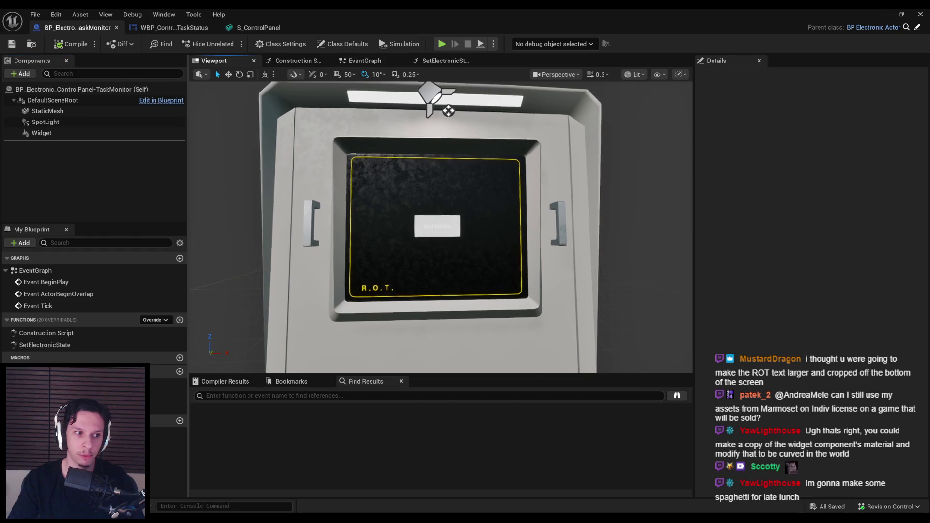
pyautogui.scroll(4, 440, 228)
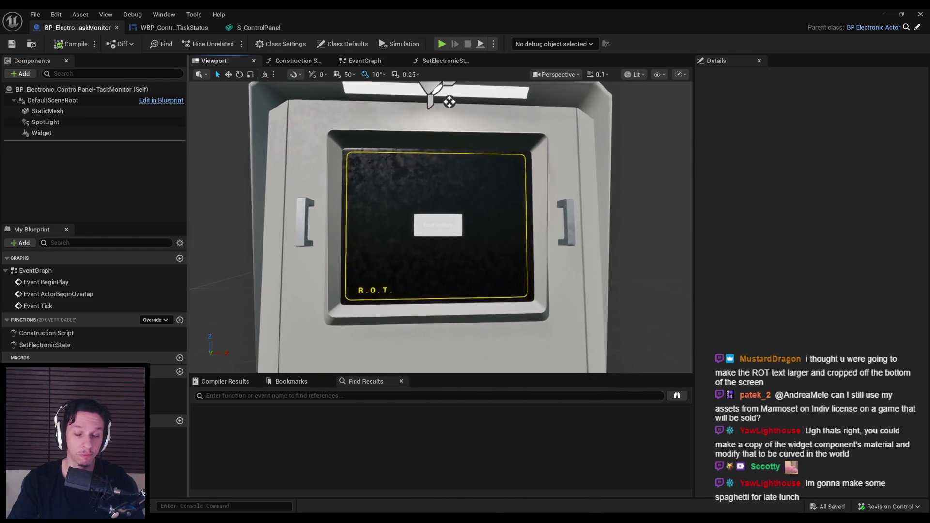
pyautogui.scroll(5, 429, 85)
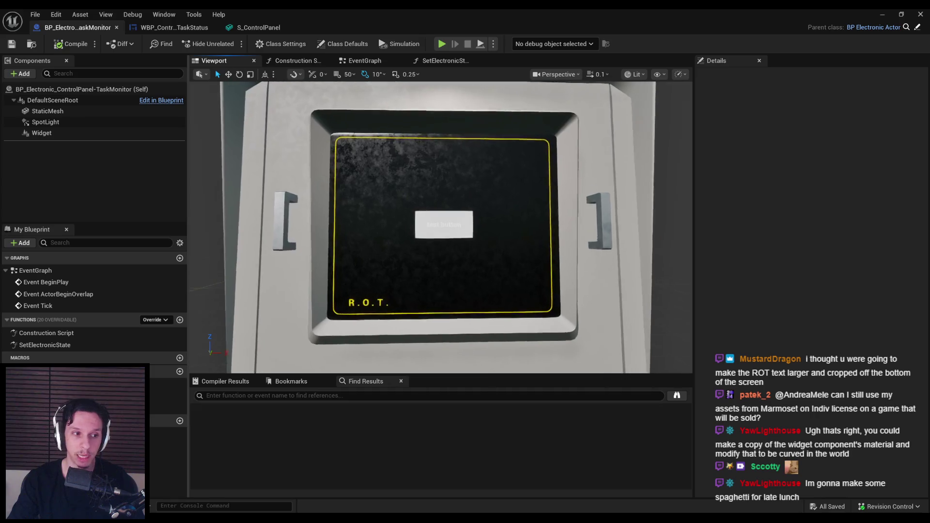
pyautogui.scroll(-5, 429, 96)
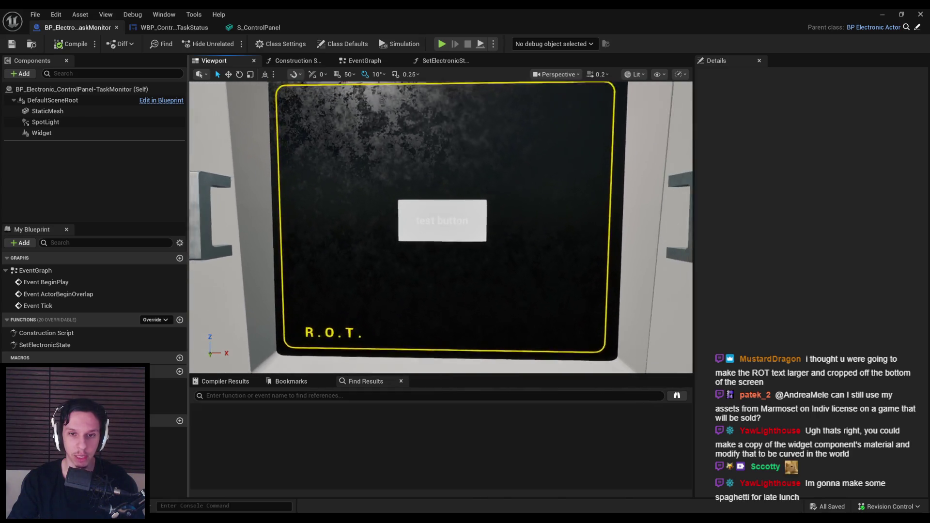
# Step: Set the test button's background colour to orange in the TaskStatus designer
pyautogui.click(177, 29)
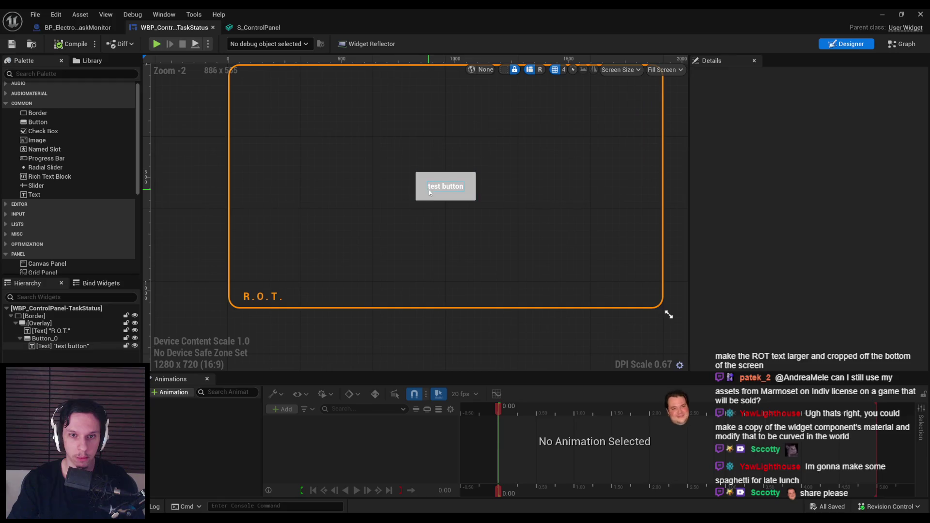
pyautogui.click(60, 345)
pyautogui.click(800, 195)
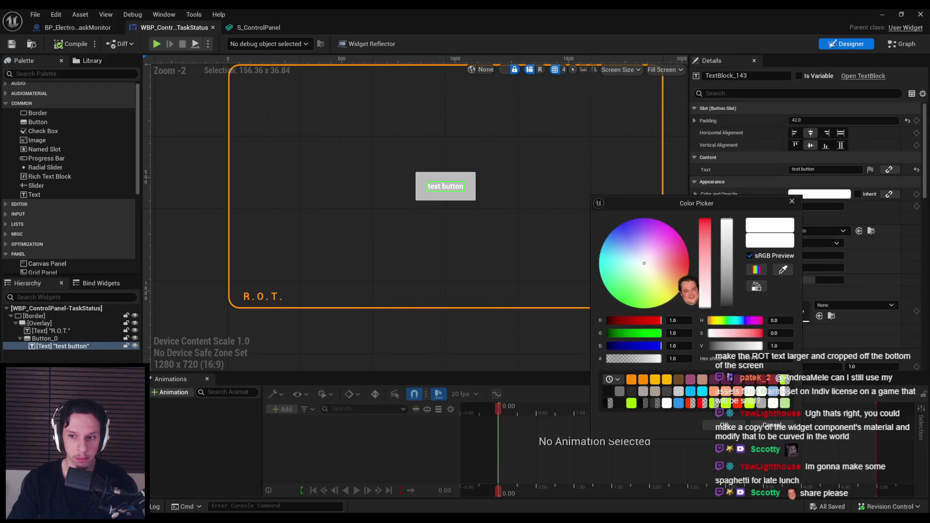
pyautogui.click(724, 424)
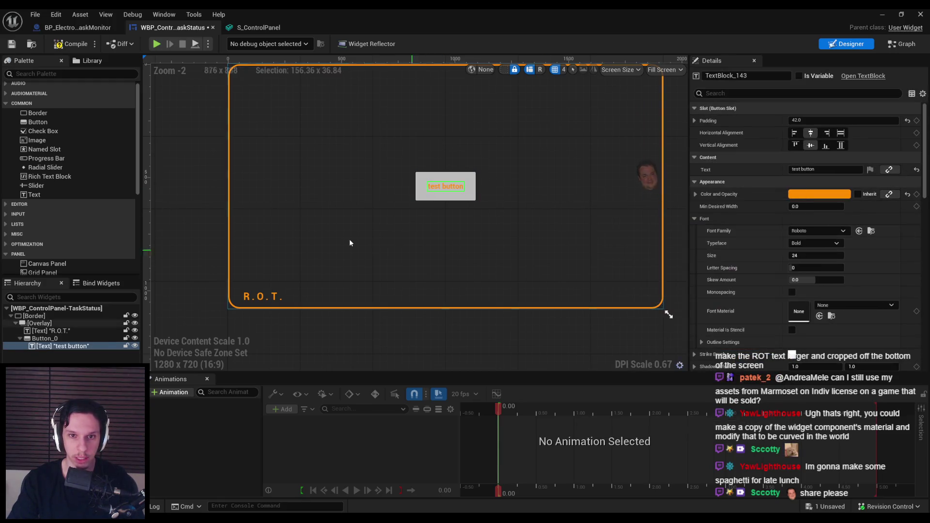
pyautogui.click(445, 186)
pyautogui.press('f')
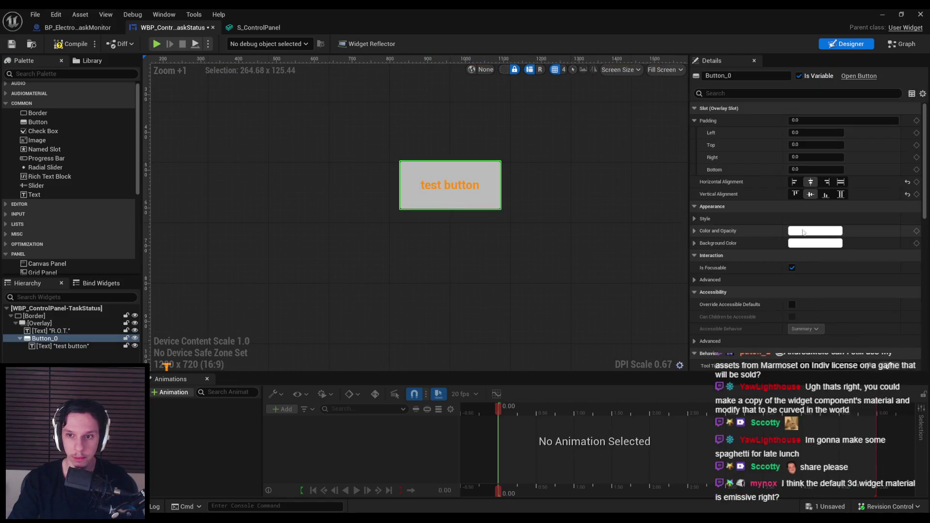
pyautogui.click(803, 243)
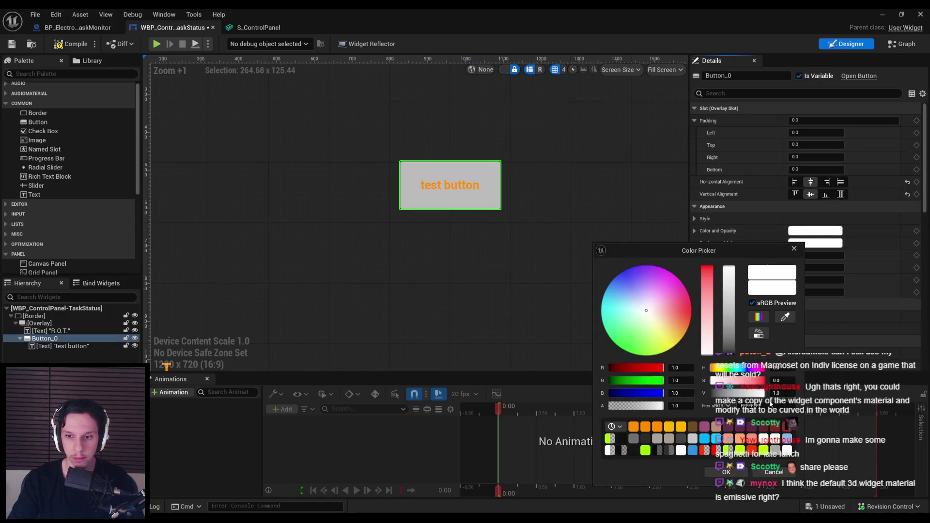
pyautogui.click(633, 426)
# Step: Make the button's label text white, then compile and save the TaskStatus widget
pyautogui.click(450, 185)
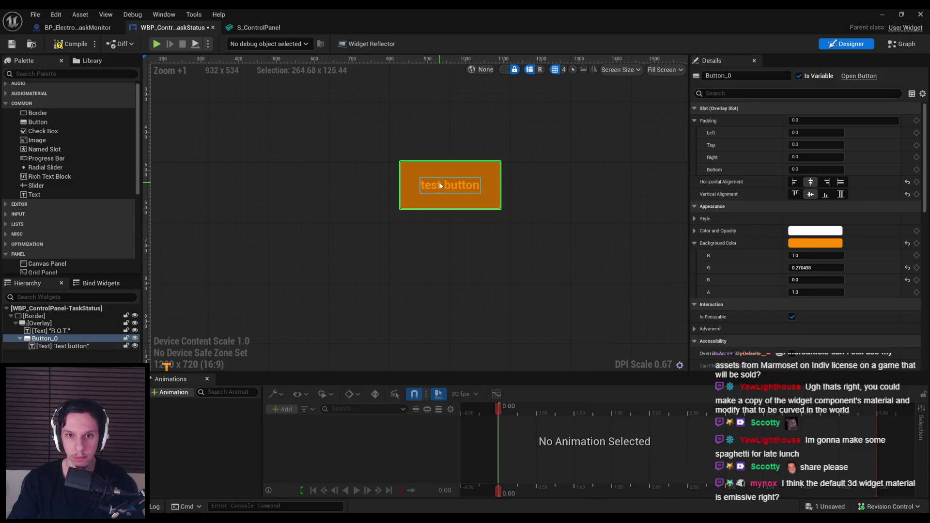
pyautogui.click(818, 194)
pyautogui.click(649, 278)
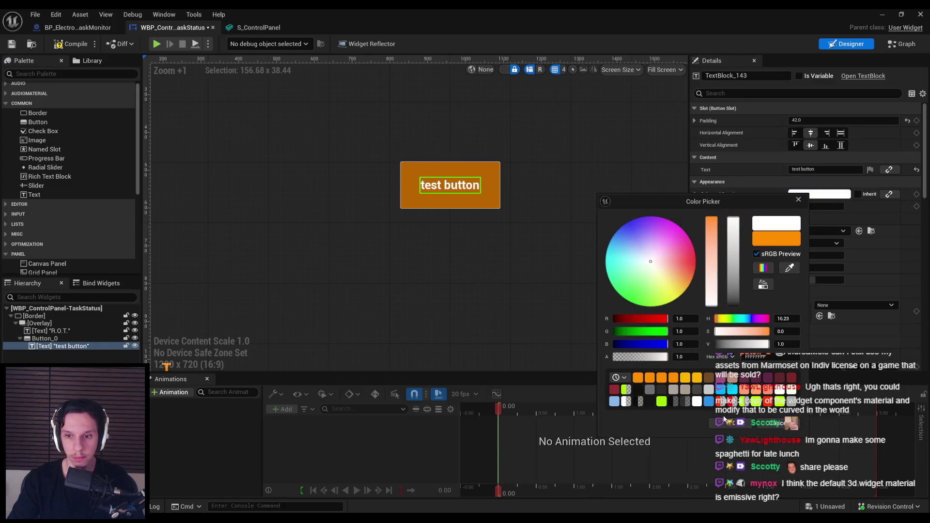
pyautogui.click(485, 291)
pyautogui.click(487, 294)
pyautogui.scroll(-2, 486, 294)
pyautogui.click(71, 44)
pyautogui.click(12, 44)
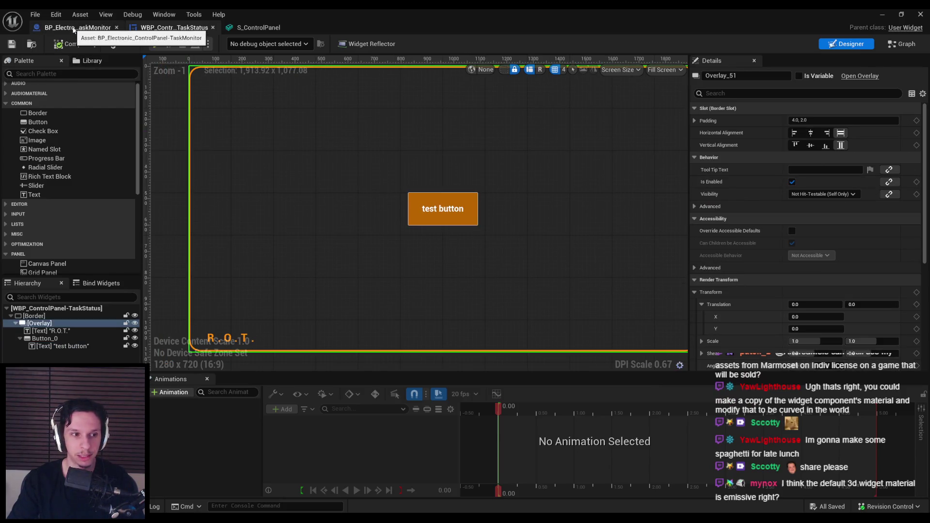
# Step: Inspect the widget's one-sided material instance and its Opaque and Widget3DPassThrough parents, then close them
pyautogui.click(74, 29)
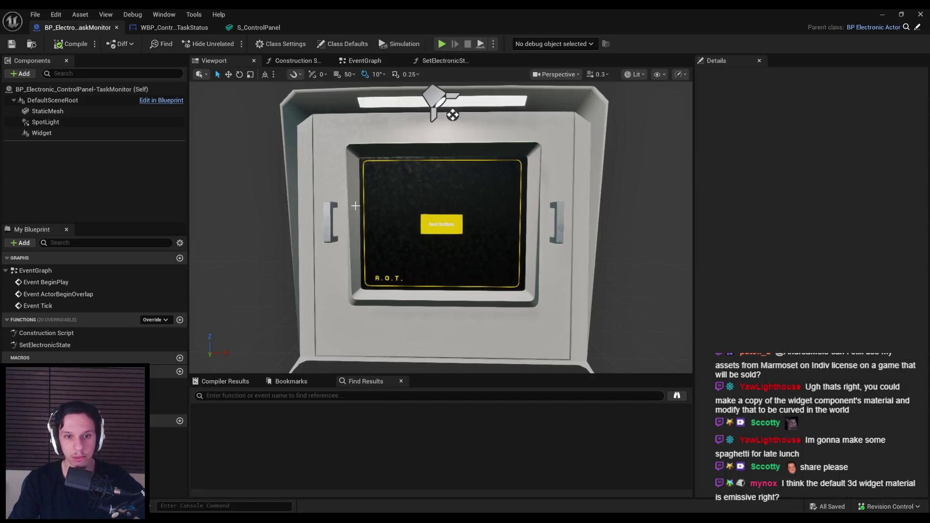
pyautogui.click(59, 132)
pyautogui.scroll(-5, 794, 314)
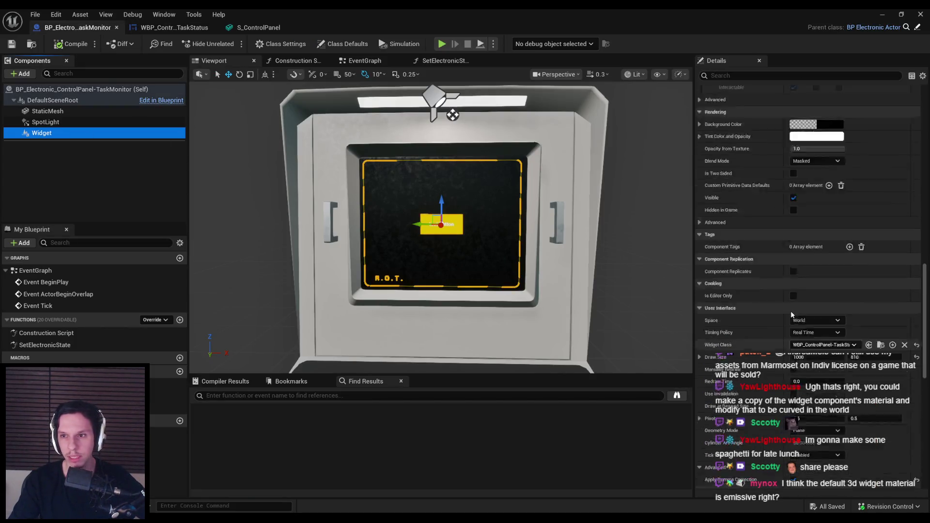
pyautogui.scroll(10, 793, 313)
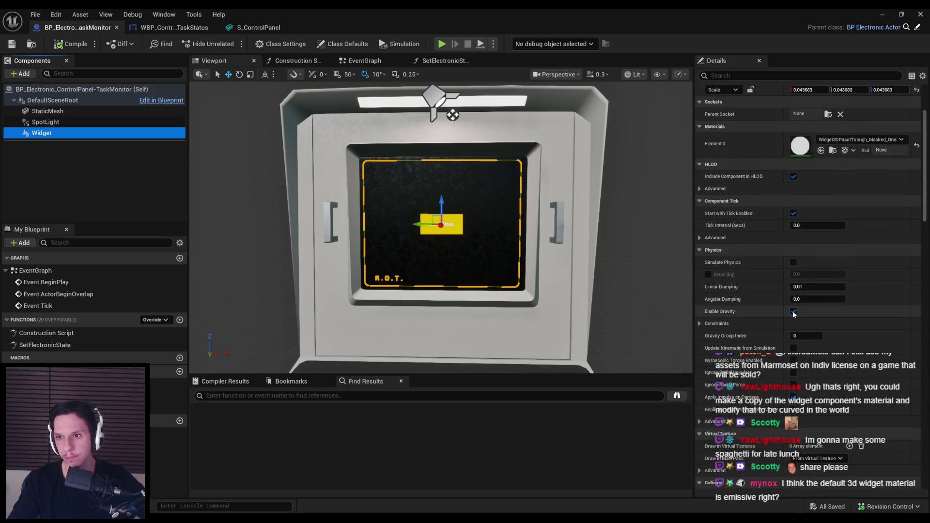
pyautogui.doubleClick(800, 204)
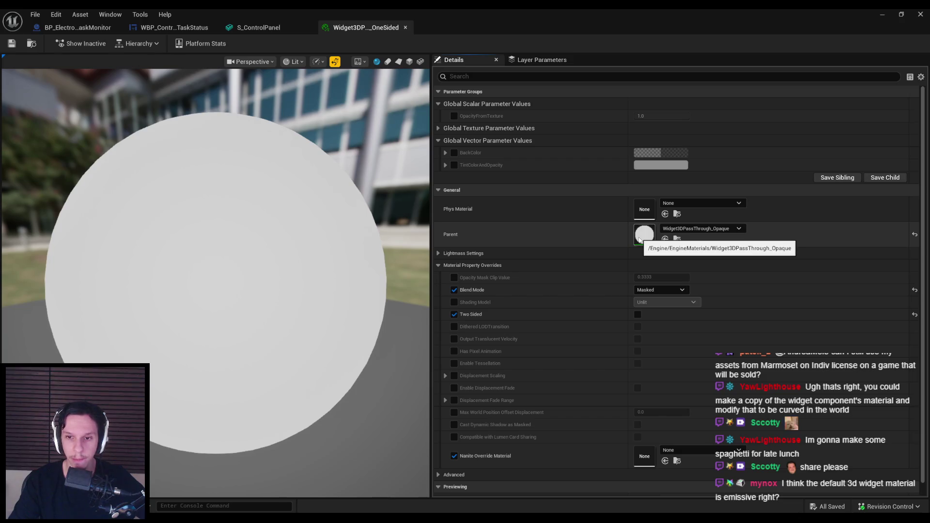
pyautogui.doubleClick(644, 234)
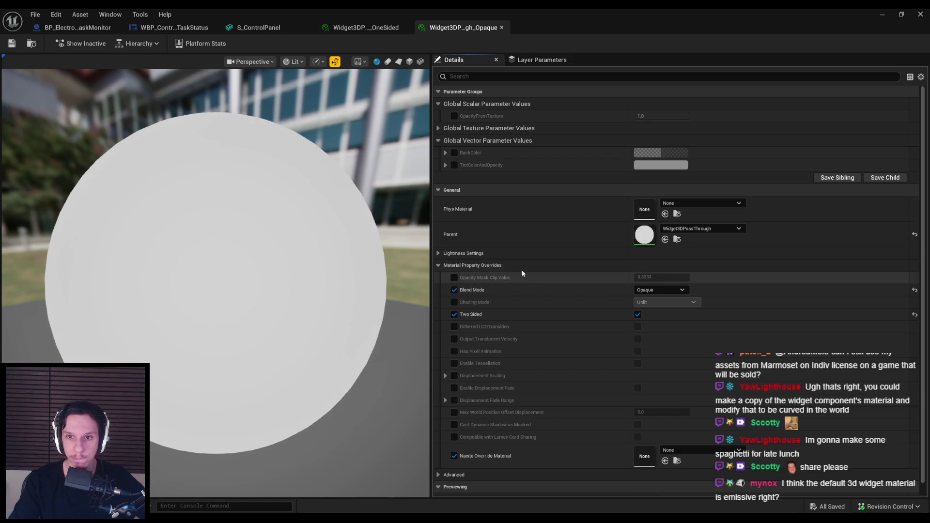
pyautogui.doubleClick(638, 242)
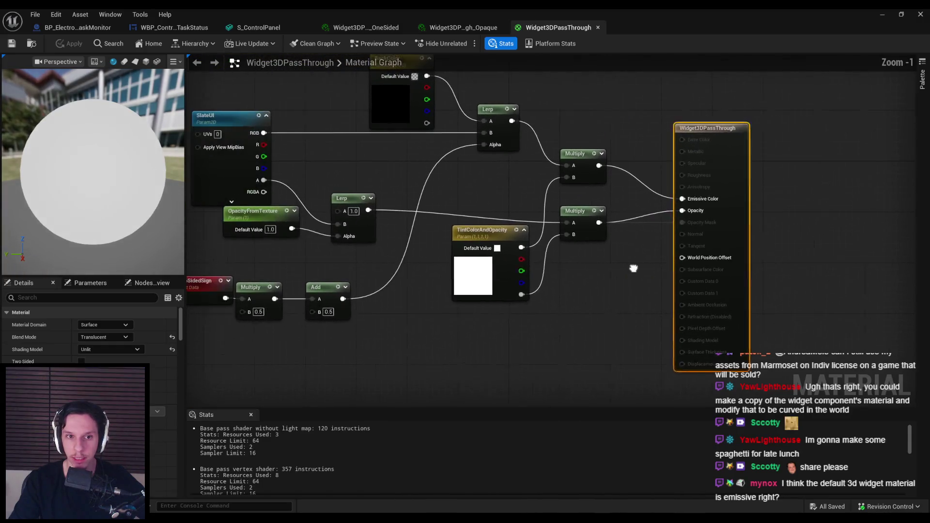
pyautogui.scroll(-1, 437, 293)
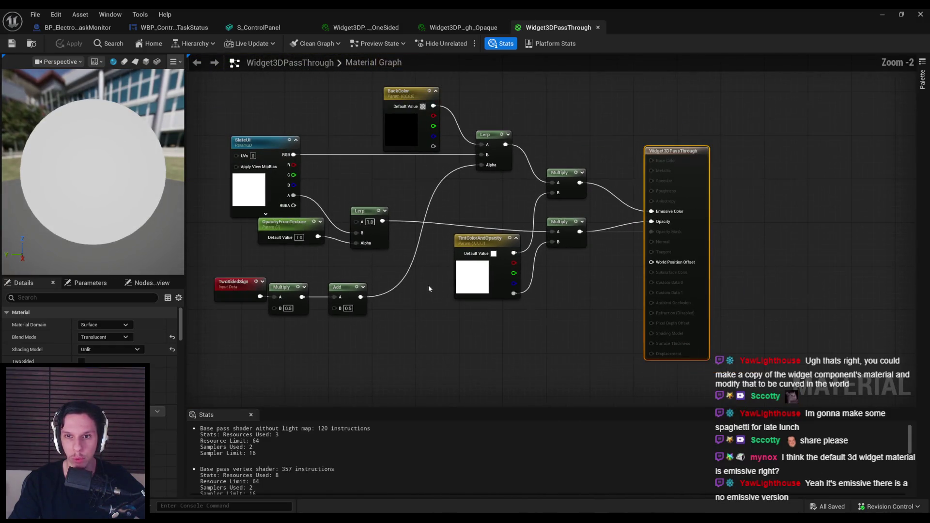
pyautogui.middleClick(557, 29)
pyautogui.middleClick(457, 29)
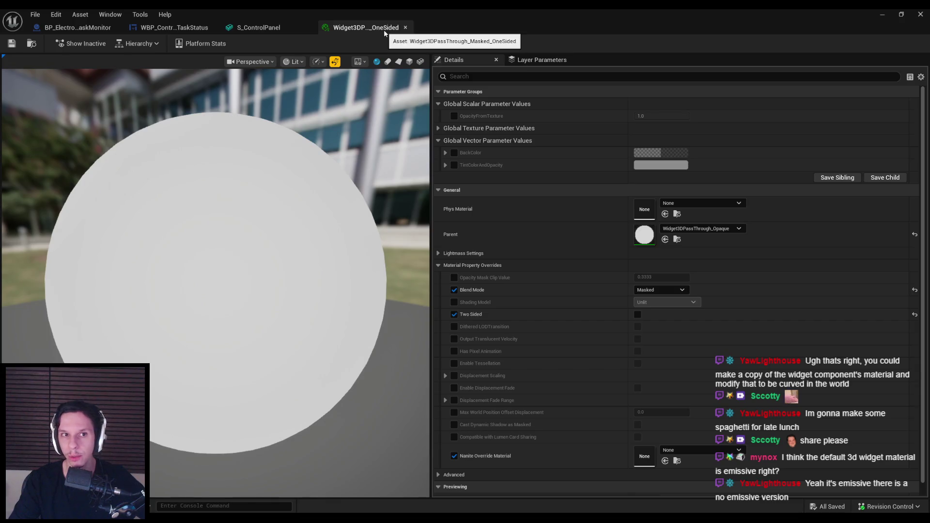
pyautogui.middleClick(379, 31)
# Step: Darken the widget's Tint Color and Opacity to 0.341 grey and return to the level editor
pyautogui.click(78, 28)
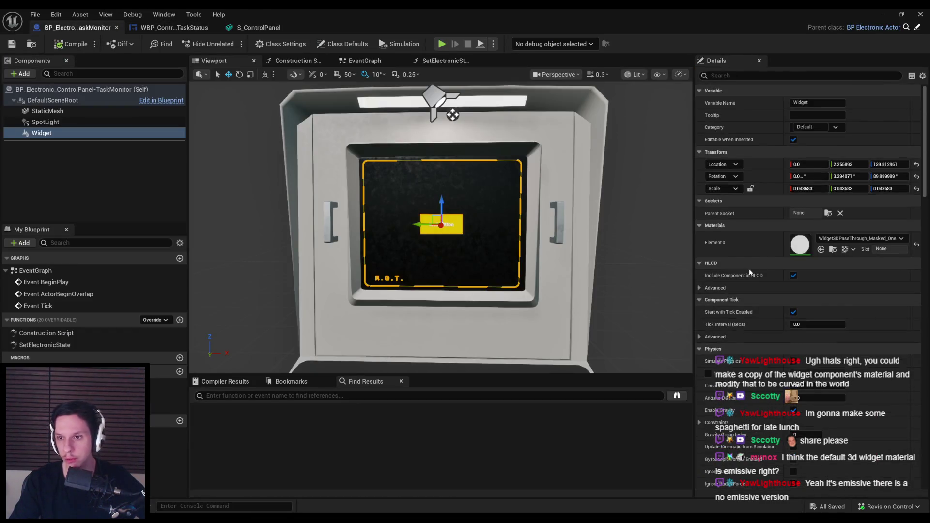
pyautogui.scroll(-15, 816, 307)
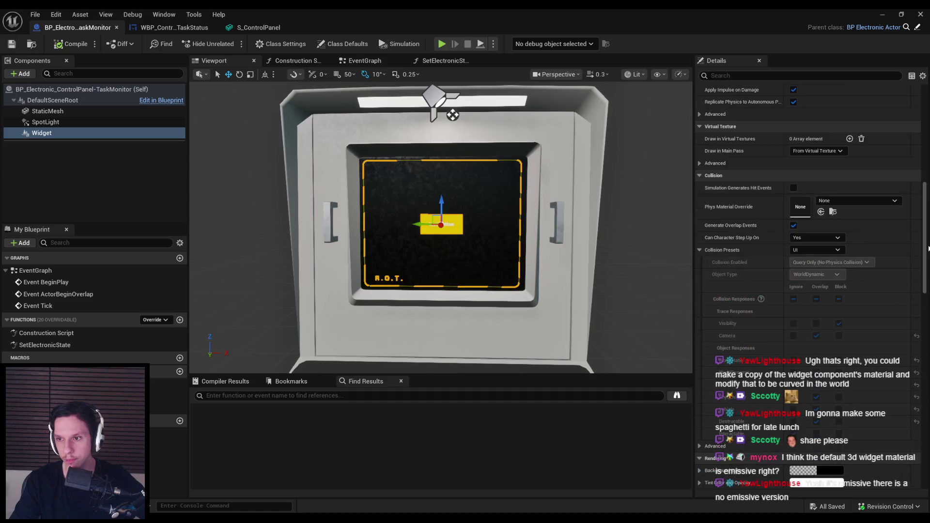
pyautogui.click(801, 341)
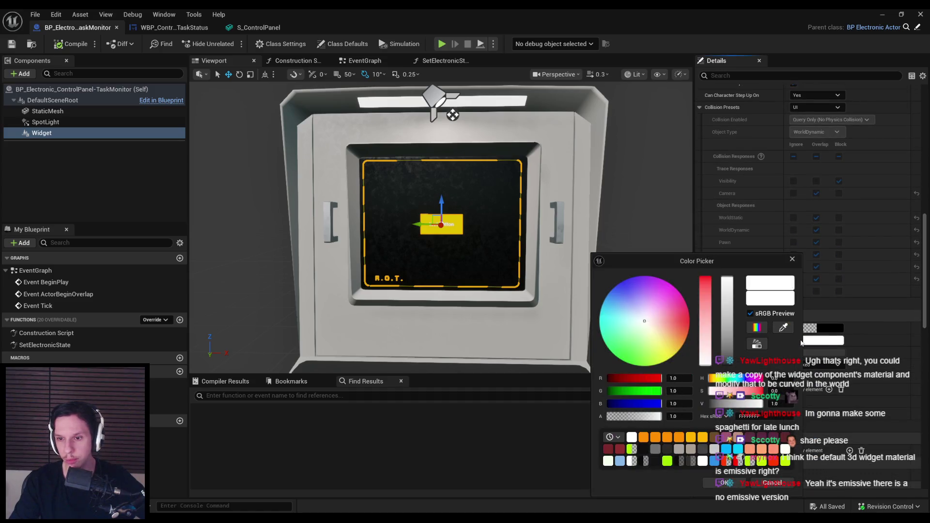
pyautogui.moveTo(726, 327); pyautogui.dragTo(726, 335)
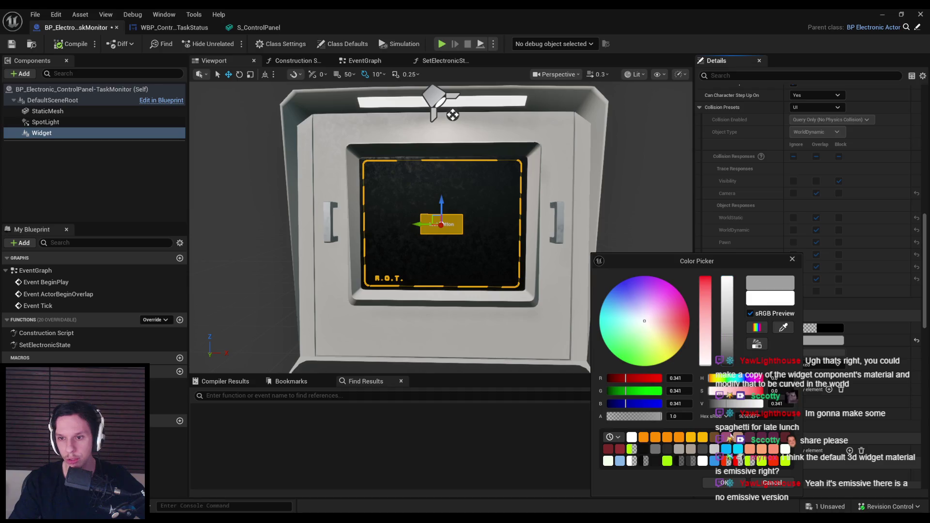
pyautogui.click(726, 483)
pyautogui.click(878, 18)
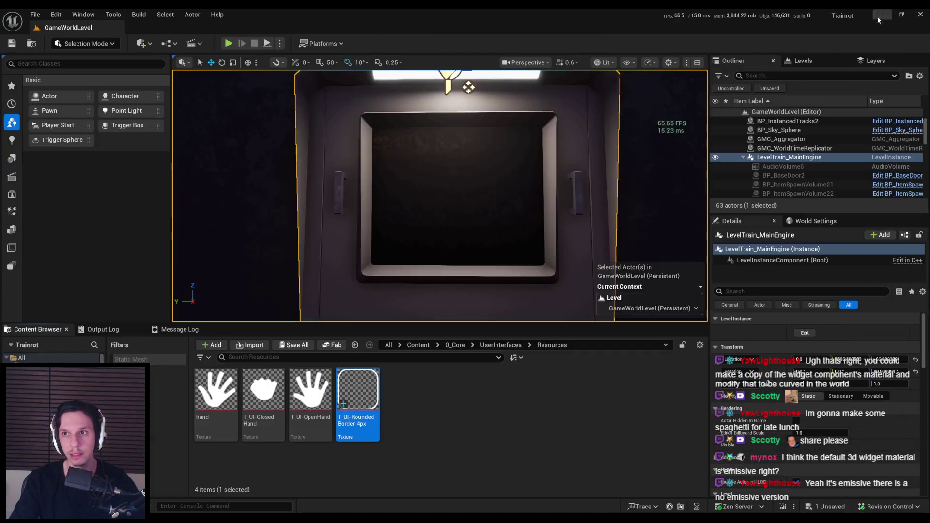
# Step: Play the level fullscreen and walk back up to the monitor
pyautogui.hotkey('alt', 'p')
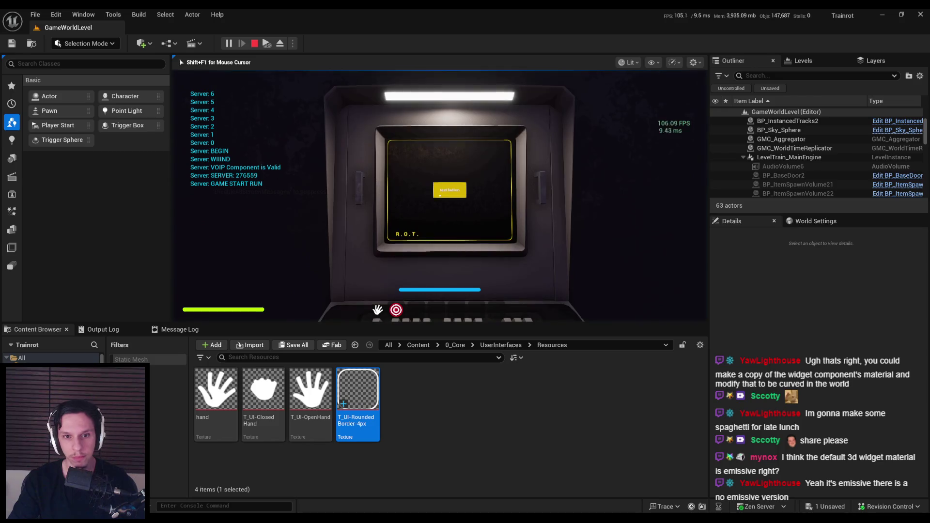
pyautogui.press('F11')
pyautogui.press('s')
pyautogui.press('w')
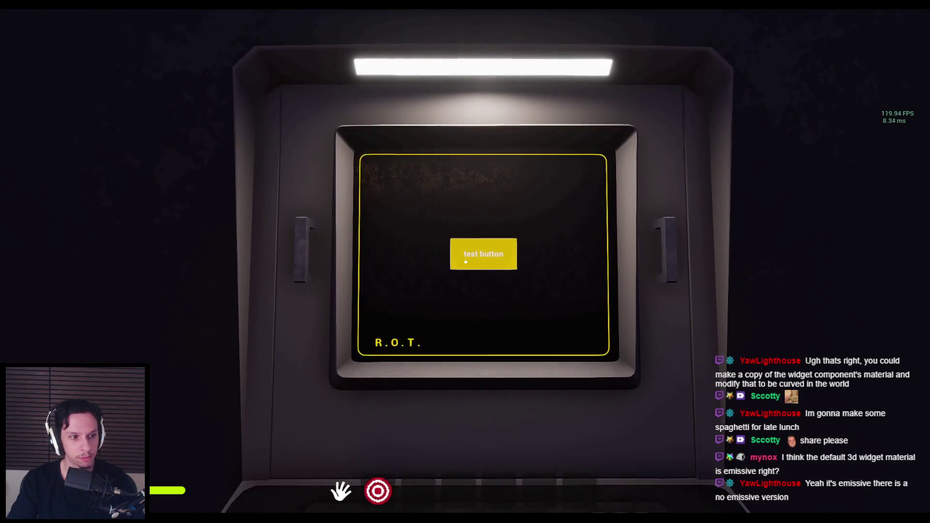
# Step: Click the monitor's test button, pull the orange lever, then stop playing
pyautogui.click(466, 262)
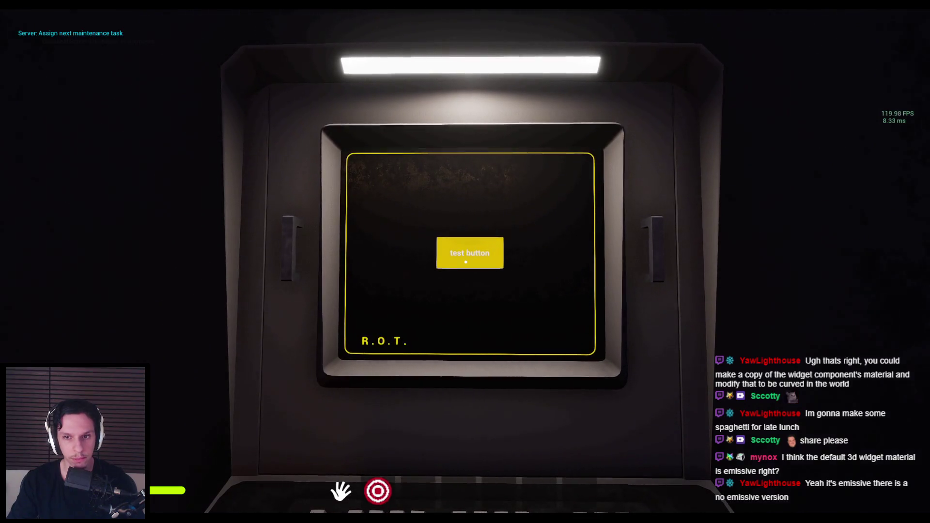
pyautogui.click(465, 261)
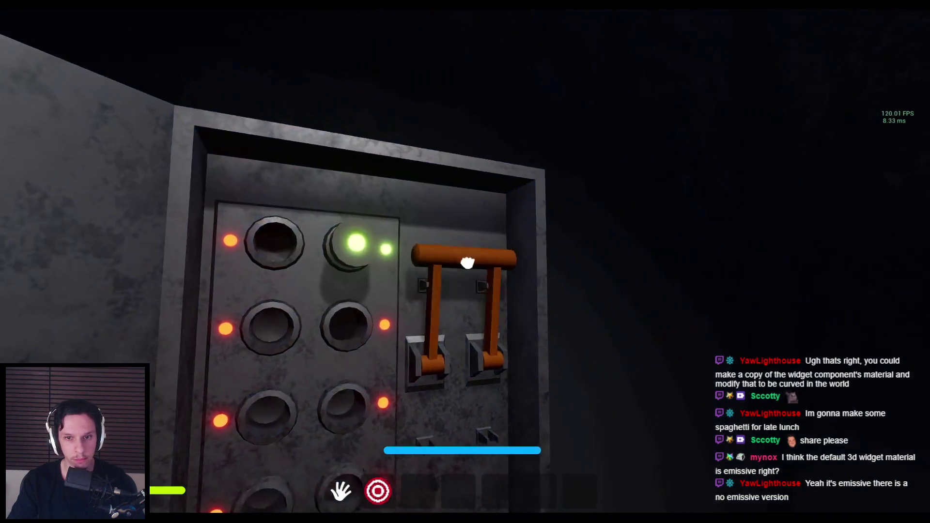
pyautogui.click(467, 262)
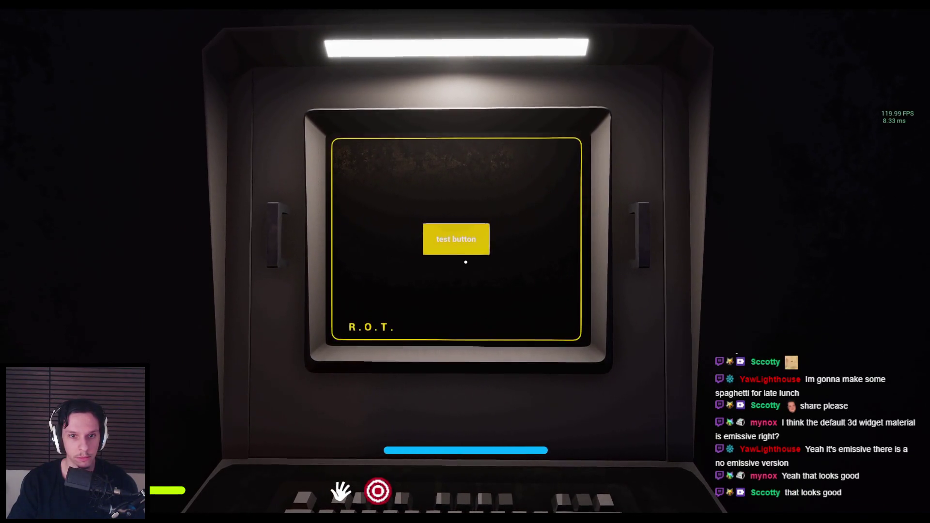
pyautogui.press('Escape')
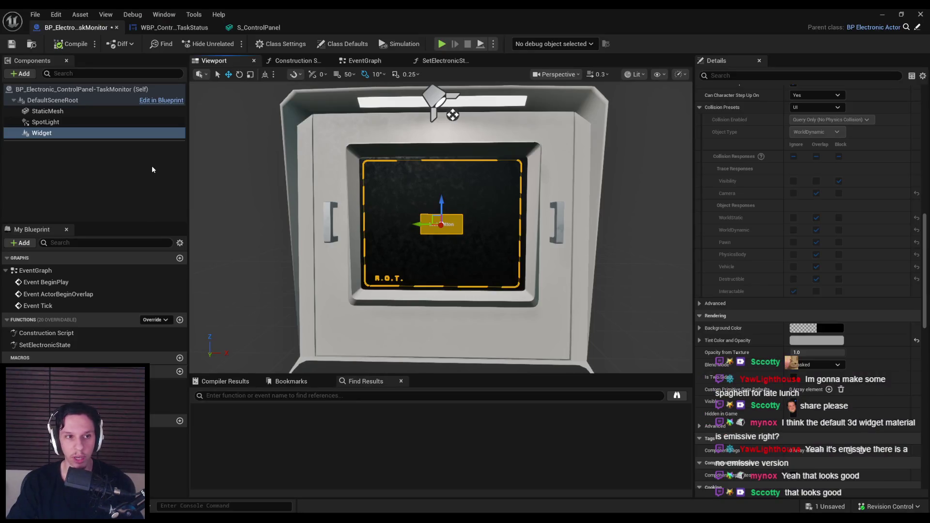
pyautogui.click(150, 166)
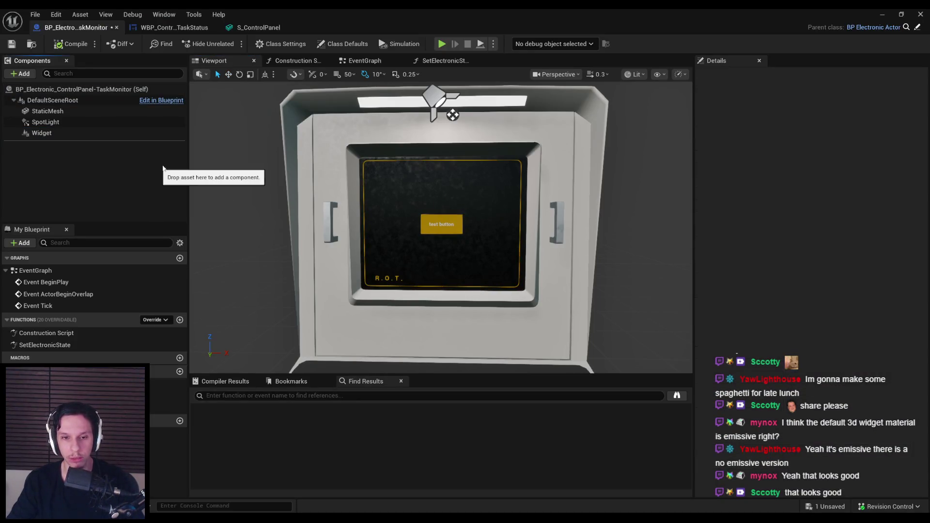
pyautogui.click(134, 137)
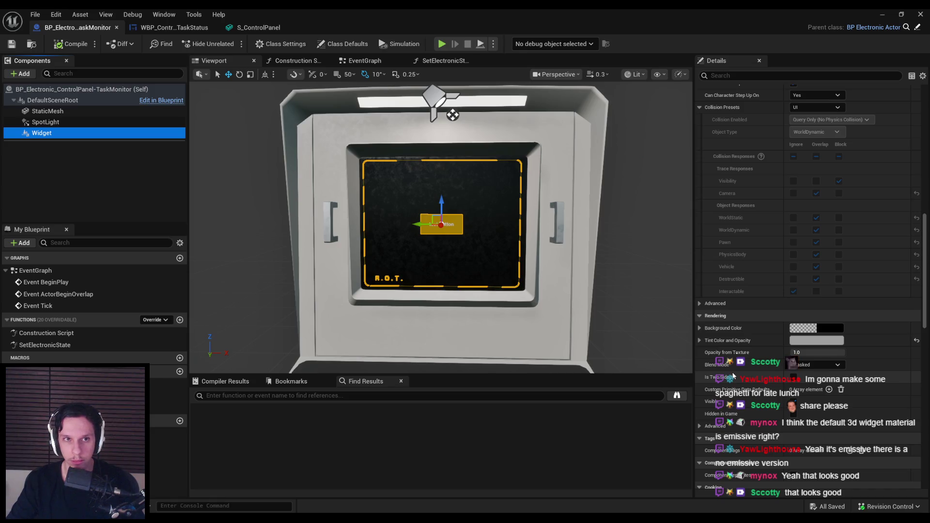
pyautogui.scroll(8, 733, 376)
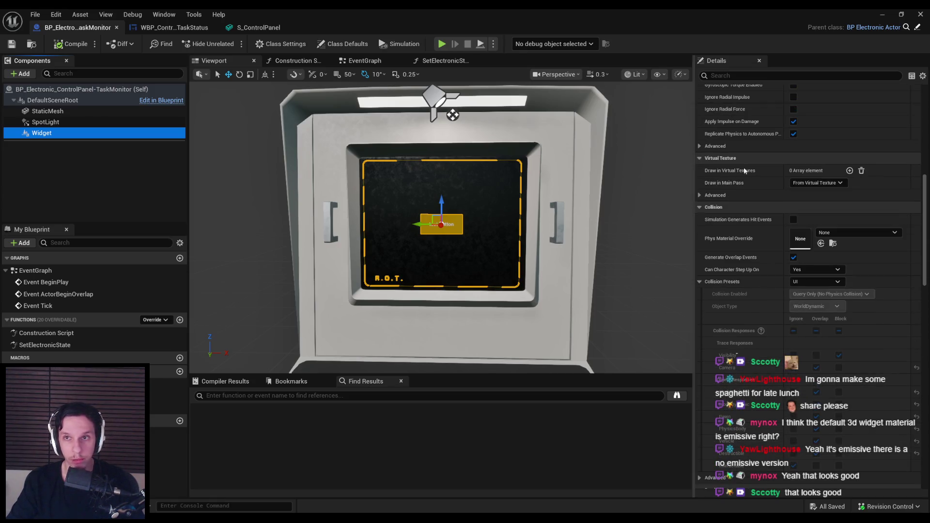
pyautogui.click(880, 14)
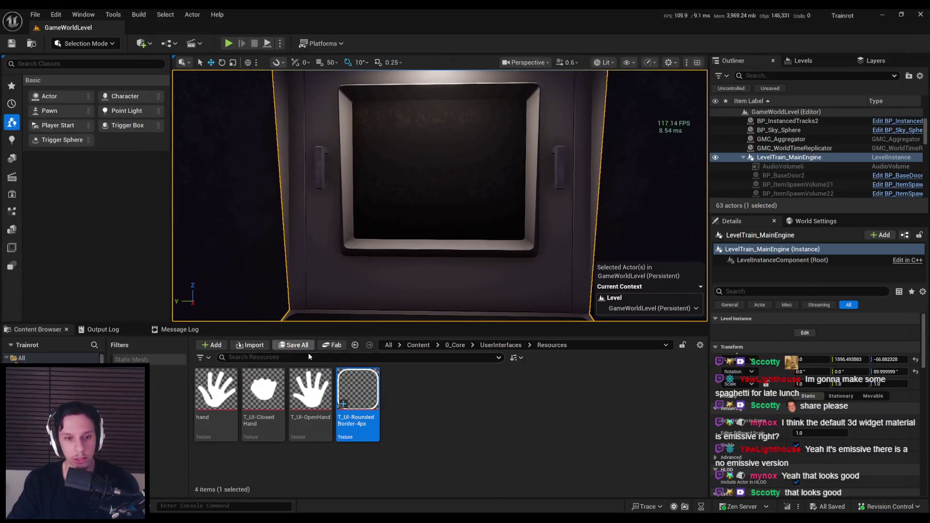
# Step: Open BP_TrainrotPlayerCharacter and add a WidgetInteraction component under FollowCamera
pyautogui.click(455, 345)
pyautogui.scroll(-2, 339, 412)
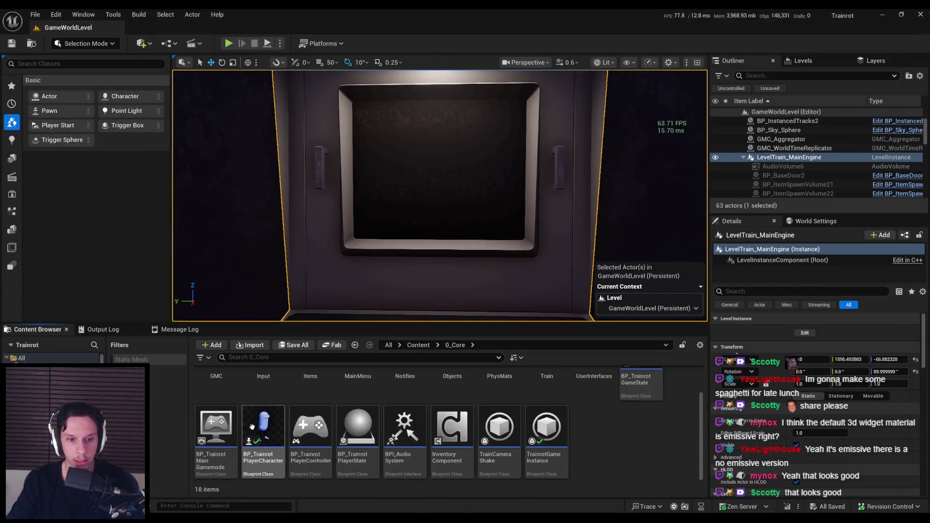
pyautogui.doubleClick(259, 423)
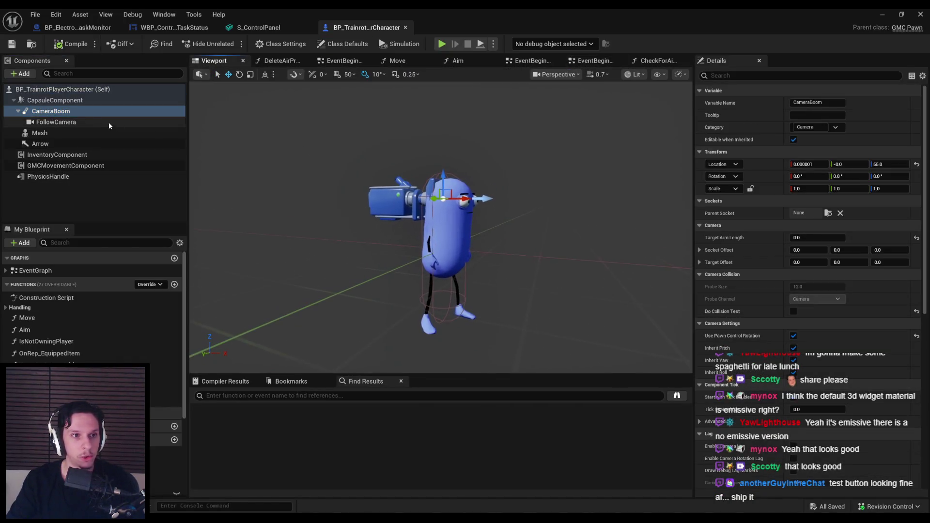
pyautogui.click(122, 121)
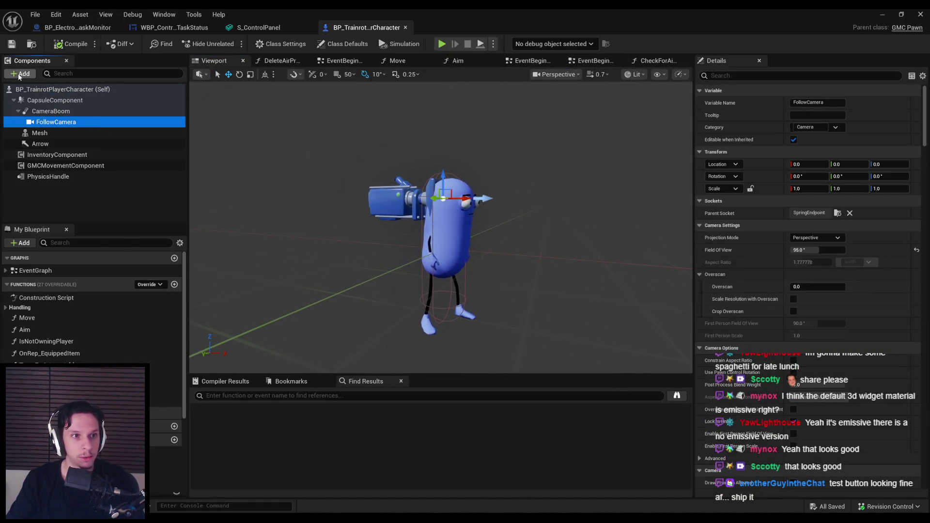
pyautogui.write('widget')
pyautogui.click(122, 121)
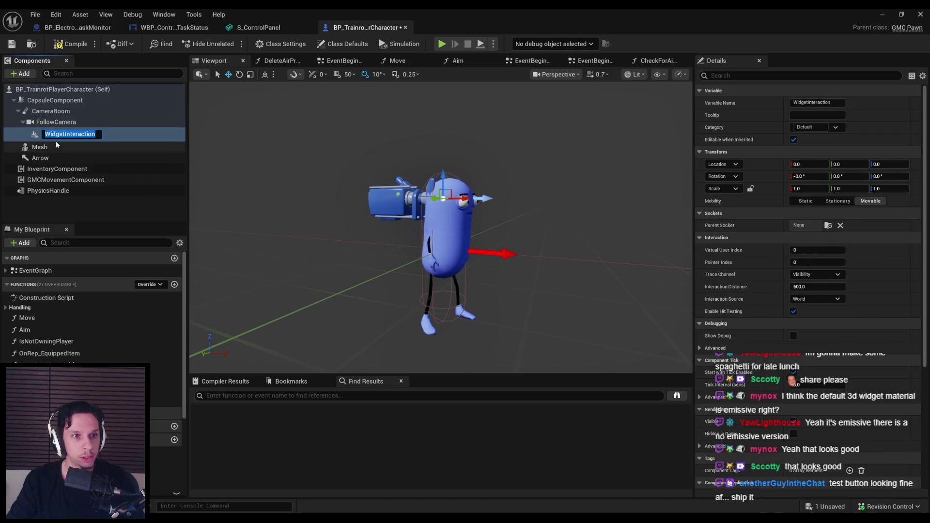
pyautogui.press('Return')
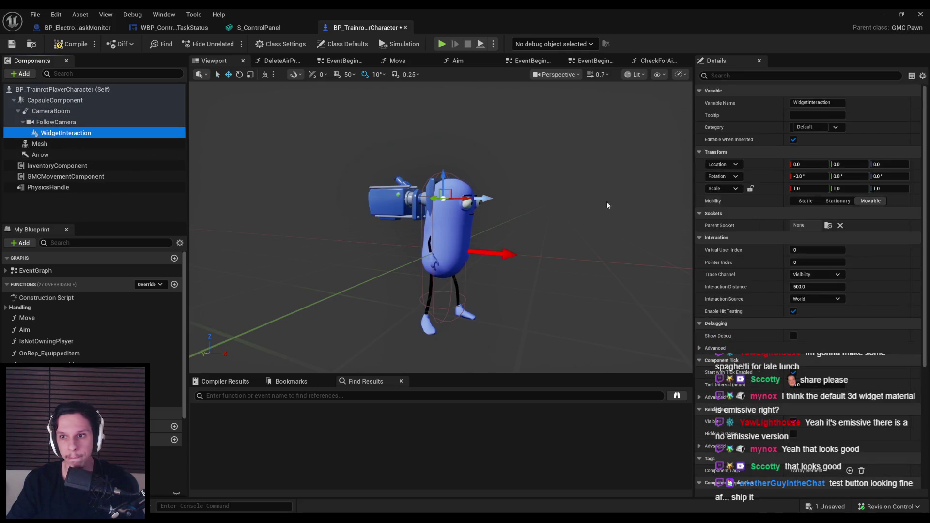
# Step: Keep Interaction Source on World, enable Show Debug, and compile the blueprint
pyautogui.scroll(5, 607, 206)
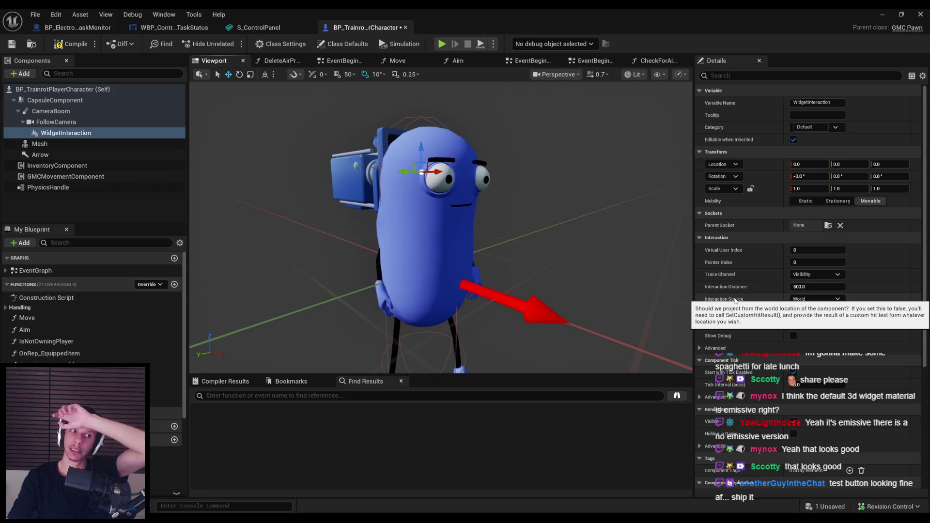
pyautogui.click(806, 299)
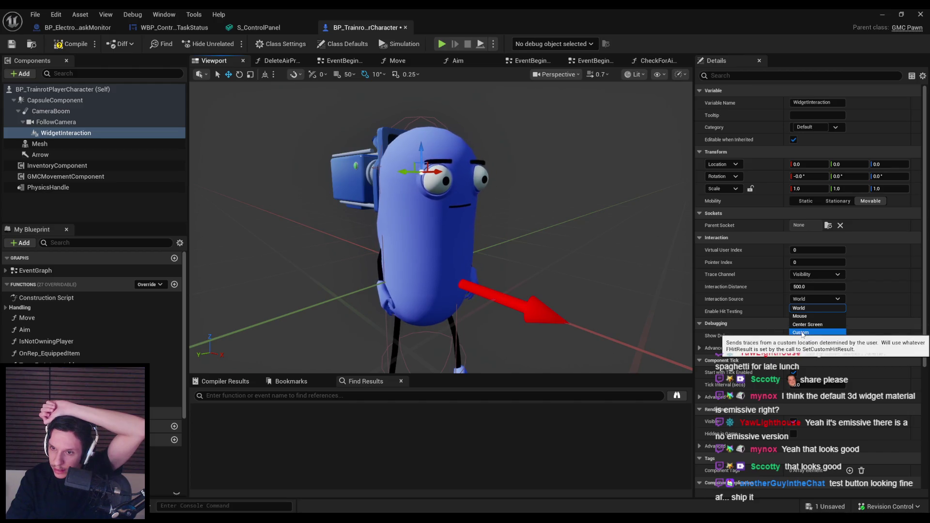
pyautogui.click(805, 308)
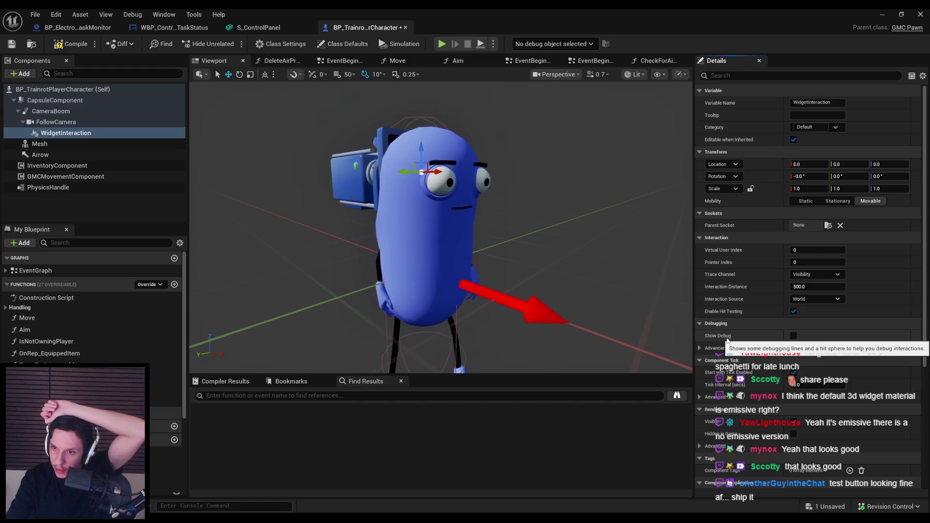
pyautogui.click(791, 335)
pyautogui.click(699, 348)
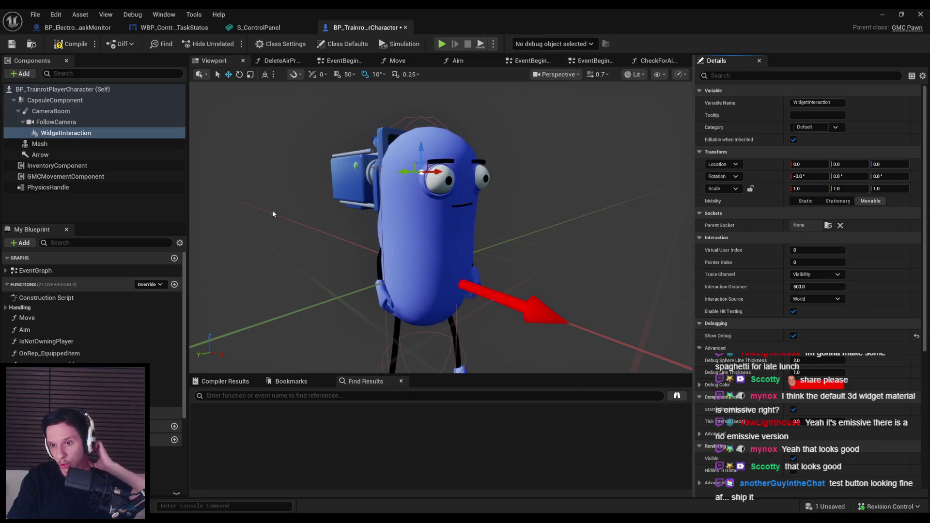
pyautogui.click(74, 45)
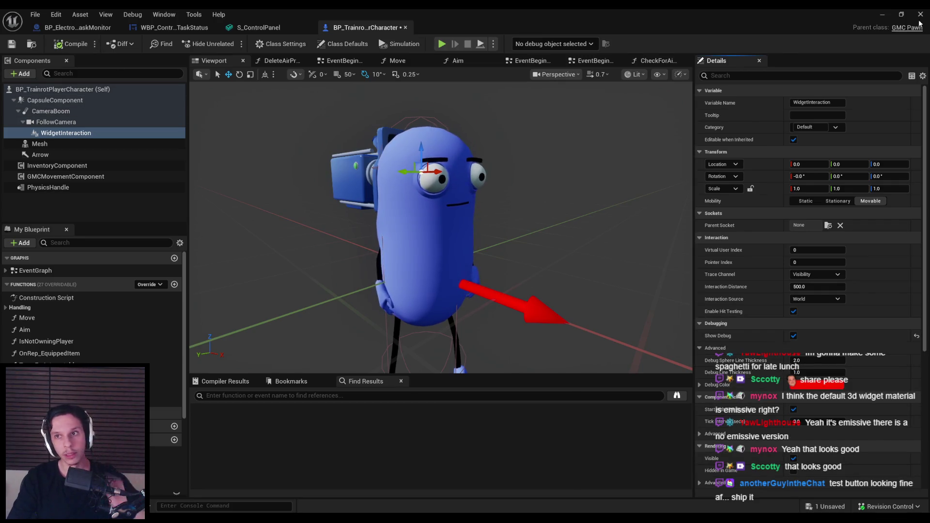
# Step: Play-test fullscreen to see the red debug marker hit the test button, then reopen the player blueprint
pyautogui.click(883, 19)
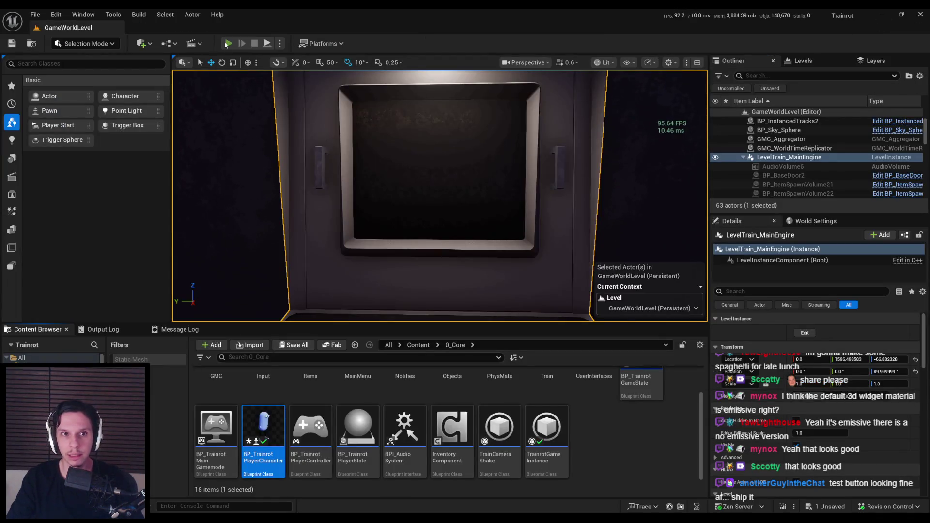
pyautogui.click(228, 44)
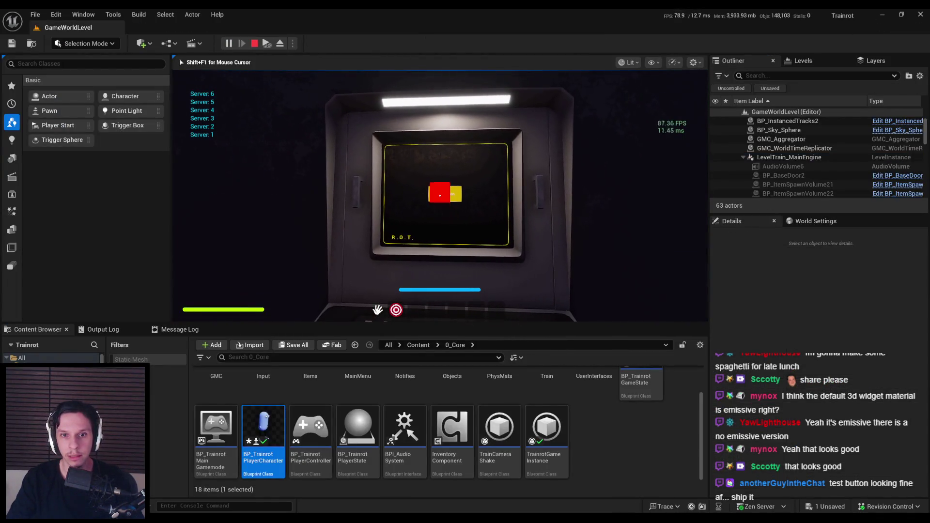
pyautogui.press('F11')
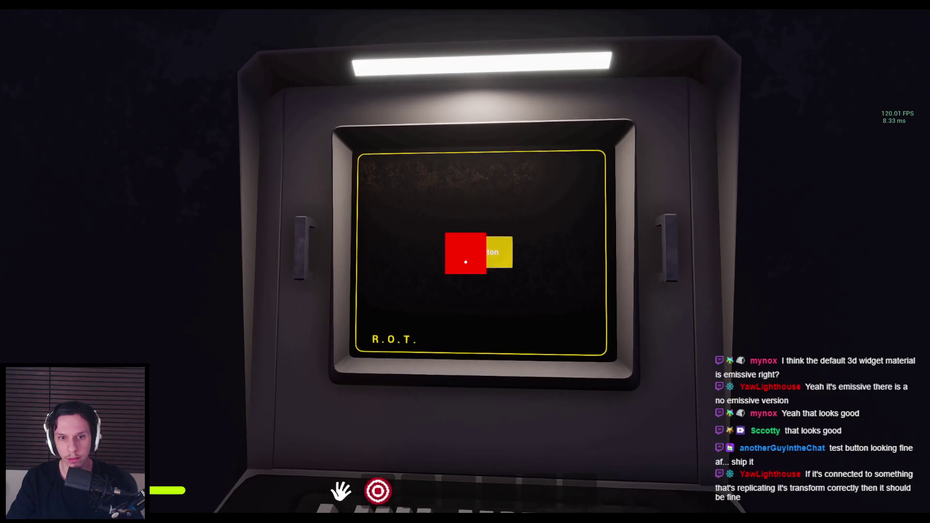
pyautogui.press('Escape')
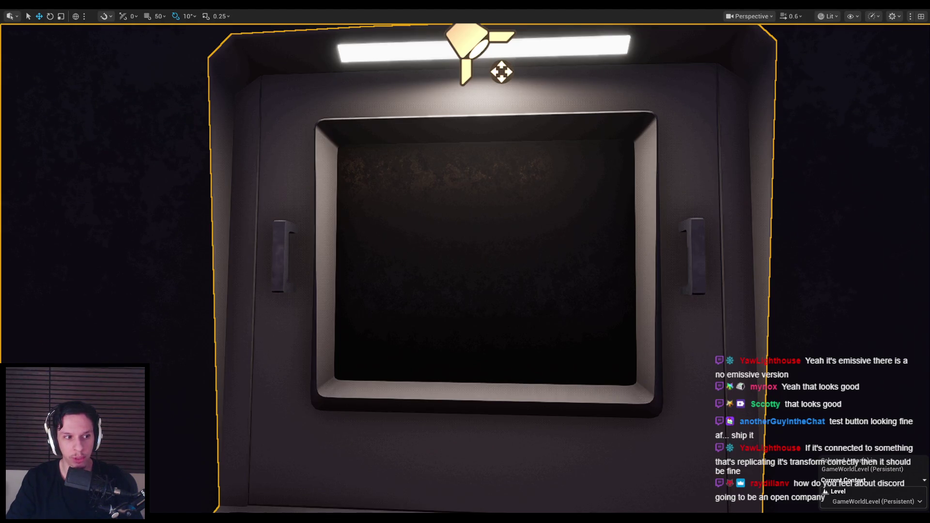
pyautogui.click(354, 479)
# Step: Review the WidgetInteraction trace channel options and untick its Show Debug setting
pyautogui.scroll(-3, 743, 345)
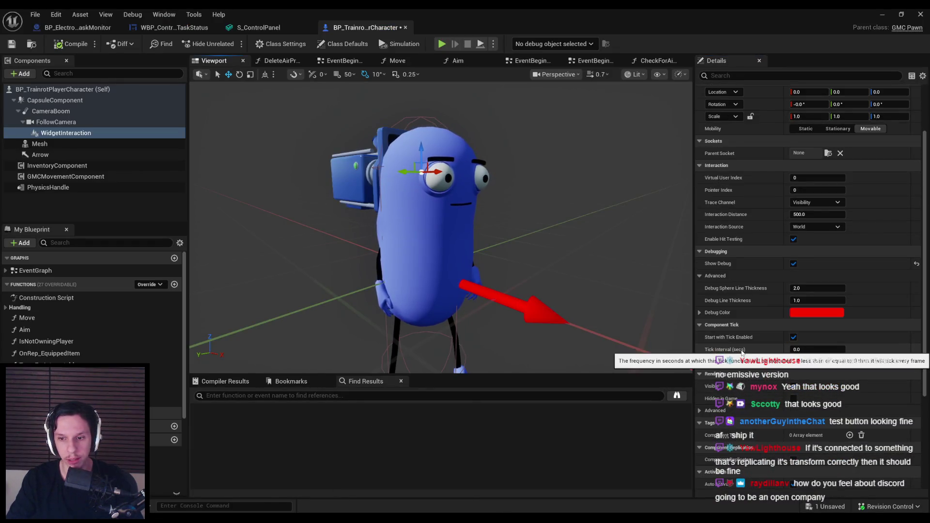
pyautogui.scroll(3, 742, 339)
pyautogui.click(800, 275)
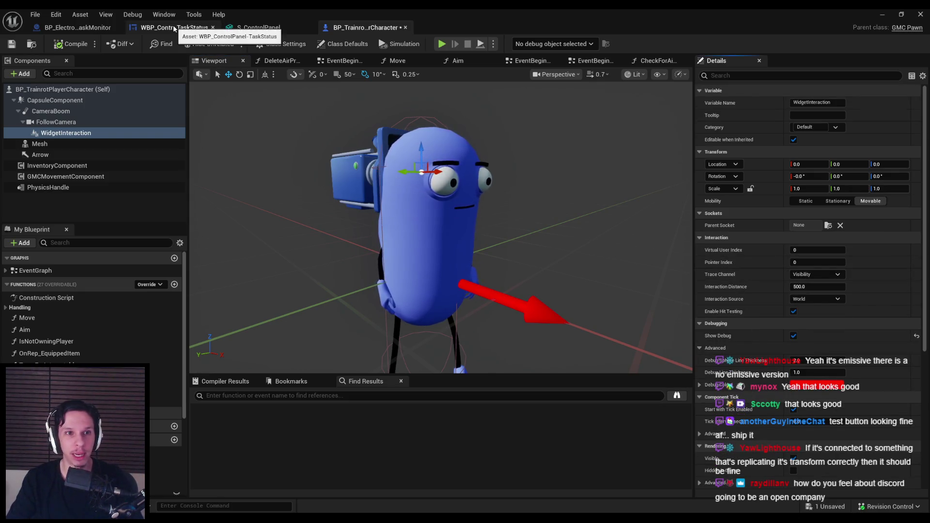
pyautogui.click(78, 28)
pyautogui.scroll(-3, 814, 288)
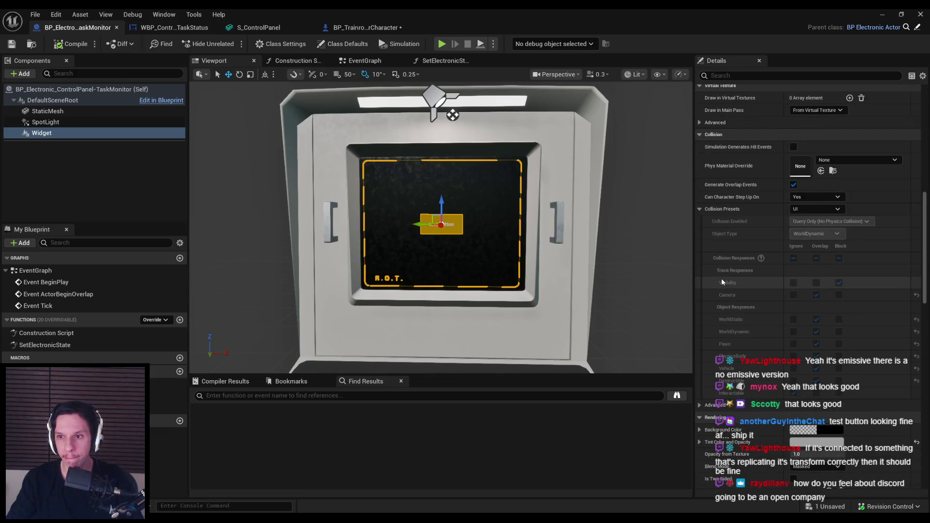
pyautogui.click(360, 29)
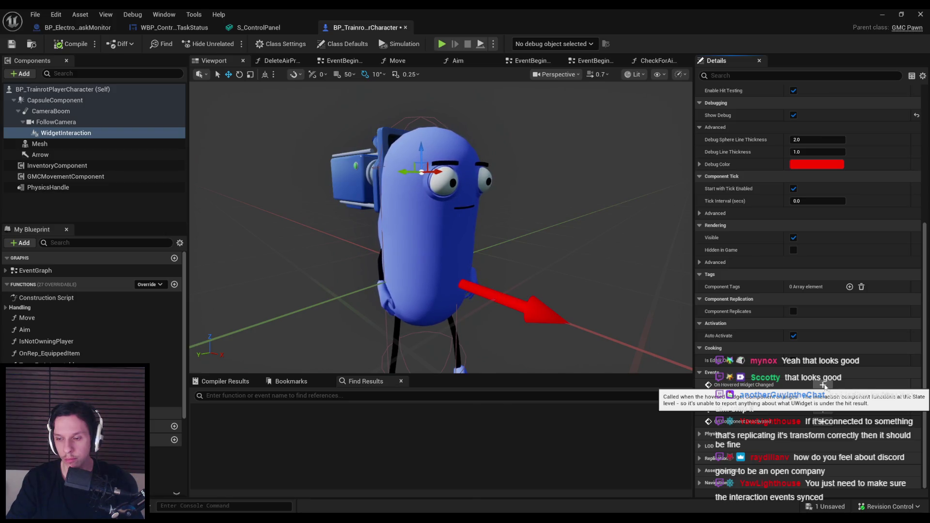
pyautogui.scroll(5, 762, 257)
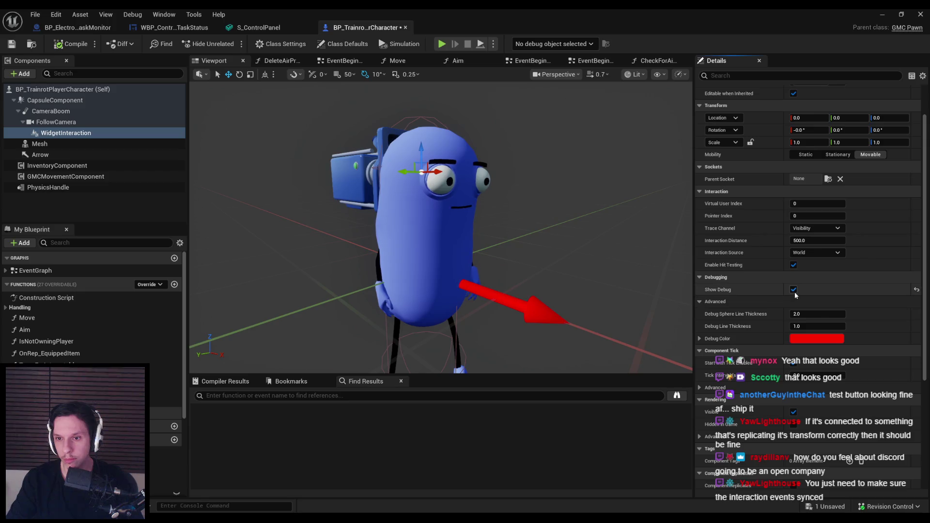
pyautogui.click(793, 290)
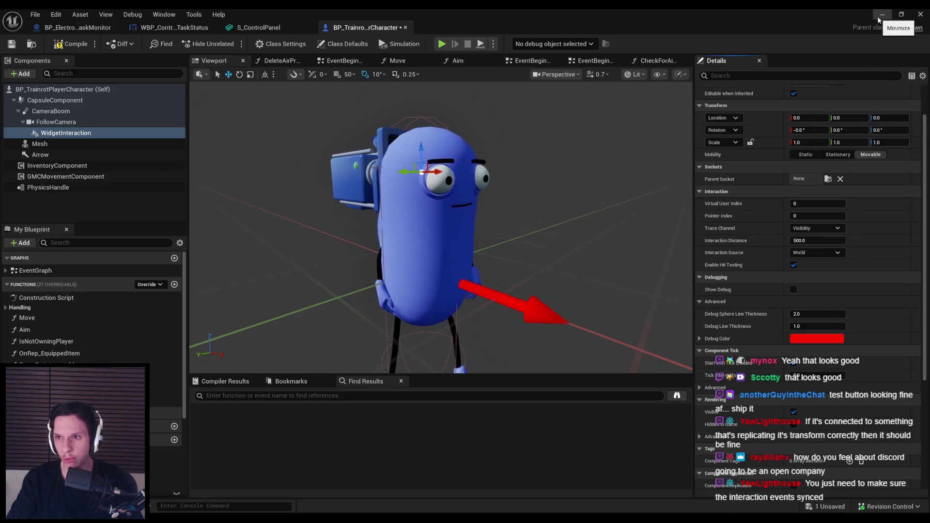
# Step: Play-test the level again without the interaction debug marker
pyautogui.click(879, 17)
pyautogui.hotkey('alt', 'p')
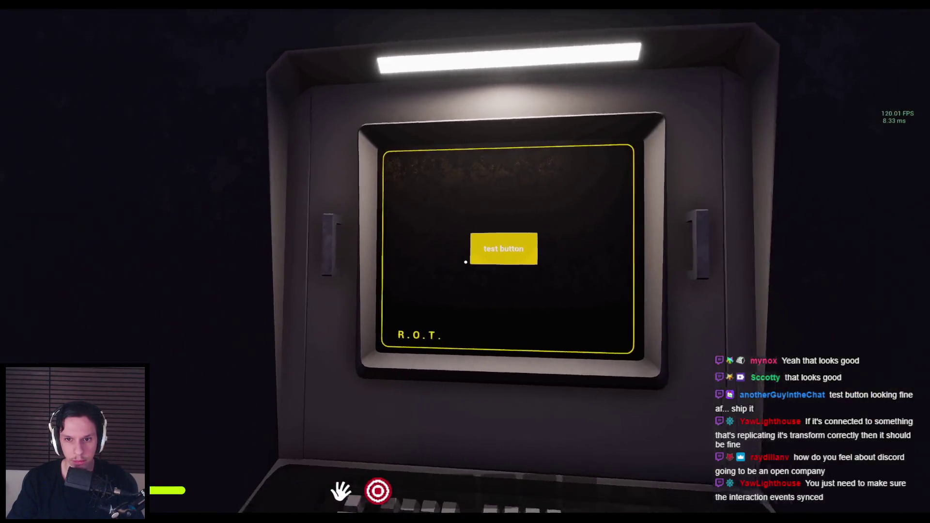
pyautogui.press('Escape')
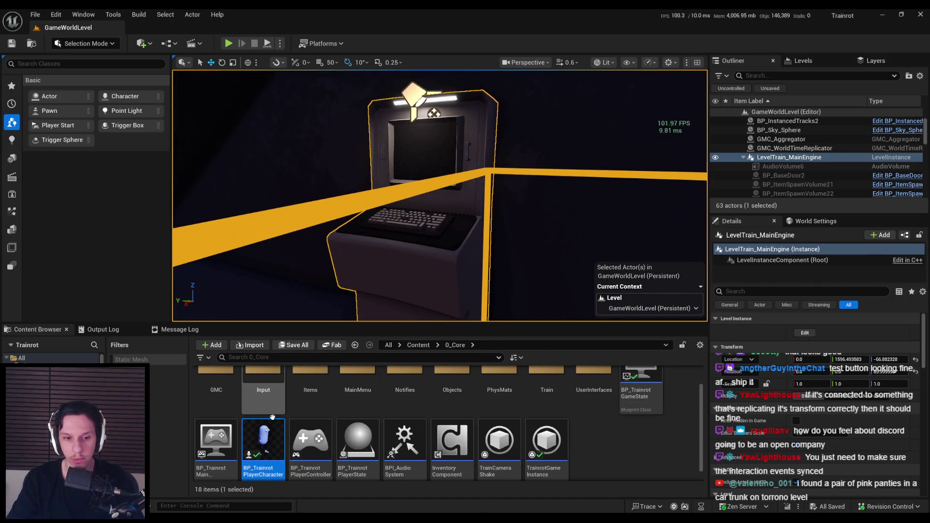
# Step: Open the S_ControlPanel mesh from Content > 0_Core > Objects
pyautogui.scroll(1, 533, 387)
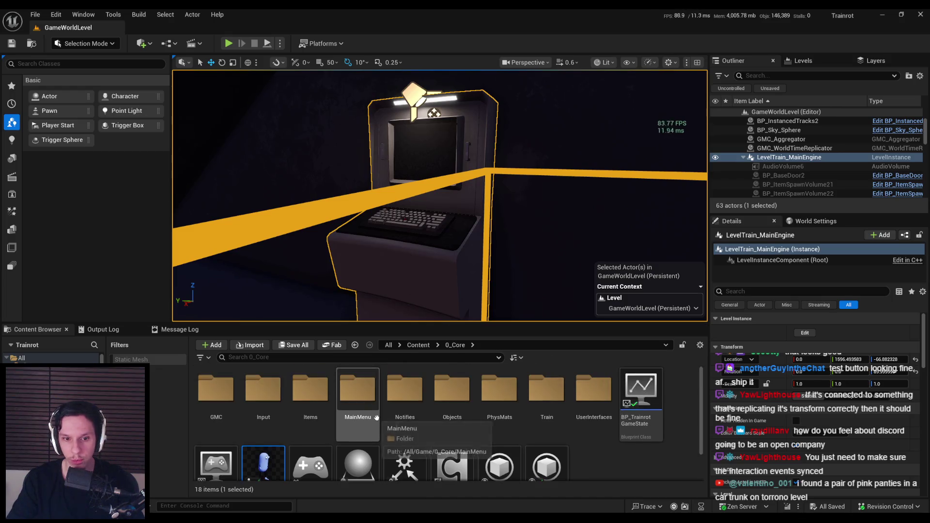
pyautogui.click(421, 345)
pyautogui.click(405, 392)
pyautogui.doubleClick(228, 394)
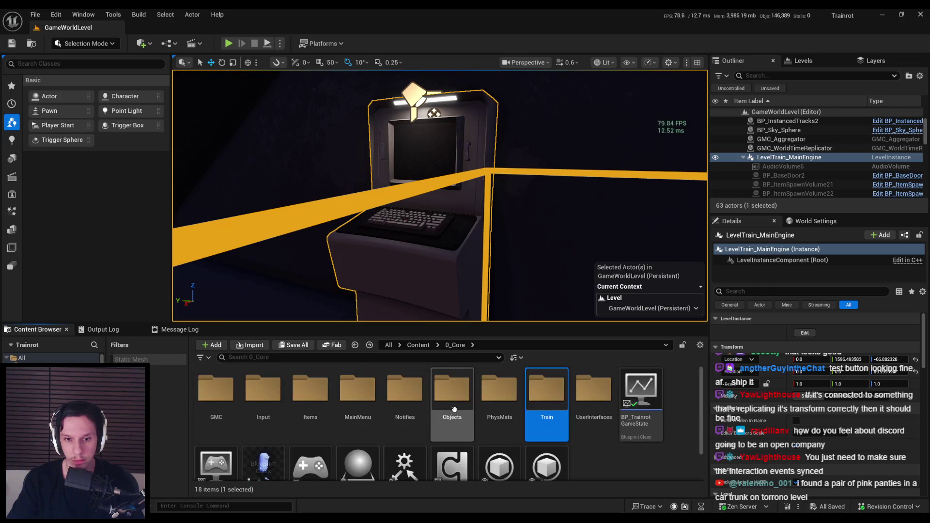
pyautogui.doubleClick(452, 393)
pyautogui.scroll(-2, 521, 436)
pyautogui.doubleClick(405, 426)
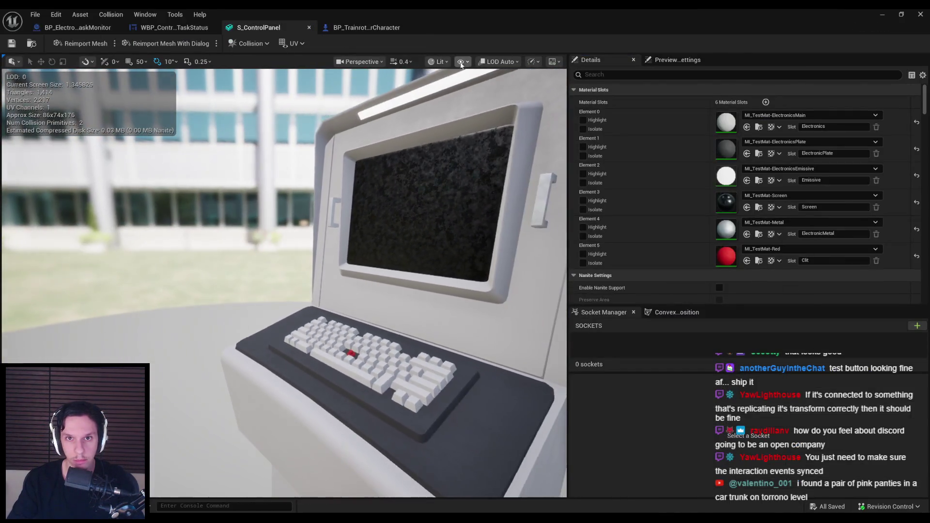
# Step: Show simple collision and delete the convex hull, leaving only the box collision
pyautogui.click(461, 61)
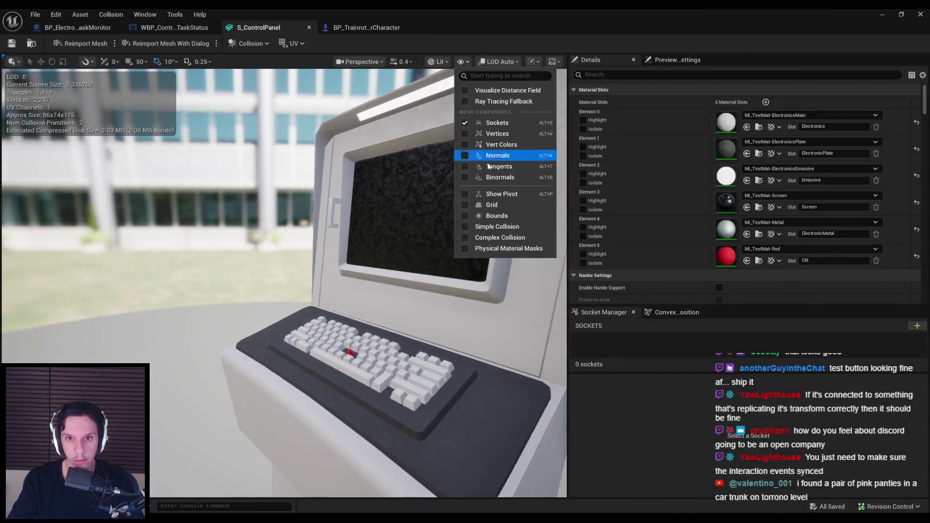
pyautogui.click(496, 226)
pyautogui.scroll(-5, 342, 237)
pyautogui.moveTo(358, 234)
pyautogui.mouseDown()
pyautogui.moveTo(280, 251)
pyautogui.moveTo(262, 269)
pyautogui.mouseUp()
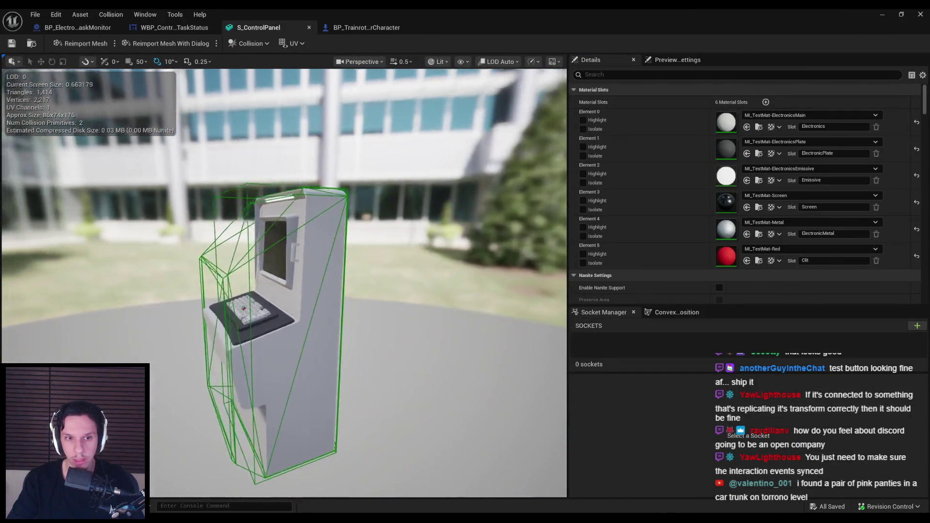
pyautogui.press('Delete')
pyautogui.click(272, 266)
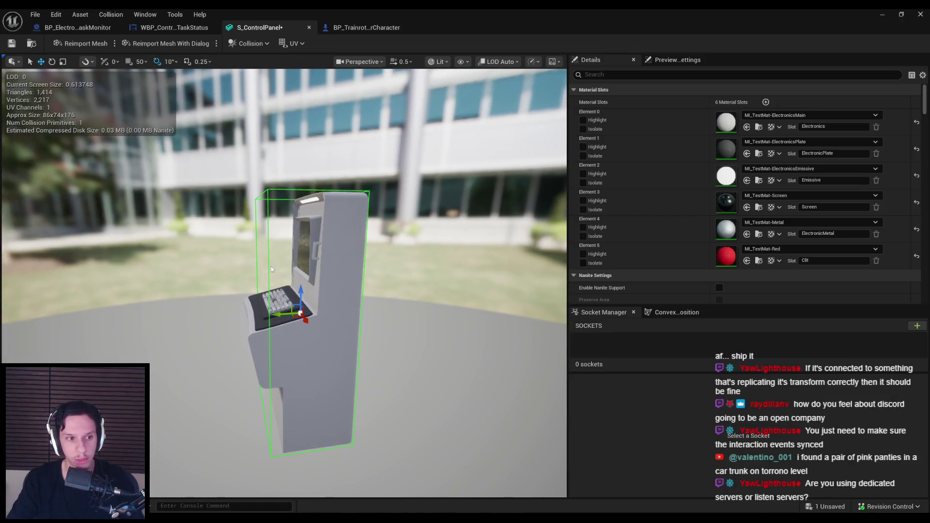
pyautogui.moveTo(343, 299); pyautogui.dragTo(348, 299)
pyautogui.scroll(4, 347, 299)
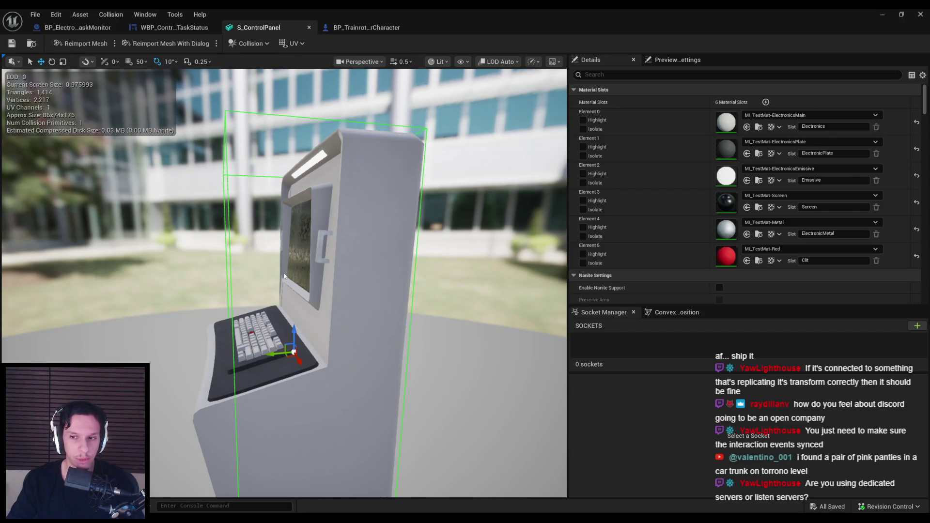
pyautogui.scroll(-3, 285, 276)
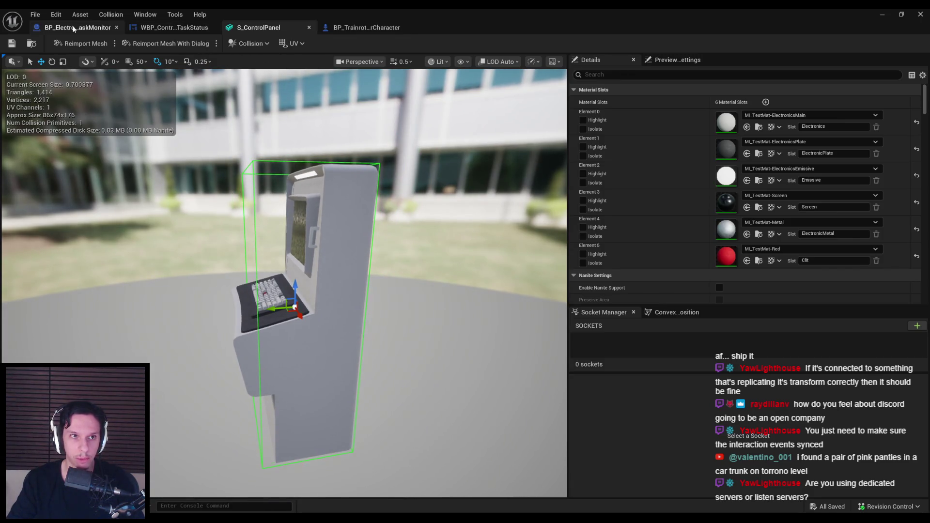
pyautogui.click(103, 28)
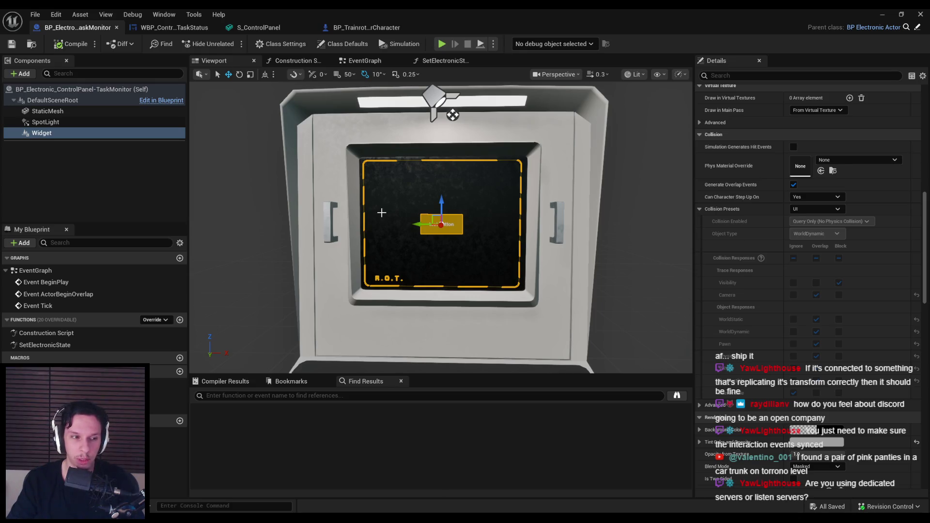
# Step: Set the monitor StaticMesh component's collision preset to Custom and save the blueprint
pyautogui.scroll(-5, 349, 229)
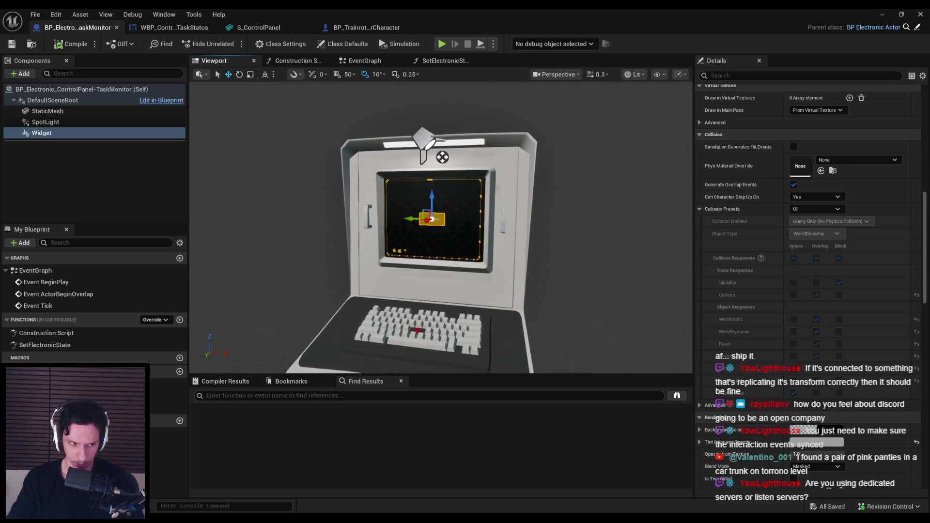
pyautogui.click(139, 170)
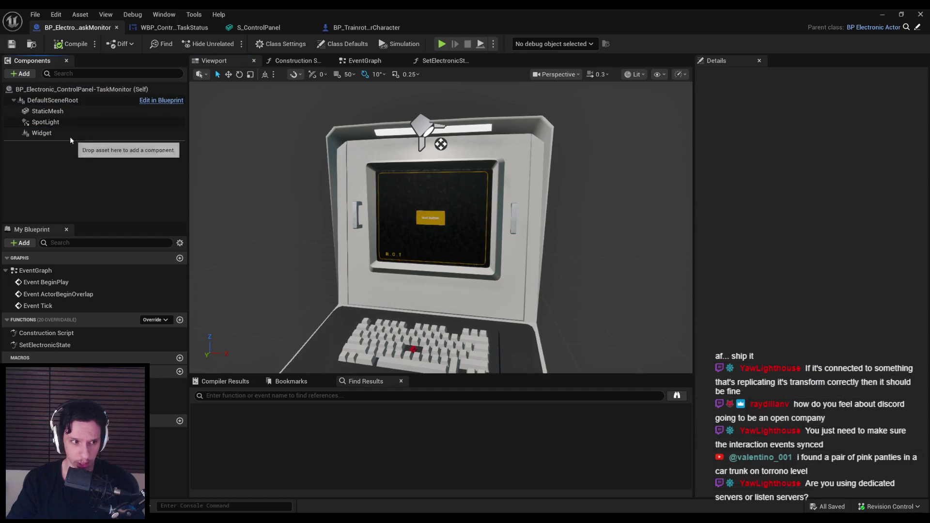
pyautogui.click(43, 133)
pyautogui.click(171, 191)
pyautogui.scroll(5, 411, 217)
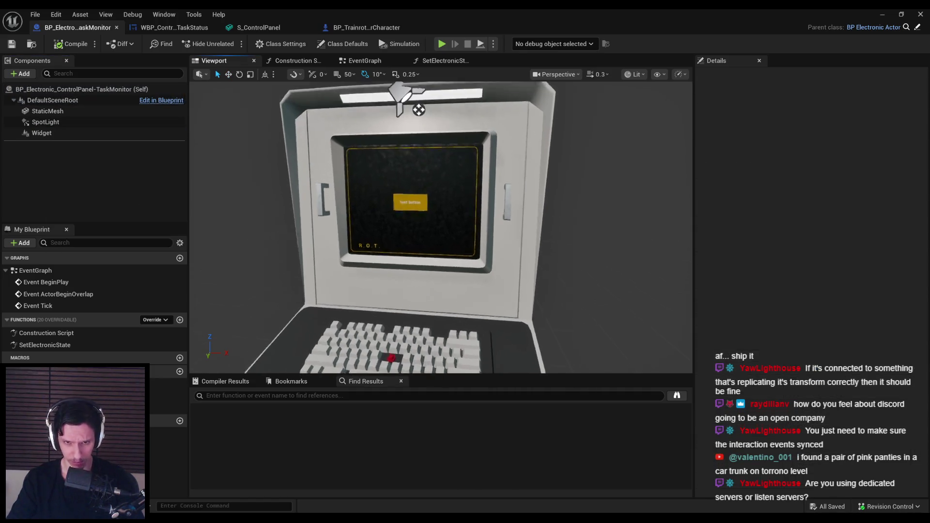
pyautogui.scroll(3, 395, 188)
pyautogui.click(395, 188)
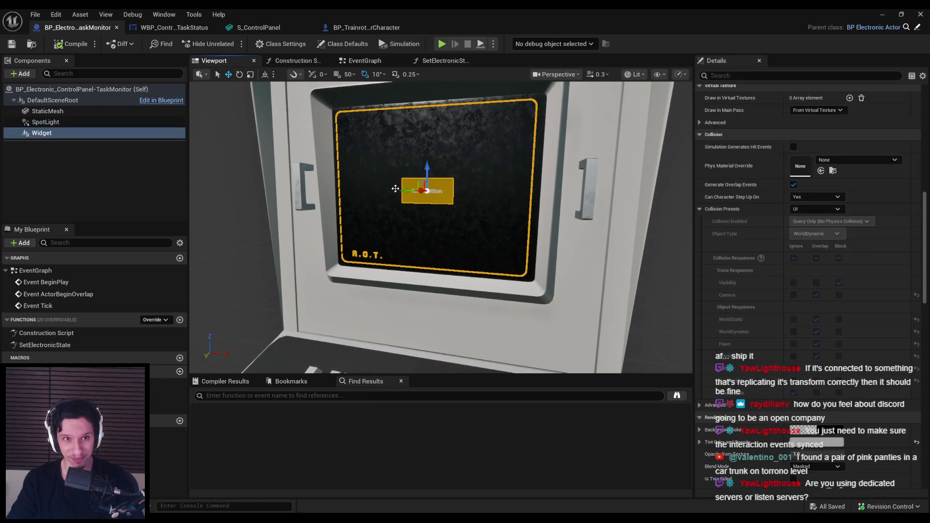
pyautogui.click(322, 174)
pyautogui.scroll(-5, 767, 319)
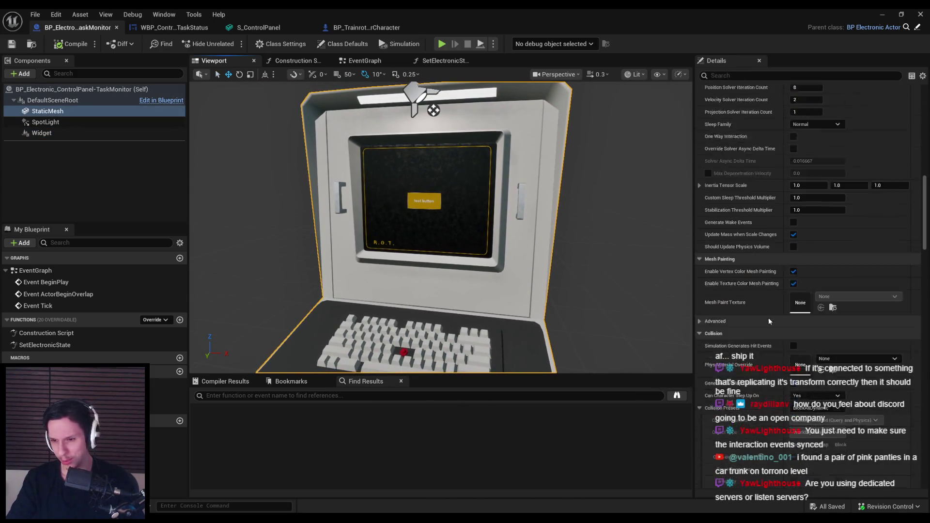
pyautogui.click(806, 350)
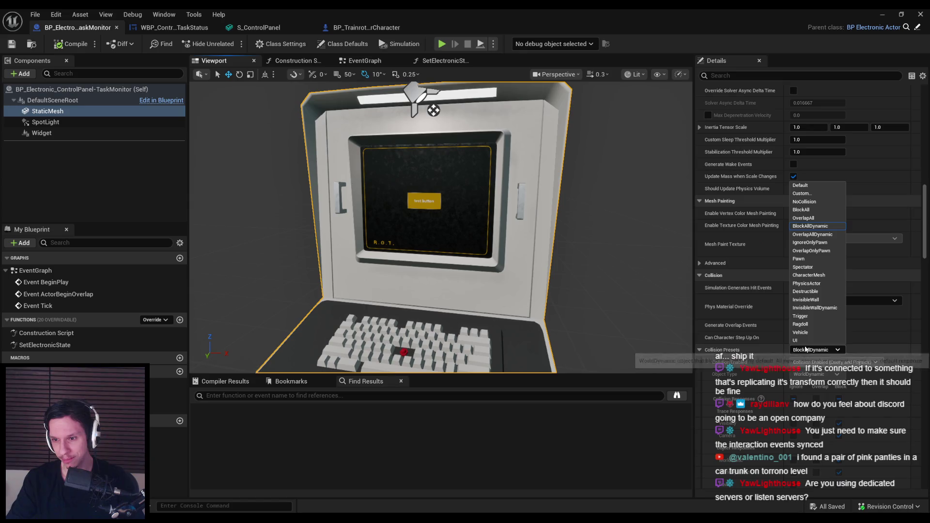
pyautogui.click(801, 193)
pyautogui.hotkey('ctrl', 's')
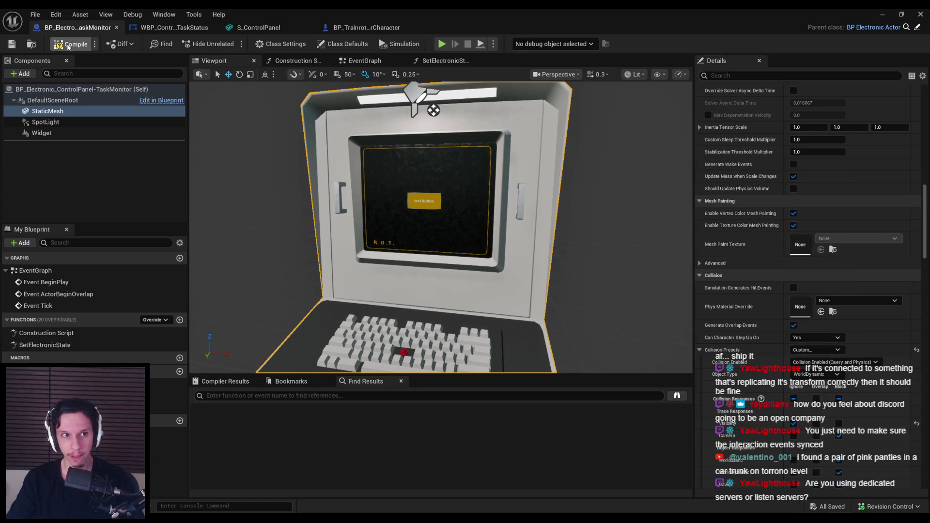
# Step: Run the game fullscreen briefly, then stop it and leave fullscreen
pyautogui.click(883, 15)
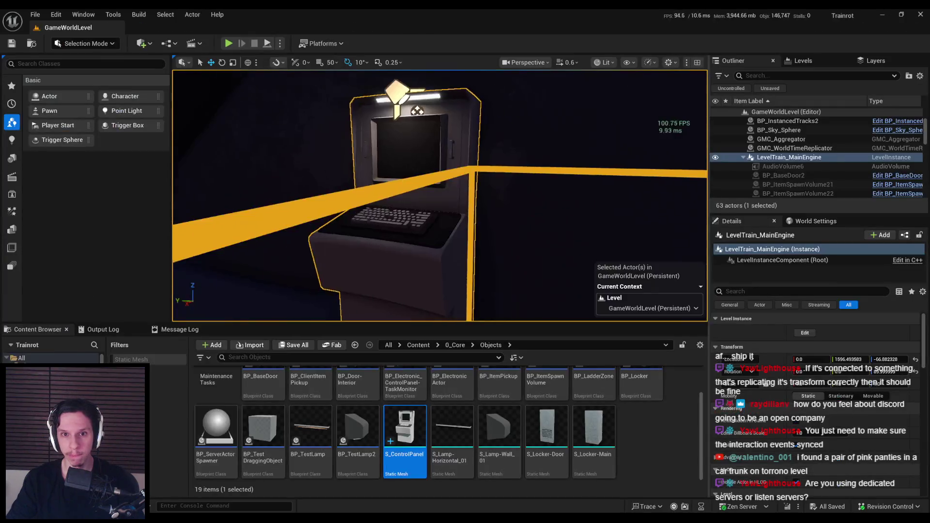
pyautogui.click(432, 168)
pyautogui.press('F11')
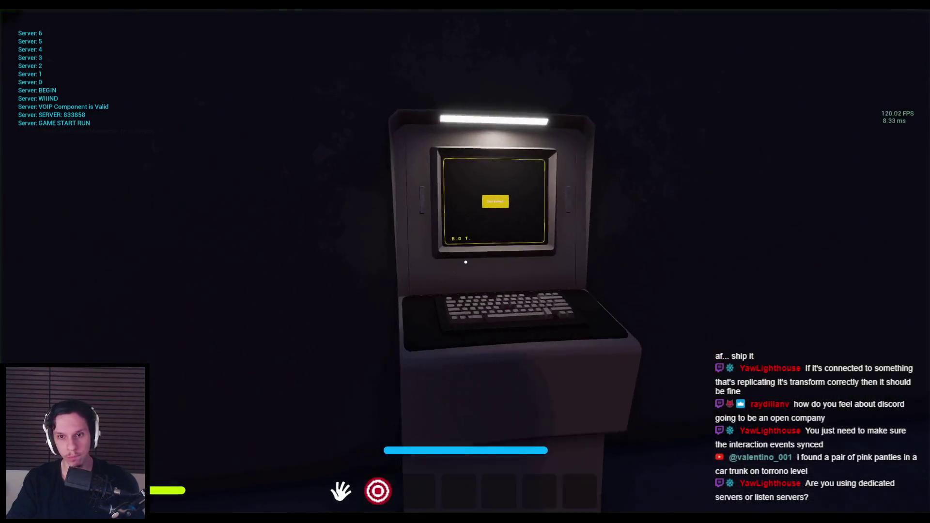
pyautogui.press('e')
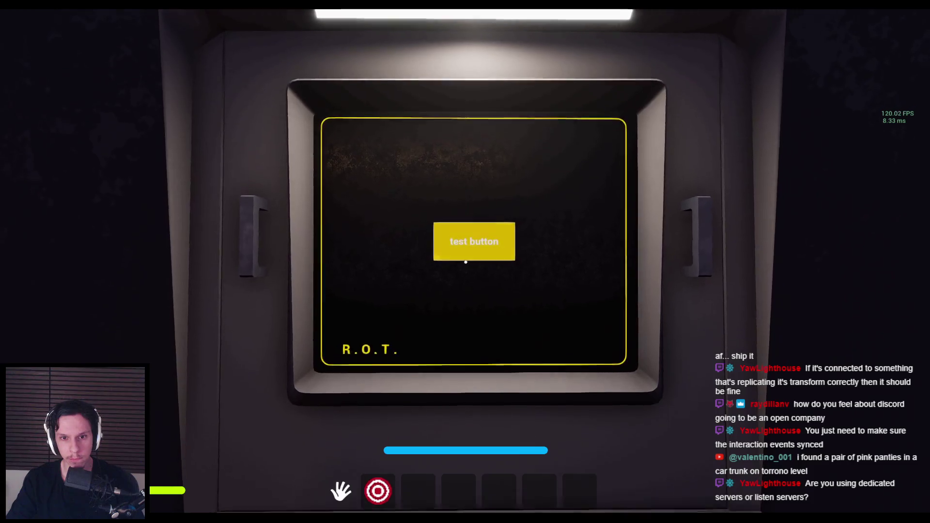
pyautogui.press('Escape')
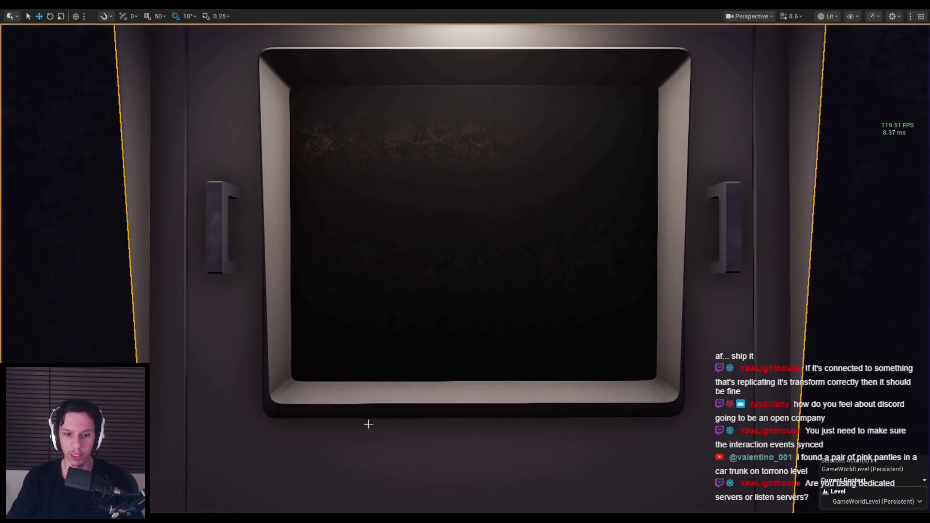
pyautogui.press('F11')
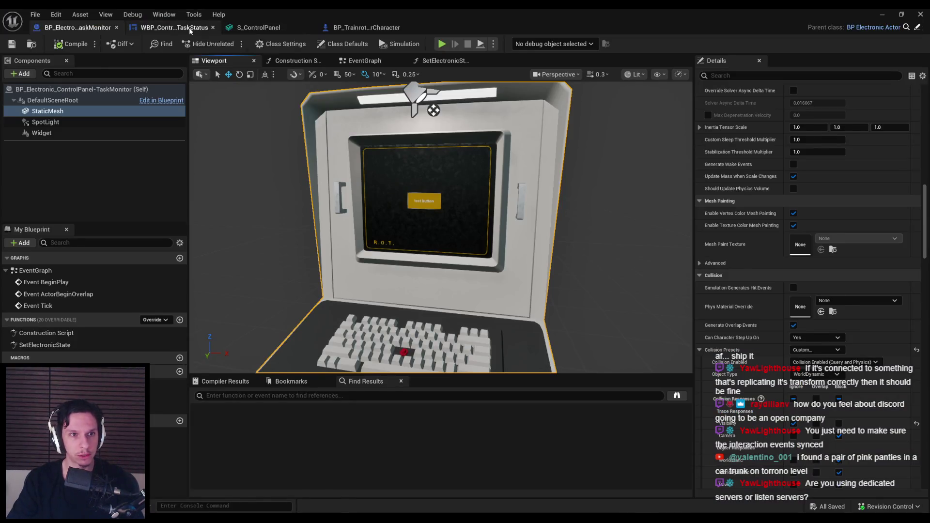
# Step: Set Button_0's Hovered tint to red in the TaskStatus widget, then compile and save
pyautogui.click(208, 21)
pyautogui.click(409, 218)
pyautogui.scroll(-3, 891, 260)
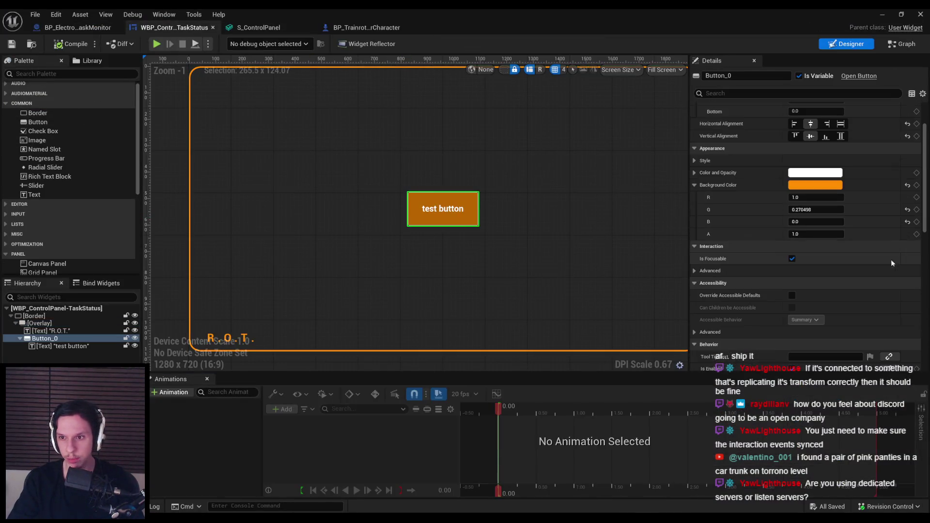
pyautogui.scroll(2, 697, 205)
pyautogui.click(697, 205)
pyautogui.click(701, 229)
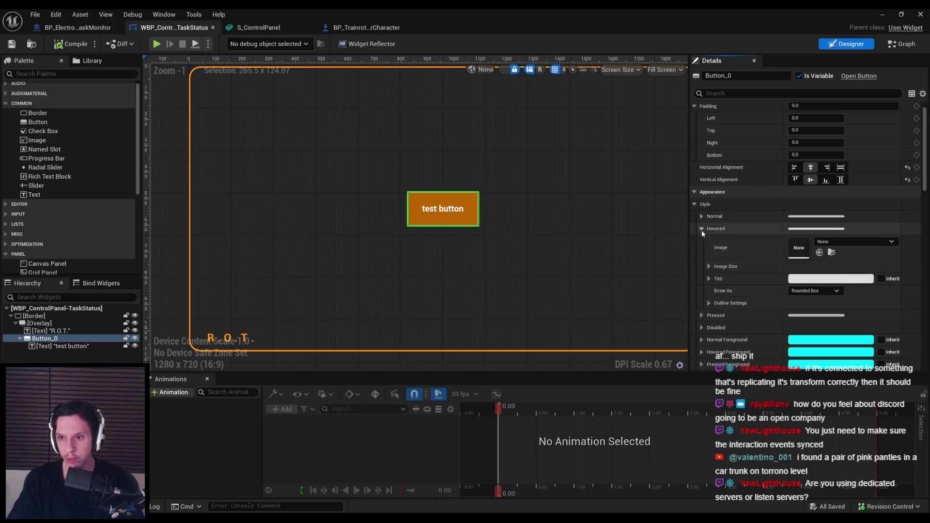
pyautogui.click(848, 279)
pyautogui.click(741, 296)
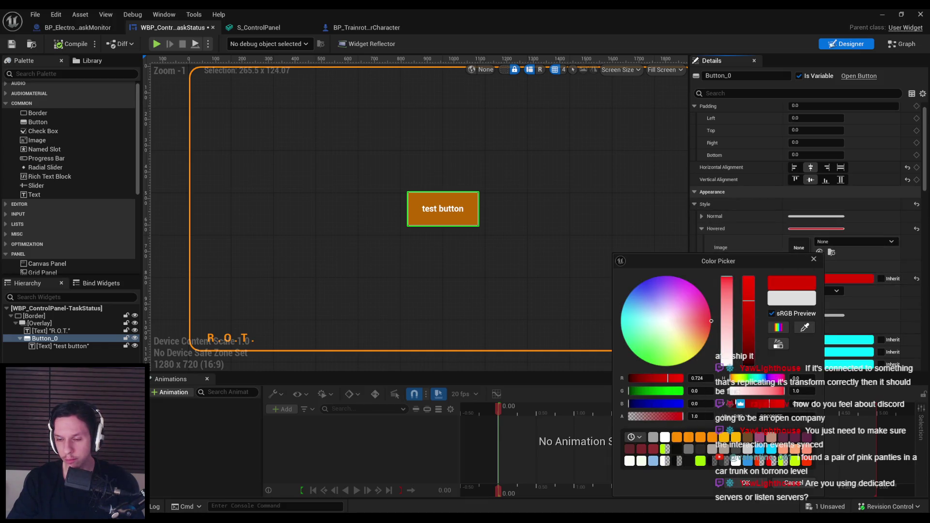
pyautogui.click(745, 483)
pyautogui.click(10, 45)
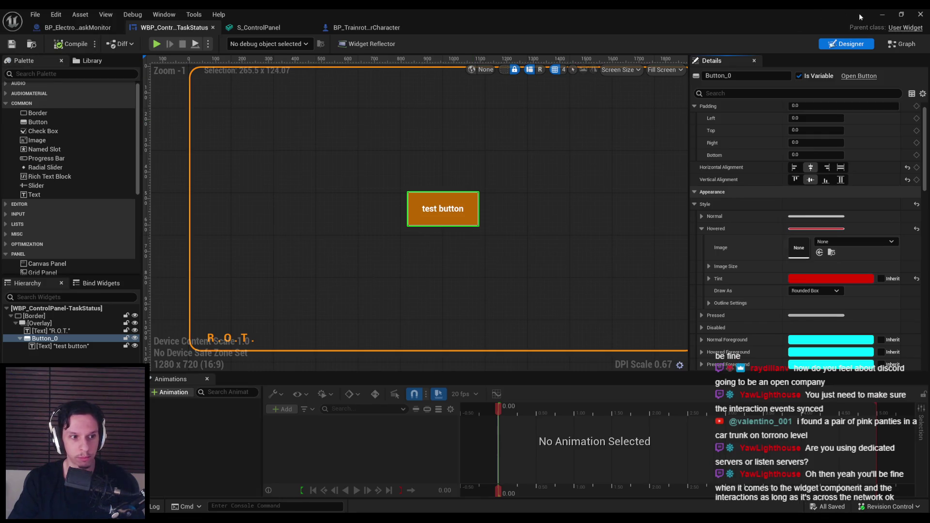
# Step: Play-test by clicking the test button to confirm the red hover, then return to the designer
pyautogui.click(881, 14)
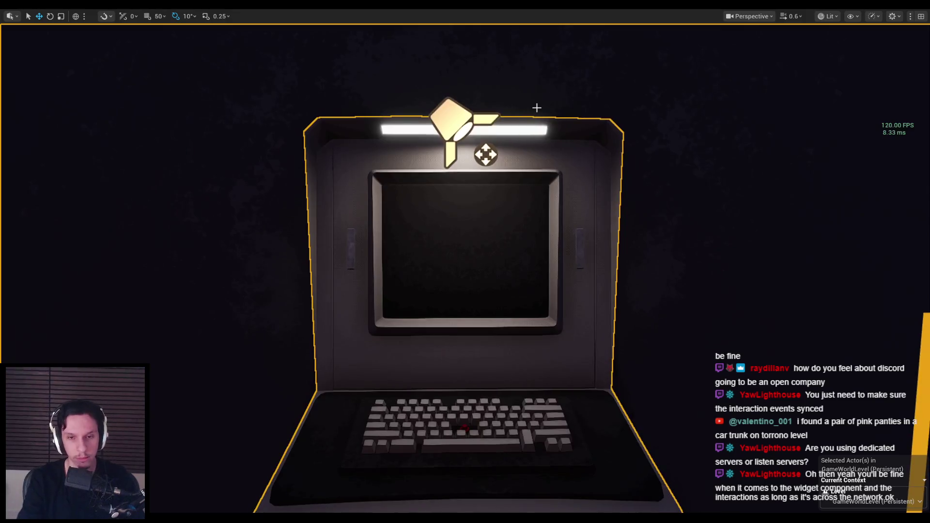
pyautogui.hotkey('alt', 'p')
pyautogui.click(466, 262)
pyautogui.click(465, 262)
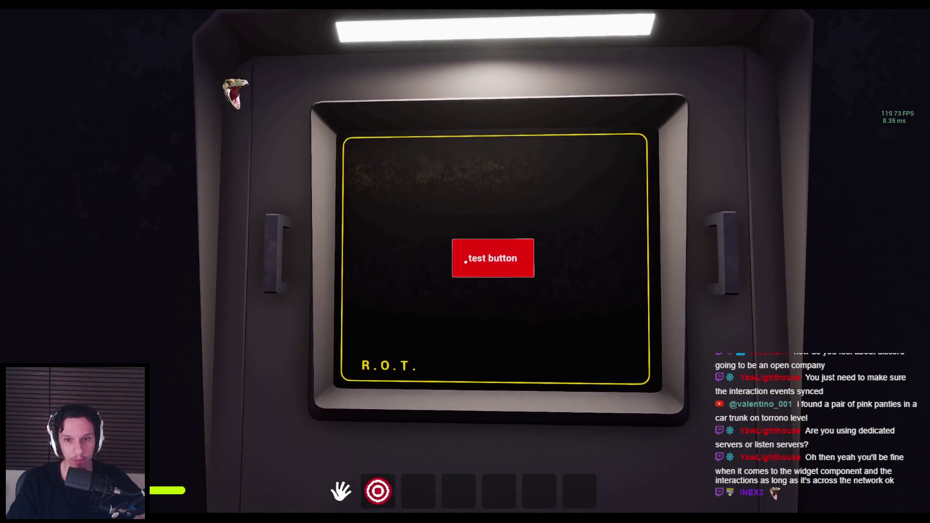
pyautogui.press('Escape')
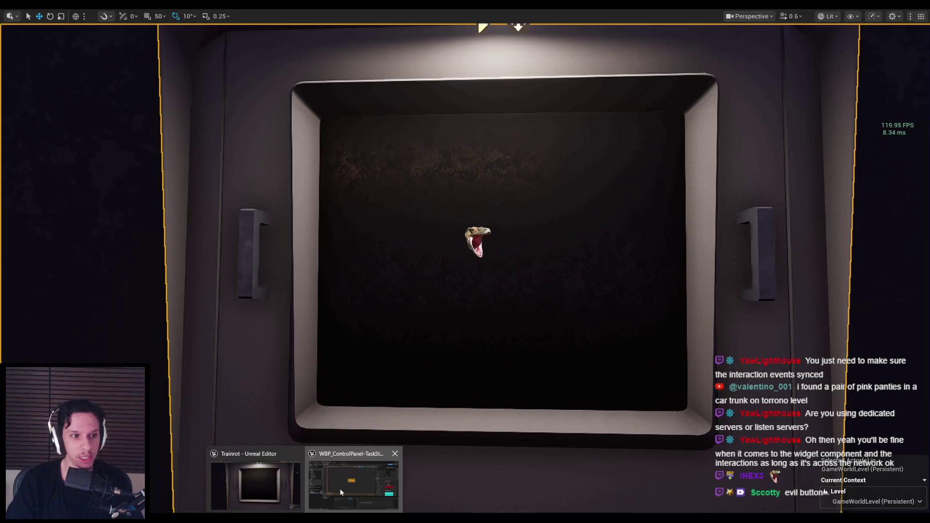
pyautogui.click(339, 488)
pyautogui.scroll(-2, 359, 237)
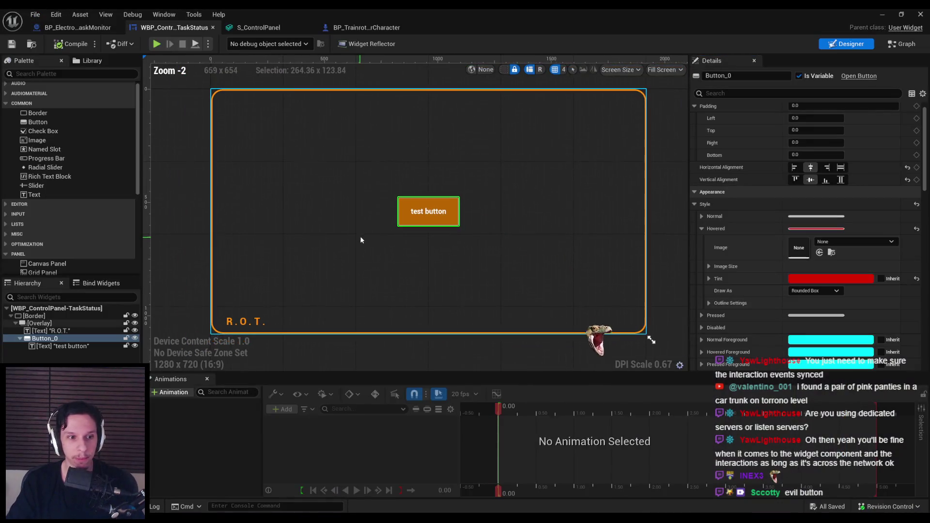
# Step: Select the TaskMonitor blueprint's Widget component, then switch to the retro terminal reference images
pyautogui.click(78, 27)
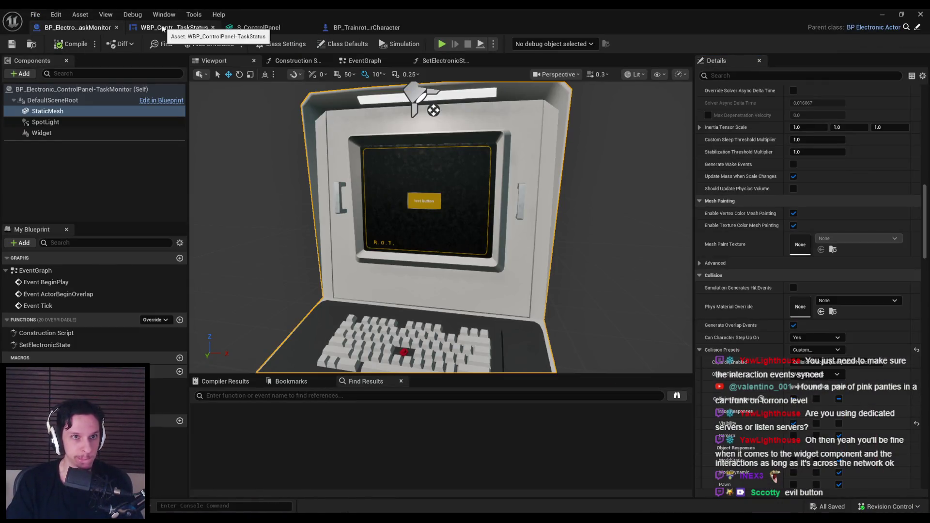
pyautogui.click(174, 27)
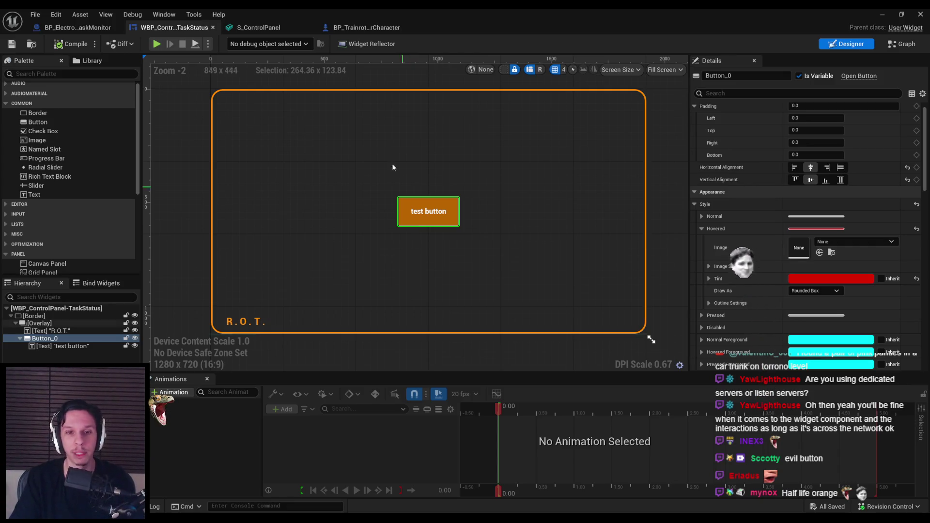
pyautogui.click(83, 31)
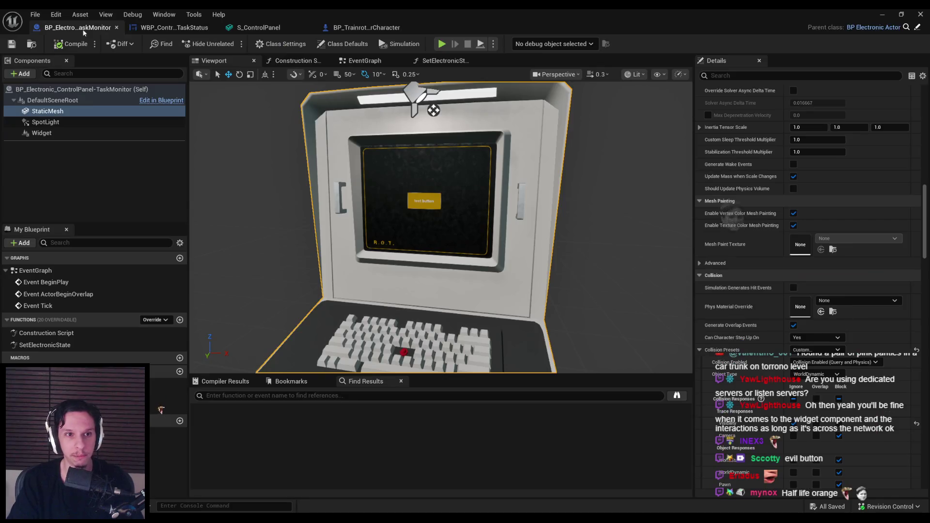
pyautogui.click(405, 195)
pyautogui.scroll(-10, 844, 278)
pyautogui.moveTo(926, 297)
pyautogui.mouseDown()
pyautogui.moveTo(927, 330)
pyautogui.moveTo(915, 283)
pyautogui.moveTo(924, 257)
pyautogui.moveTo(914, 218)
pyautogui.moveTo(916, 116)
pyautogui.moveTo(906, 220)
pyautogui.mouseUp()
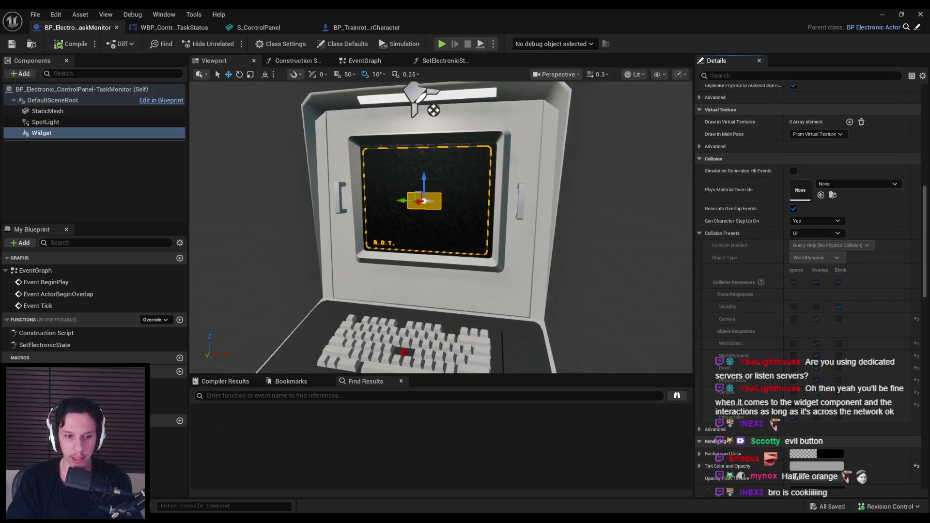
pyautogui.hotkey('alt', 'Tab')
pyautogui.scroll(5, 355, 321)
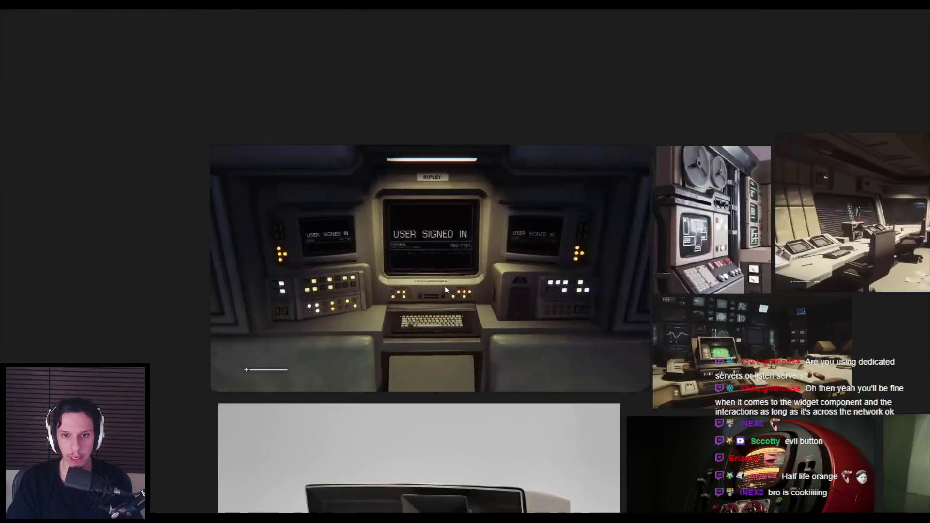
# Step: Play-test pressing E at the terminal, then stop and reselect the monitor's widget component
pyautogui.scroll(-5, 444, 289)
pyautogui.scroll(3, 408, 322)
pyautogui.hotkey('alt', 'Tab')
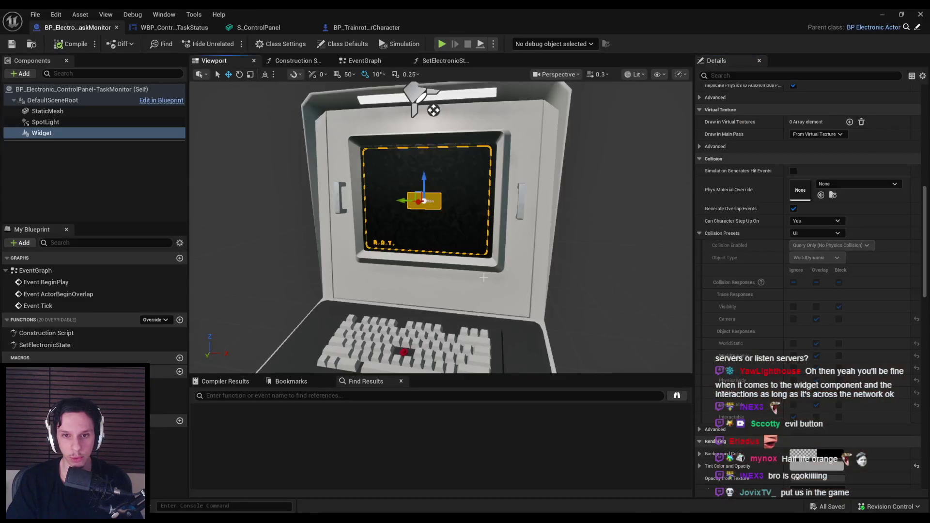
pyautogui.click(882, 13)
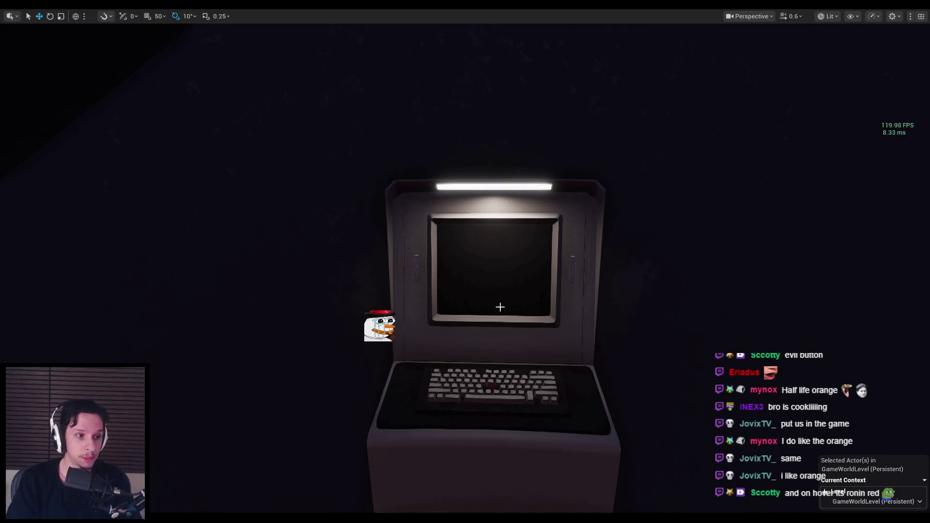
pyautogui.press('e')
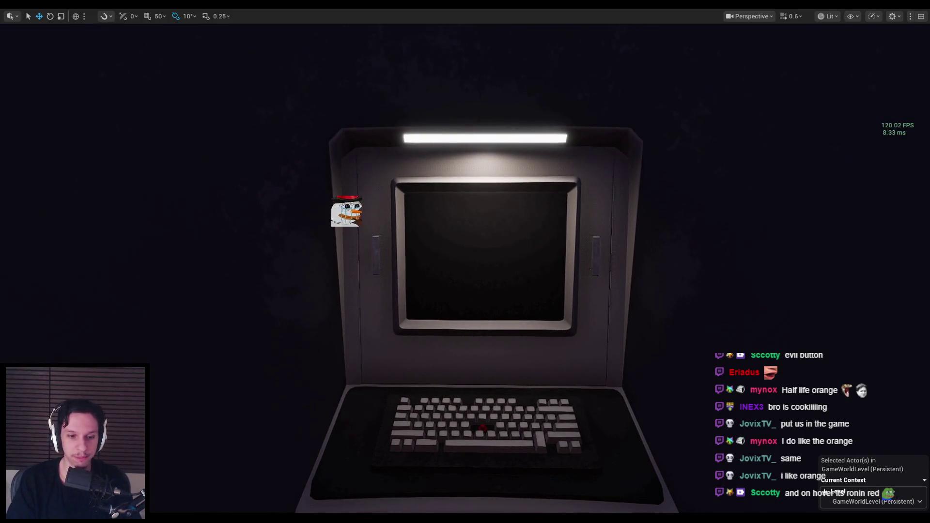
pyautogui.press('Escape')
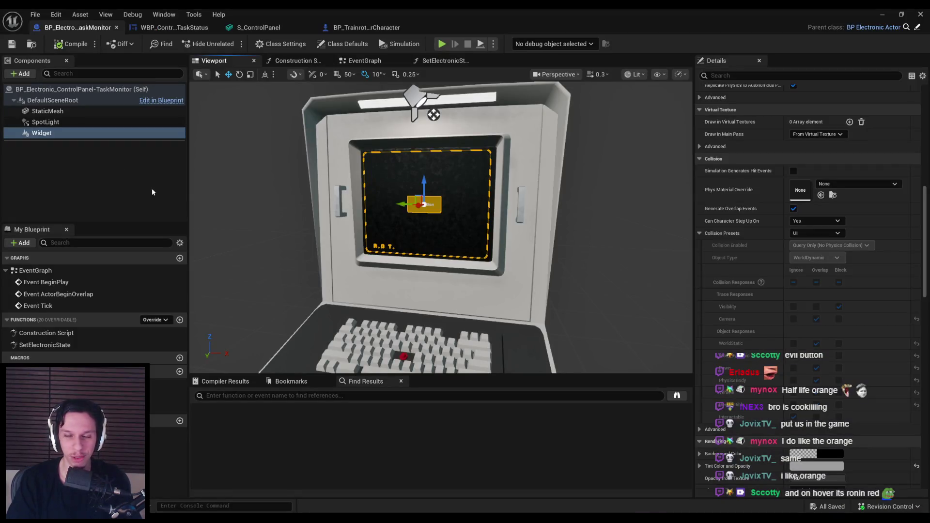
pyautogui.click(95, 131)
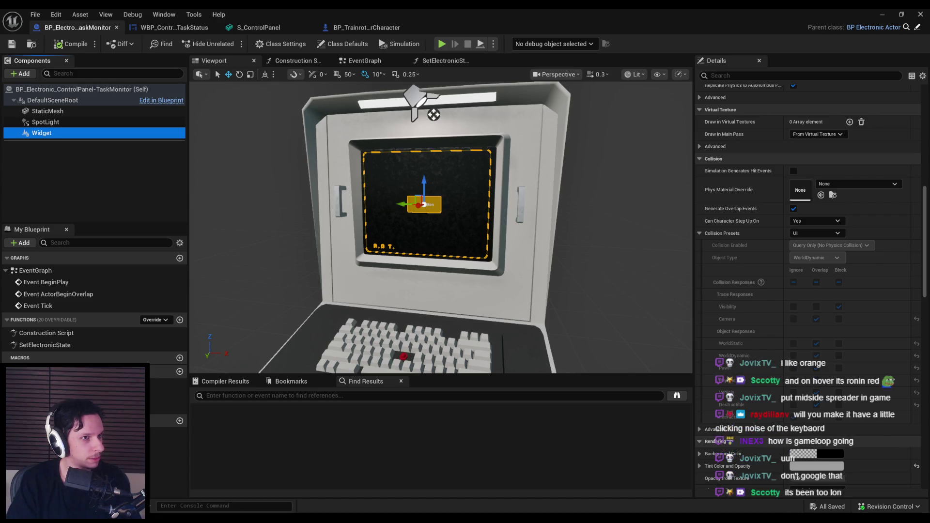
pyautogui.scroll(-2, 359, 233)
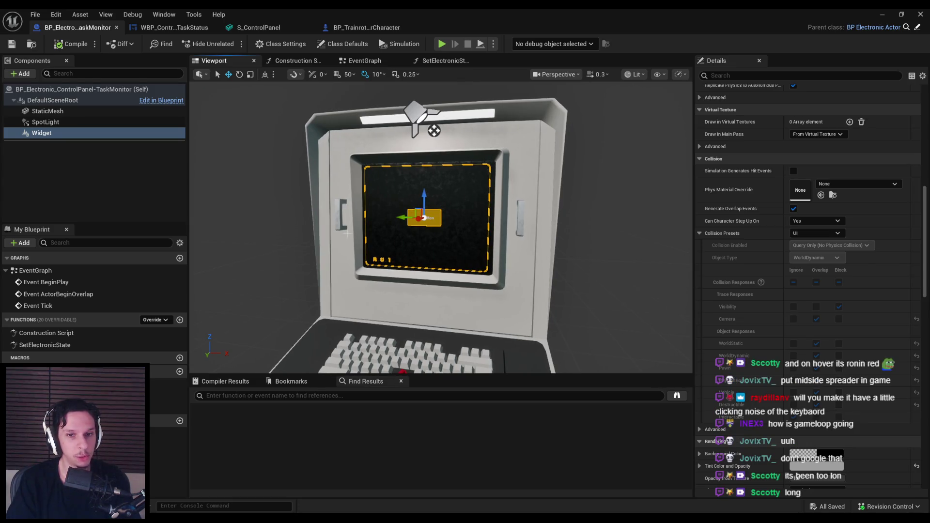
pyautogui.scroll(2, 347, 234)
pyautogui.click(162, 174)
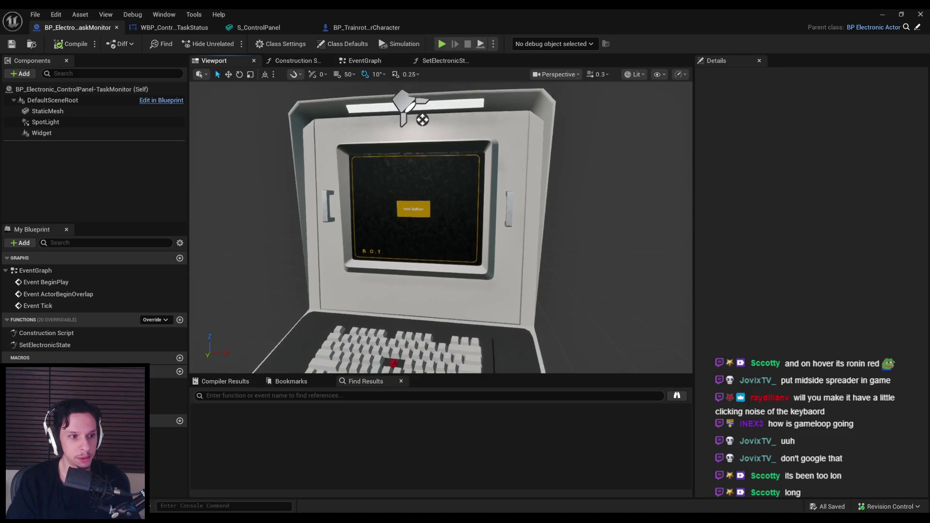
pyautogui.scroll(5, 422, 120)
pyautogui.moveTo(437, 97)
pyautogui.mouseDown()
pyautogui.moveTo(398, 83)
pyautogui.moveTo(533, 87)
pyautogui.moveTo(477, 85)
pyautogui.moveTo(460, 103)
pyautogui.mouseUp()
pyautogui.scroll(3, 364, 206)
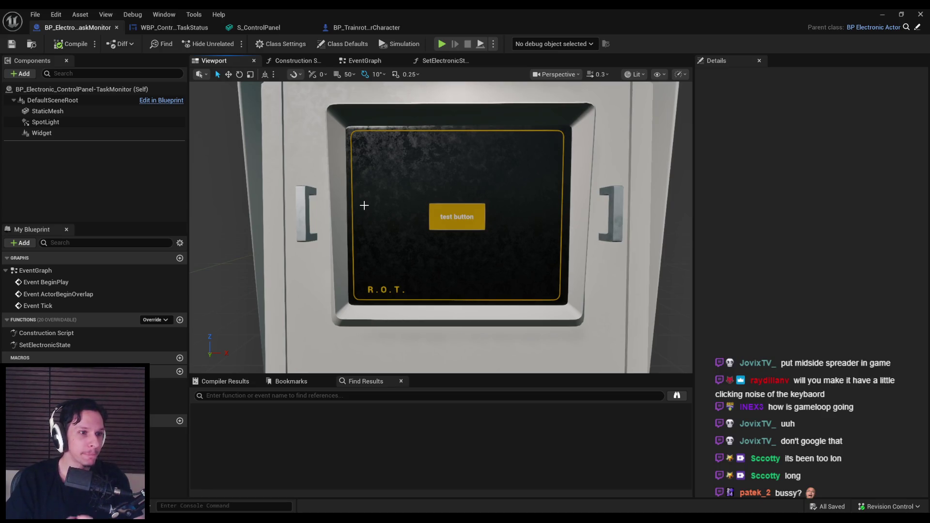
pyautogui.scroll(-5, 458, 122)
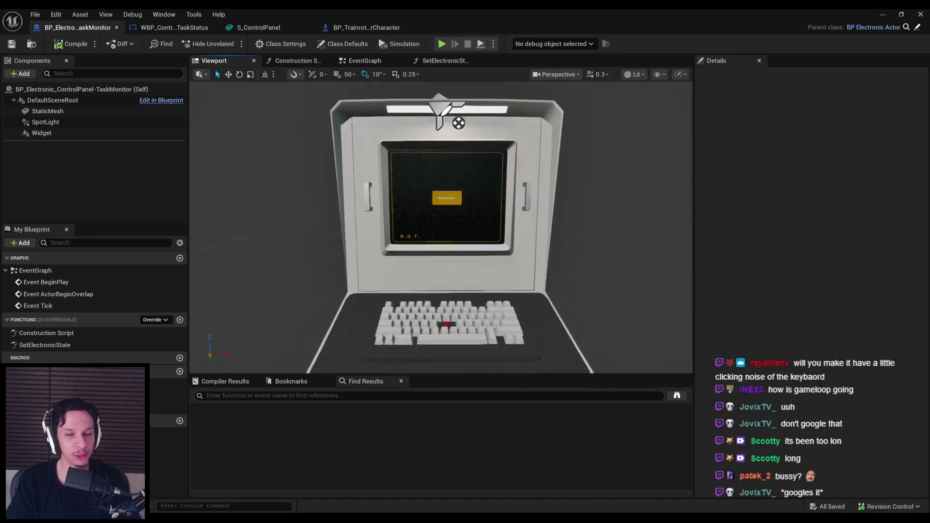
pyautogui.scroll(3, 441, 228)
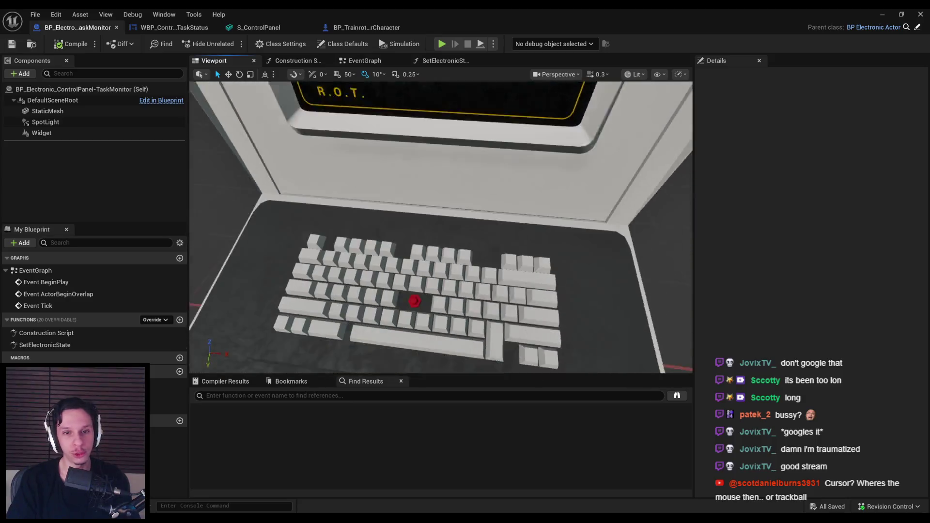
pyautogui.scroll(8, 441, 227)
pyautogui.scroll(-8, 441, 227)
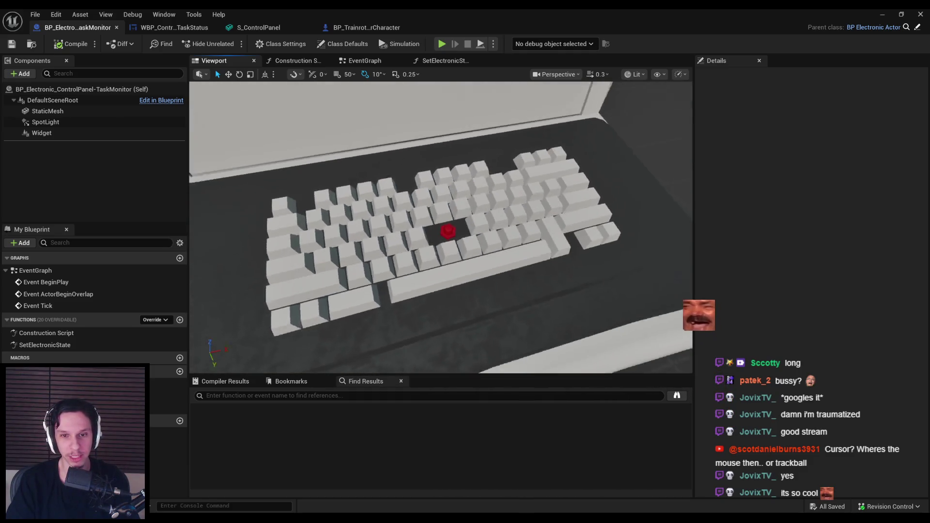
pyautogui.scroll(5, 441, 228)
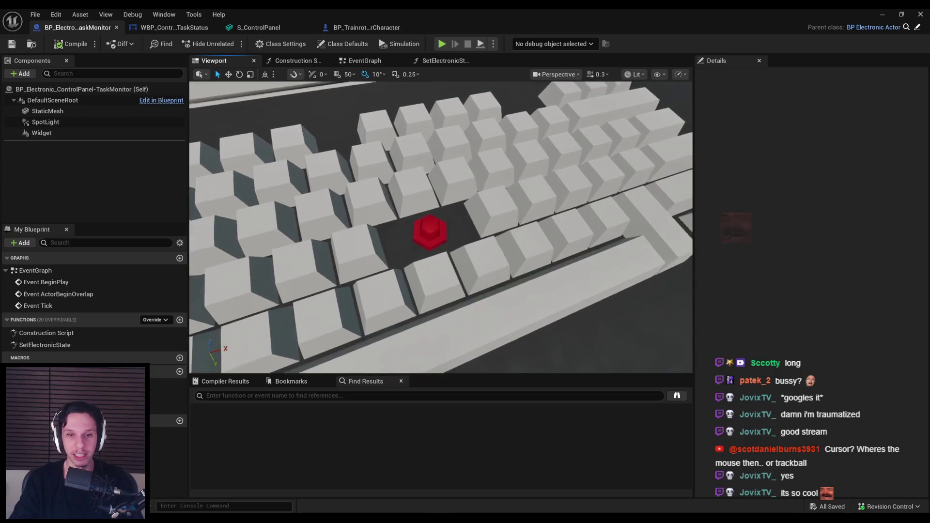
pyautogui.scroll(-6, 464, 187)
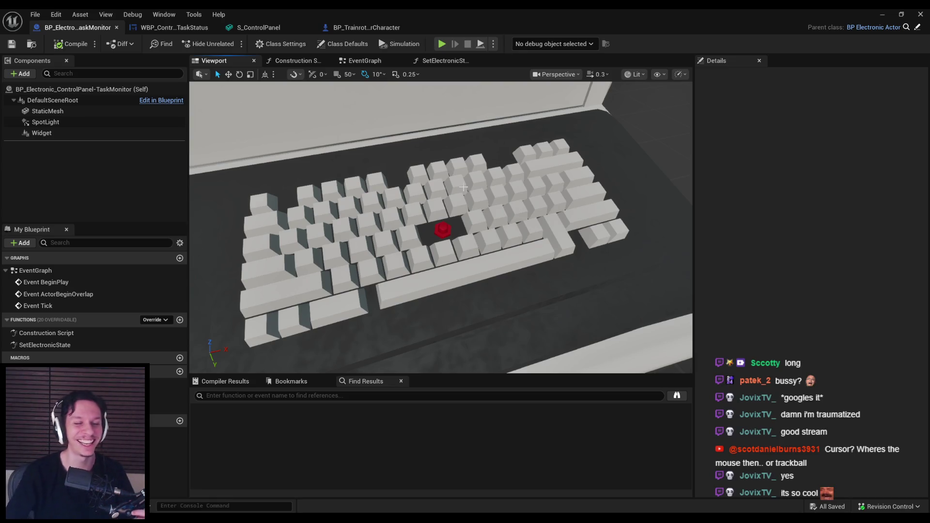
pyautogui.moveTo(482, 242)
pyautogui.mouseDown()
pyautogui.moveTo(481, 184)
pyautogui.moveTo(483, 242)
pyautogui.mouseUp()
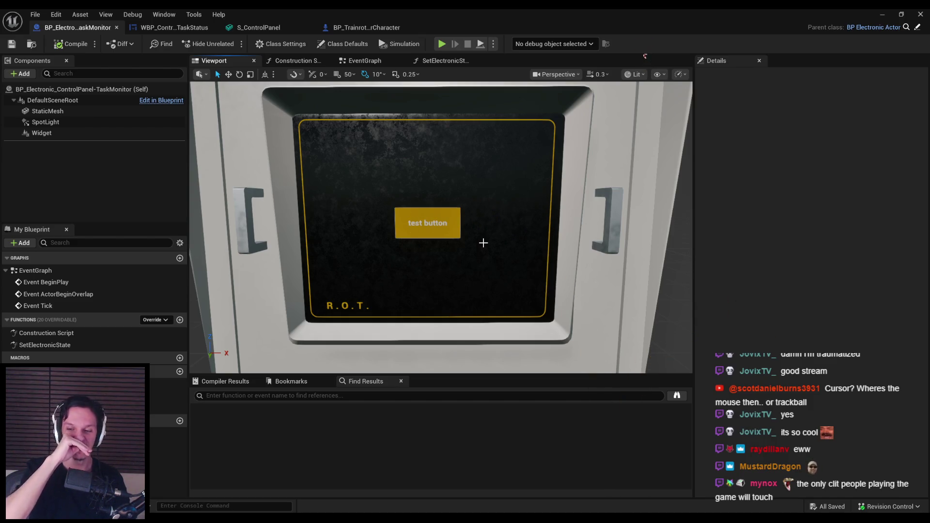
pyautogui.moveTo(464, 250); pyautogui.dragTo(326, 111)
pyautogui.click(173, 27)
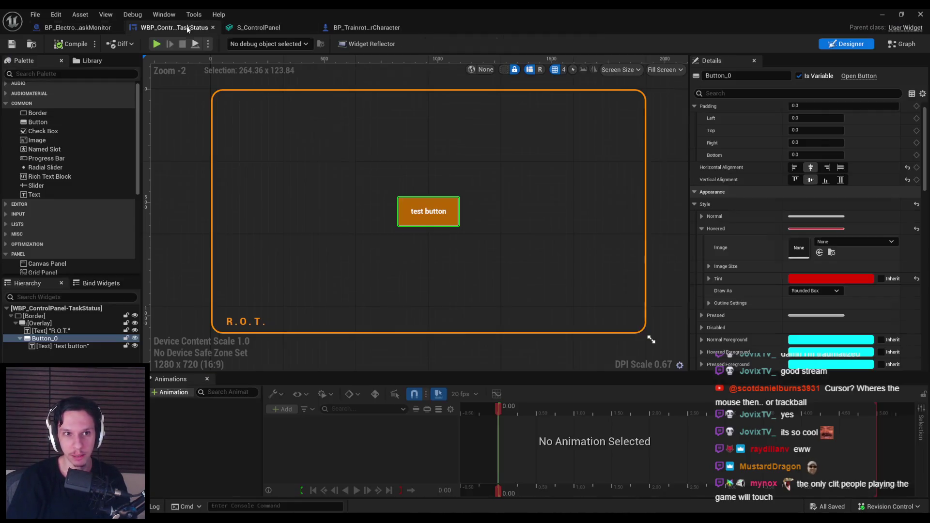
# Step: Select the Widget component in the BP_Electronic TaskMonitor blueprint, comparing it with the widget design
pyautogui.click(190, 176)
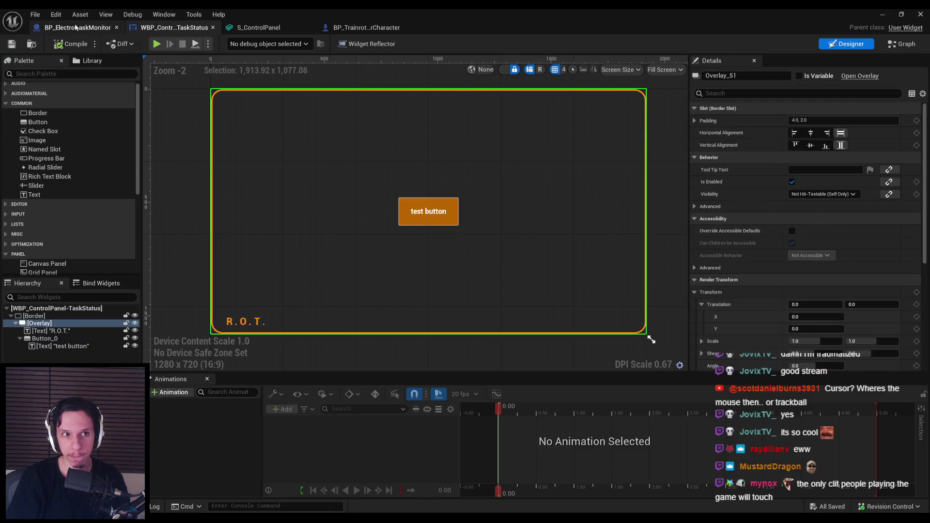
pyautogui.click(153, 144)
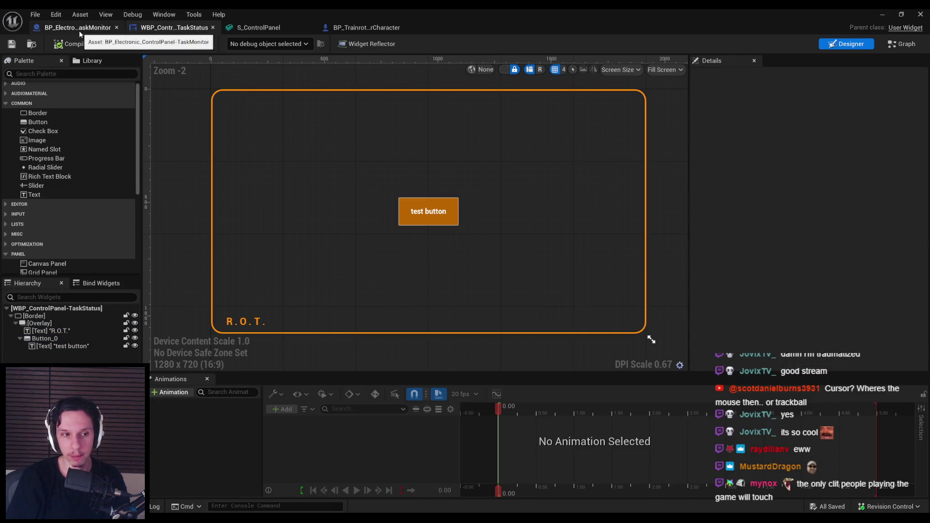
pyautogui.click(79, 30)
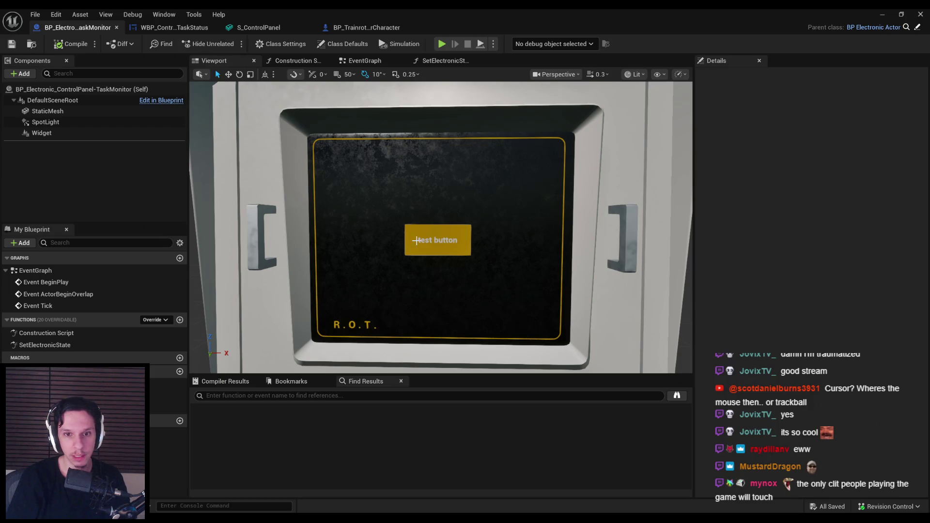
pyautogui.click(416, 241)
pyautogui.click(182, 30)
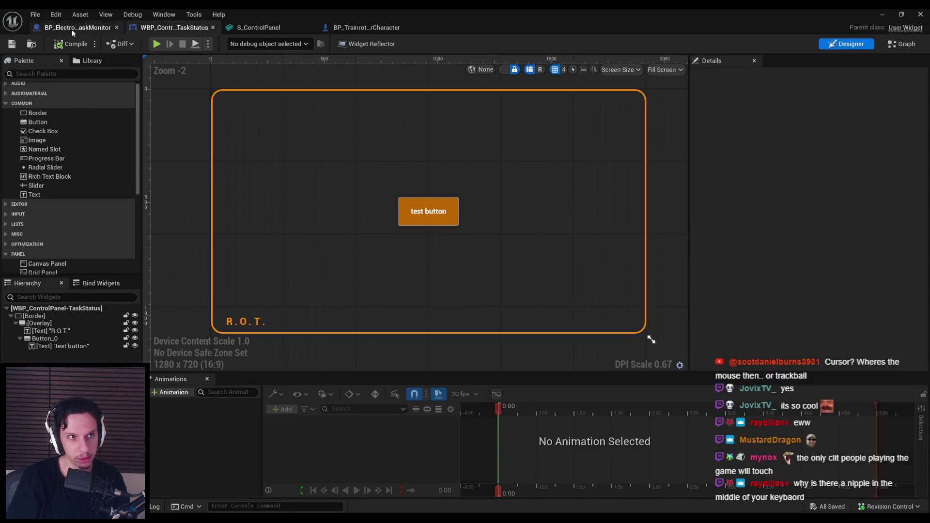
pyautogui.click(74, 30)
# Step: Uncheck Apply Gamma Correction on the Widget component and return to the level
pyautogui.scroll(-5, 806, 342)
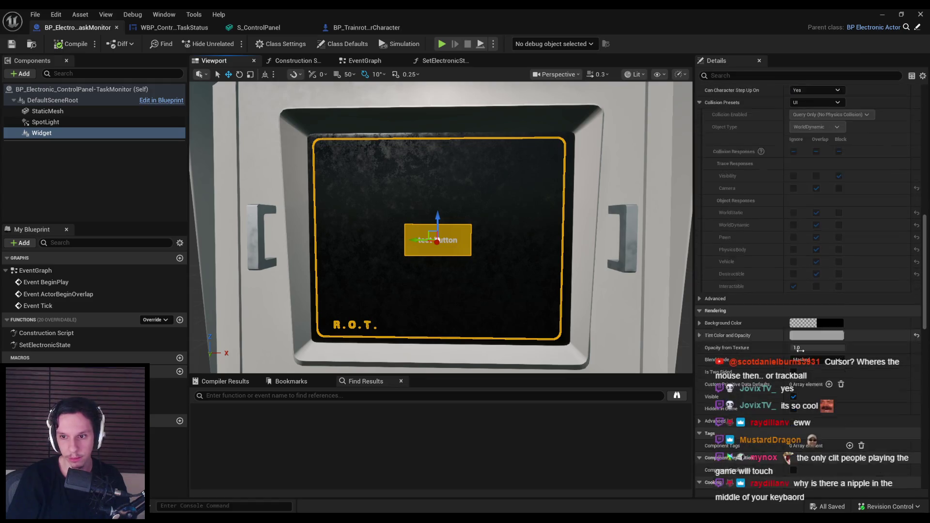
pyautogui.scroll(-10, 706, 234)
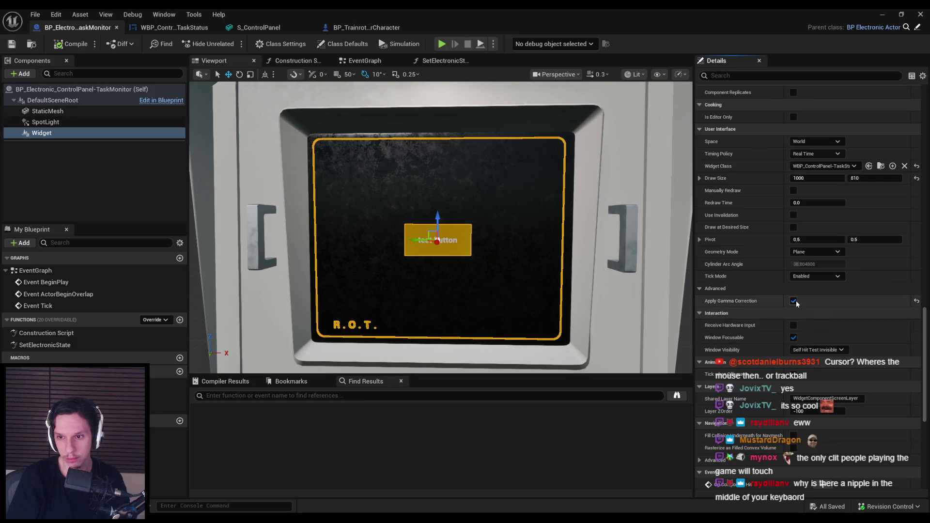
pyautogui.click(793, 301)
pyautogui.click(119, 174)
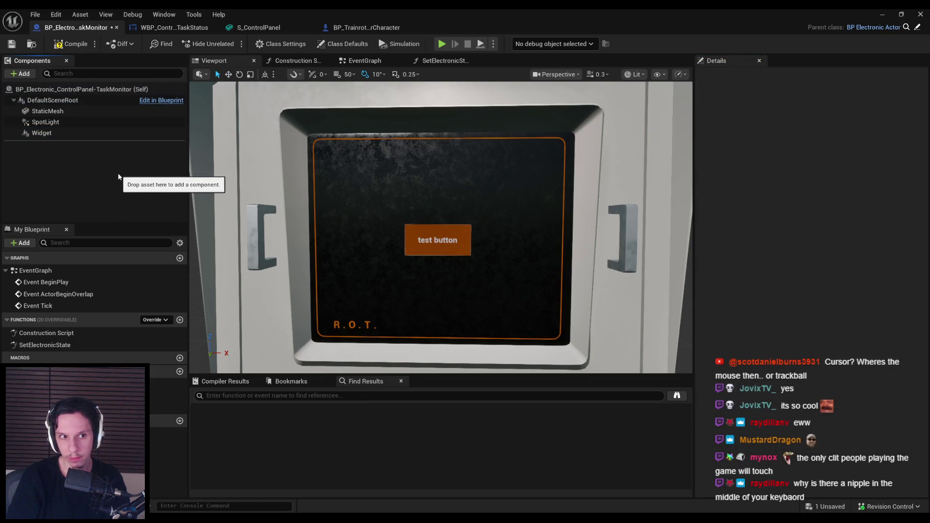
pyautogui.click(882, 14)
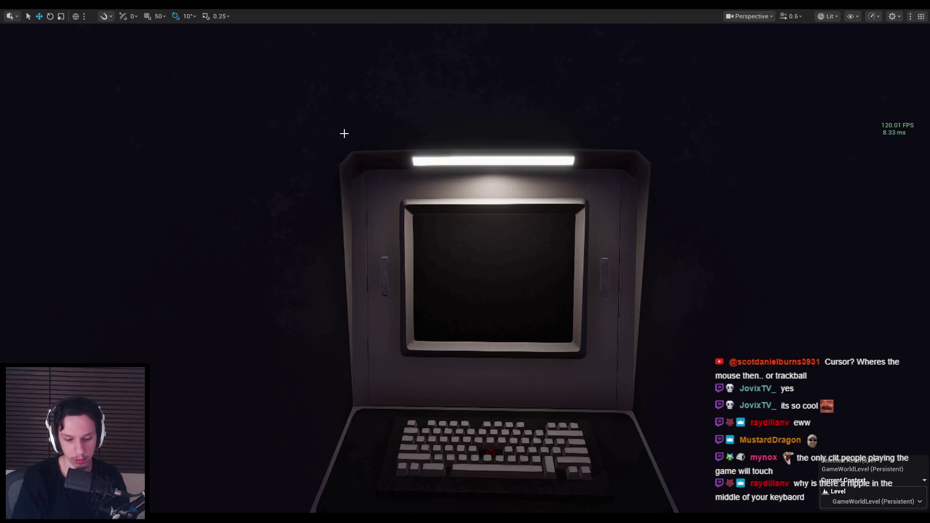
# Step: Play-test the level to see the test button turn red on hover, then restore the Blueprint editor
pyautogui.hotkey('alt', 'p')
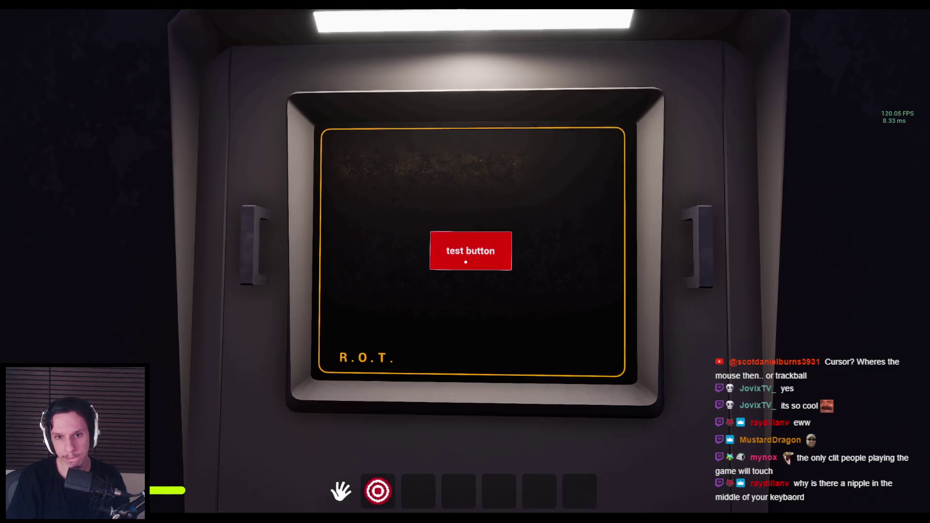
pyautogui.press('Escape')
pyautogui.moveTo(319, 518)
pyautogui.click(364, 479)
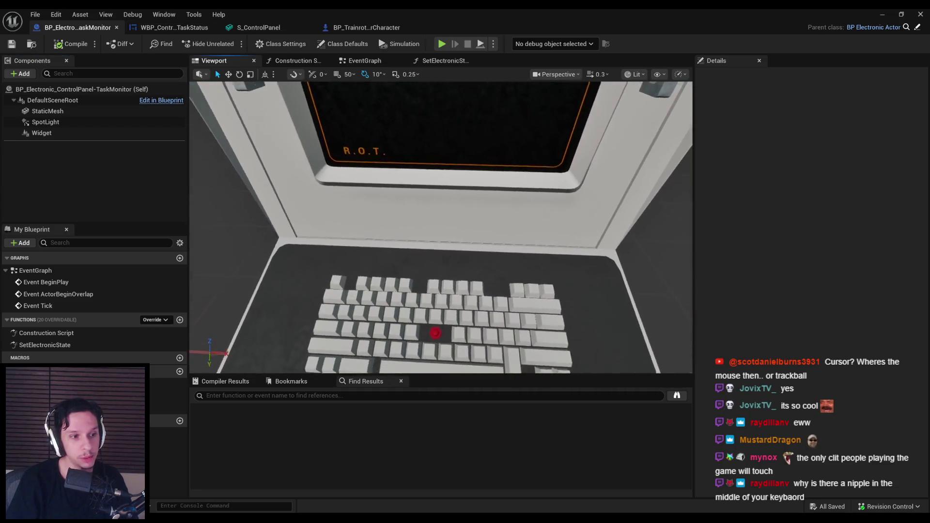
# Step: Zoom the blueprint viewport in on the keyboard's red nub and back out
pyautogui.scroll(5, 440, 227)
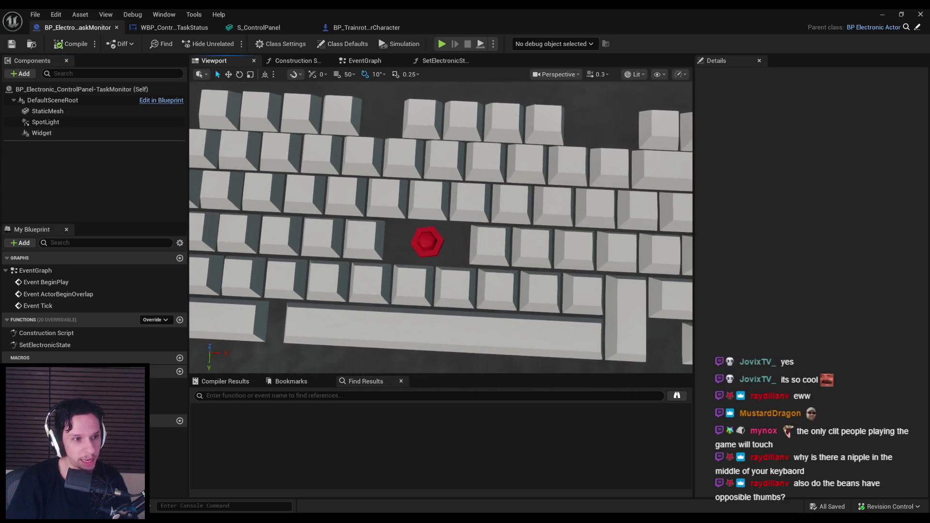
pyautogui.scroll(-6, 426, 196)
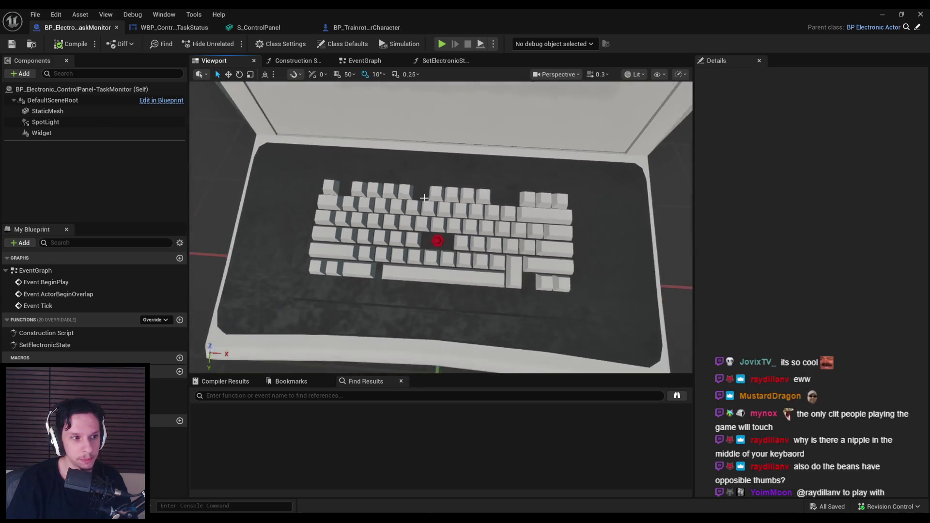
pyautogui.scroll(-3, 426, 197)
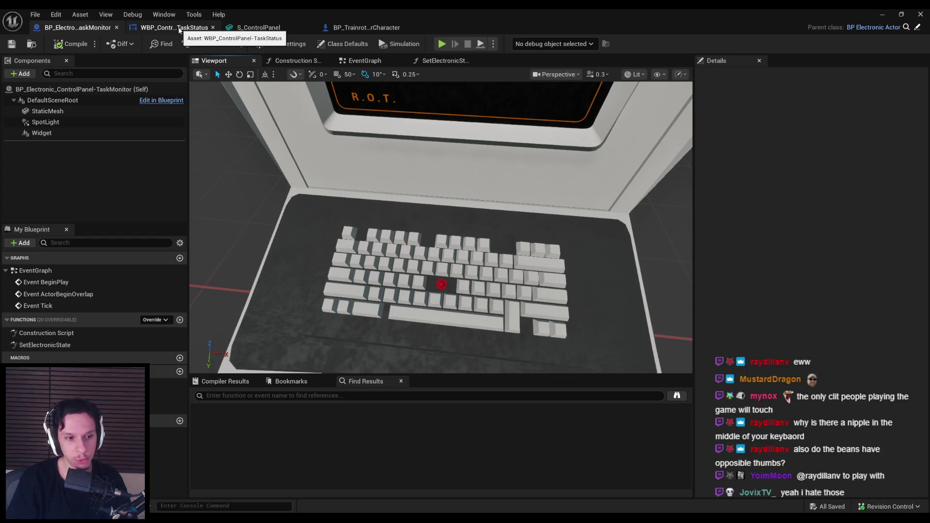
# Step: Switch among the open blueprint tabs, ending on the WBP_ControlPanel-TaskStatus widget designer
pyautogui.click(179, 30)
pyautogui.click(77, 30)
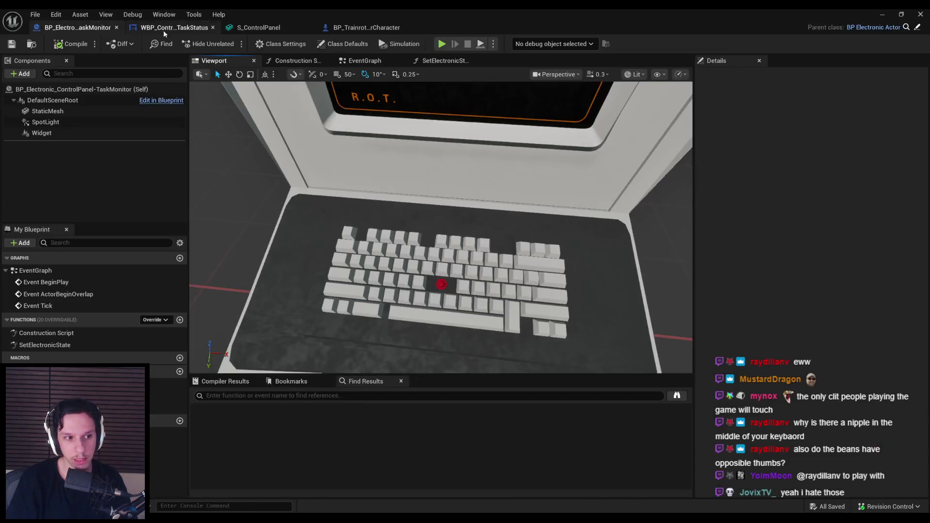
pyautogui.click(164, 30)
pyautogui.click(375, 28)
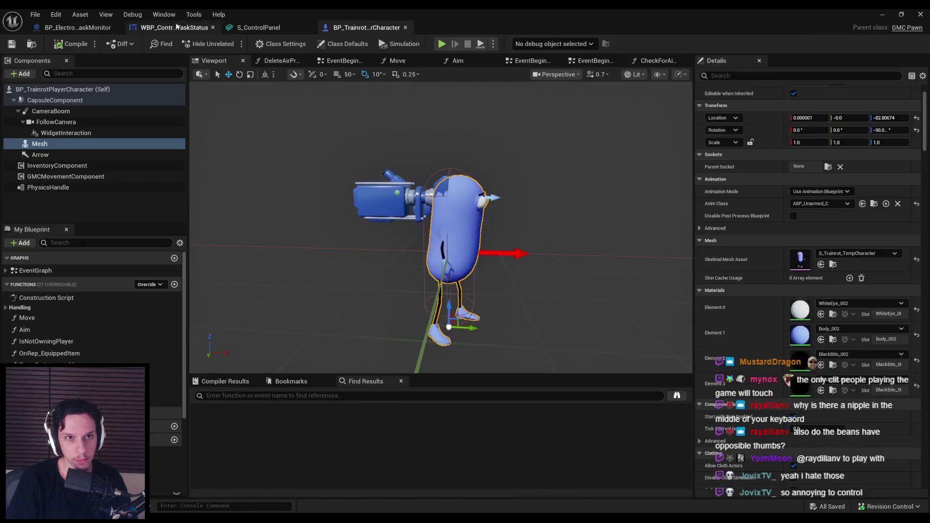
pyautogui.click(174, 27)
pyautogui.click(76, 27)
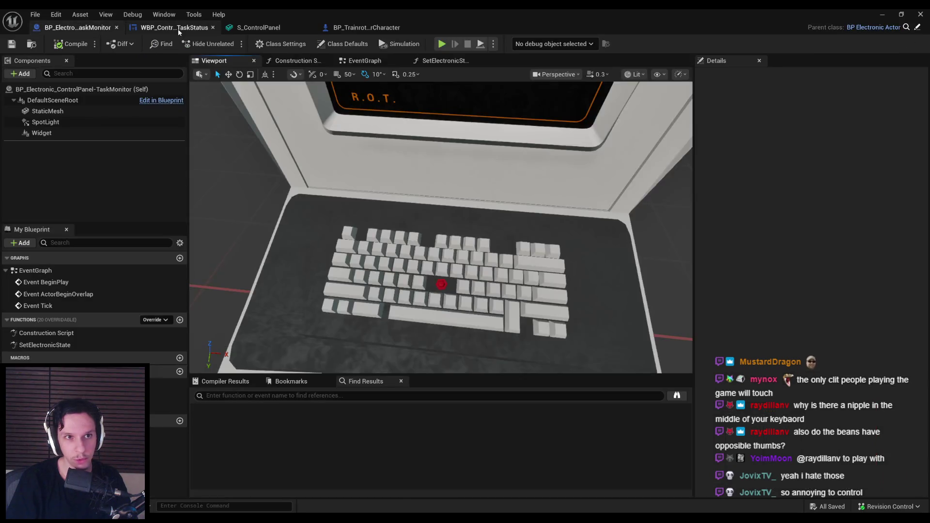
pyautogui.click(183, 30)
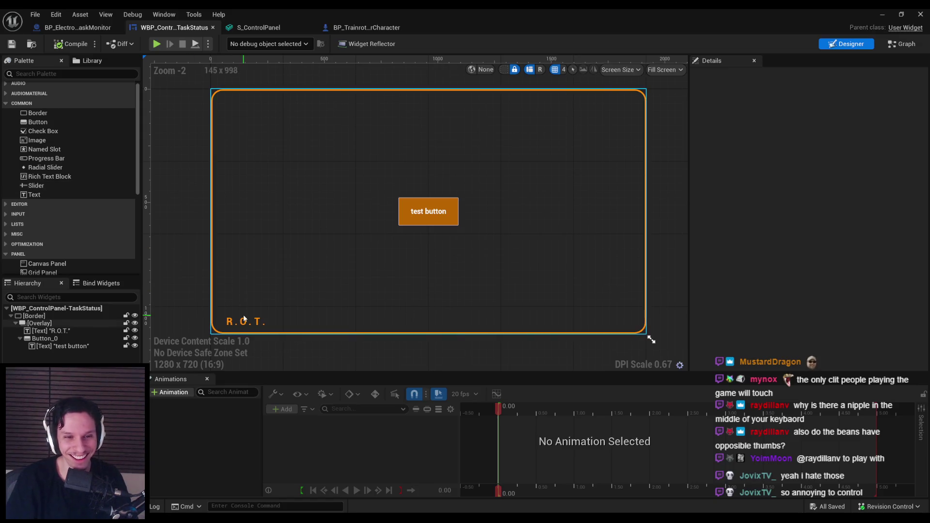
# Step: Show engine fonts in the picker and set the R.O.T. label font to DroidSansMono
pyautogui.click(246, 321)
pyautogui.click(818, 232)
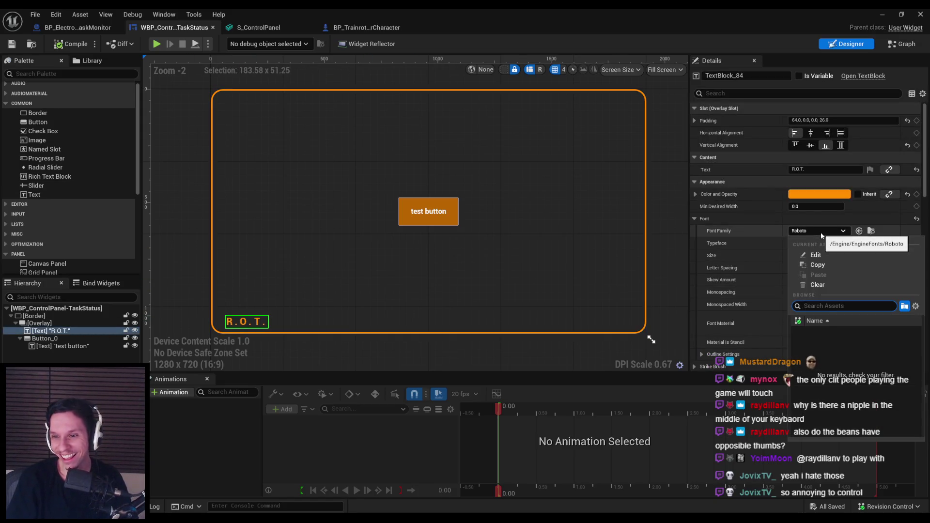
pyautogui.click(818, 240)
pyautogui.click(818, 240)
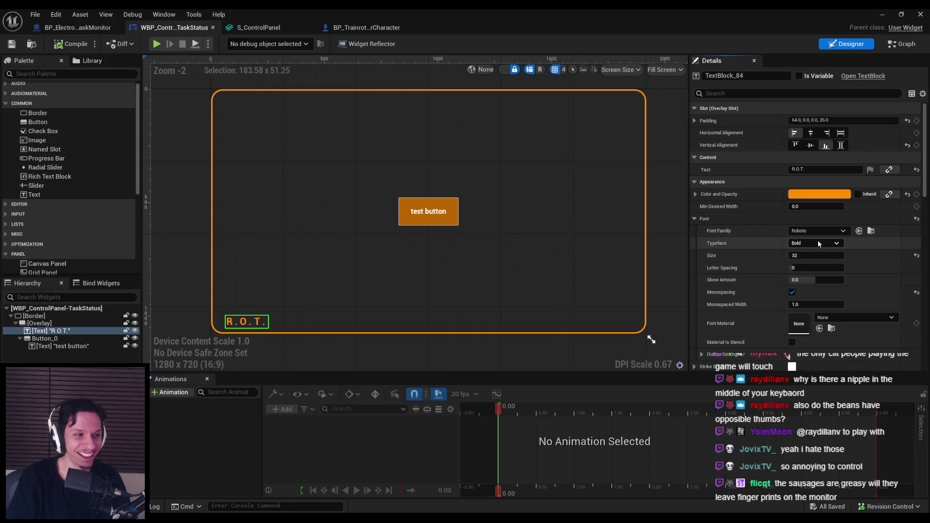
pyautogui.click(842, 232)
pyautogui.click(915, 306)
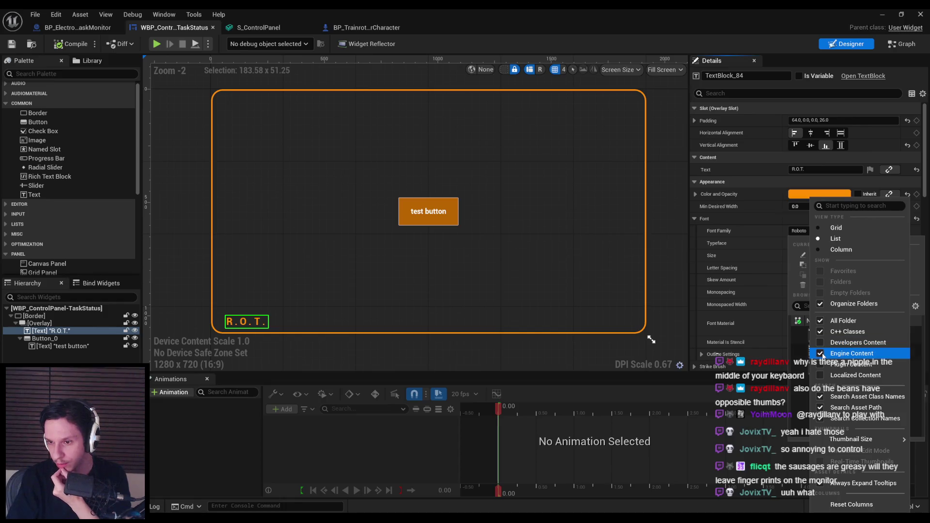
pyautogui.click(915, 306)
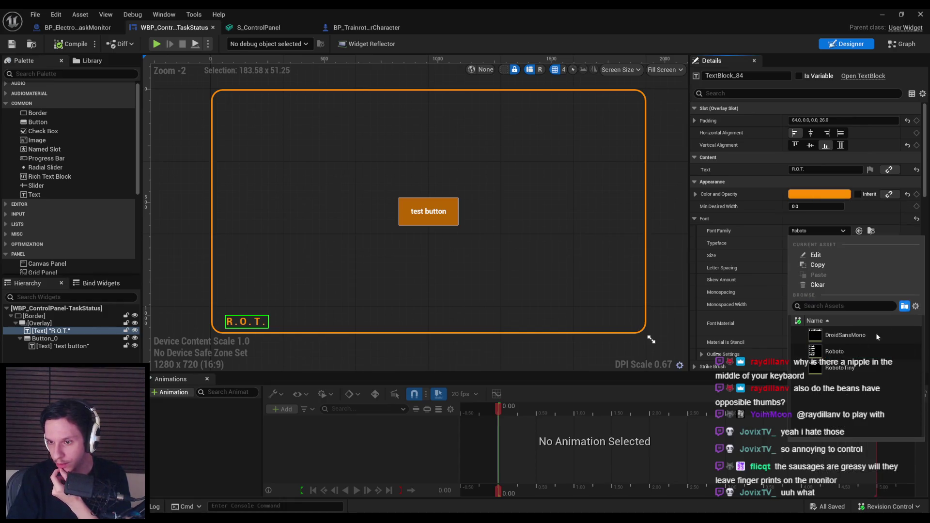
pyautogui.click(835, 336)
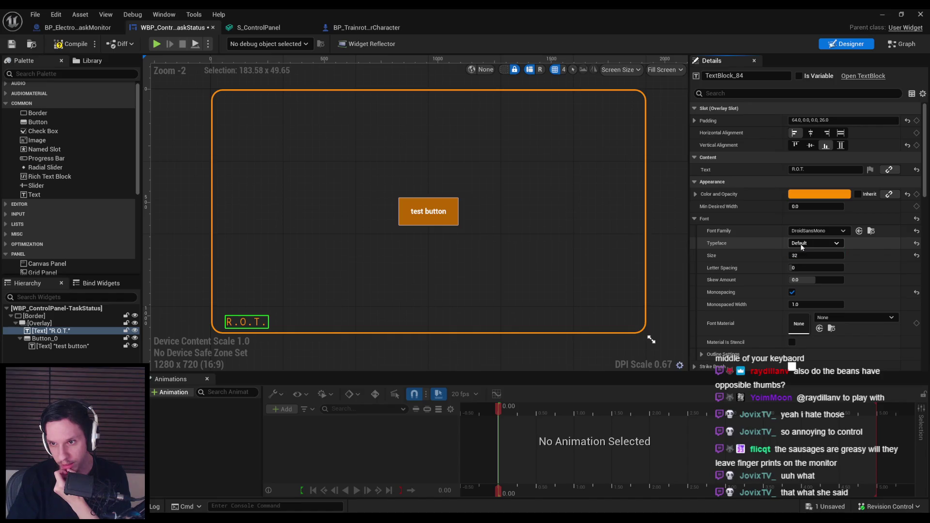
# Step: Try RobotoTiny for the label, then revert to Roboto with the Bold typeface
pyautogui.click(813, 232)
pyautogui.click(843, 356)
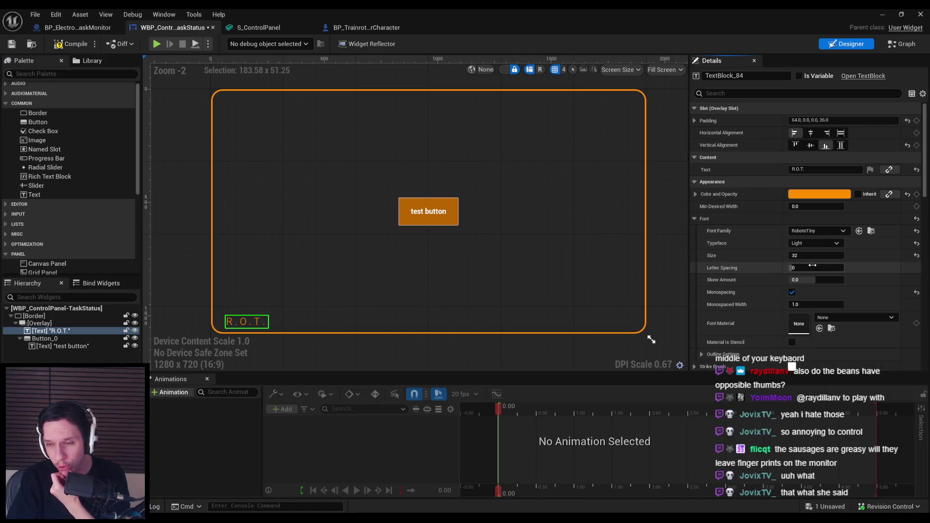
pyautogui.click(815, 231)
pyautogui.click(835, 346)
pyautogui.click(809, 243)
pyautogui.click(807, 253)
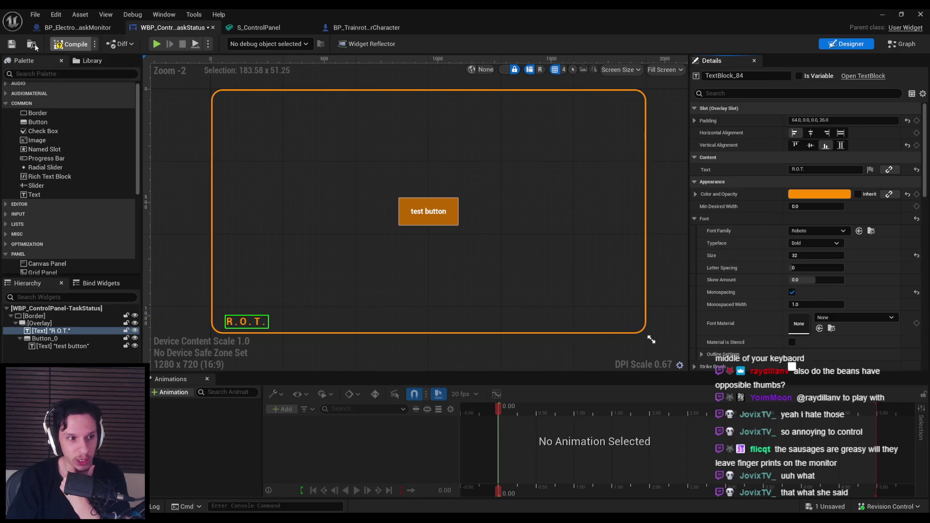
# Step: Hide engine fonts from the font picker again and switch to BP_TrainrotPlayerCharacter
pyautogui.click(839, 232)
pyautogui.click(914, 306)
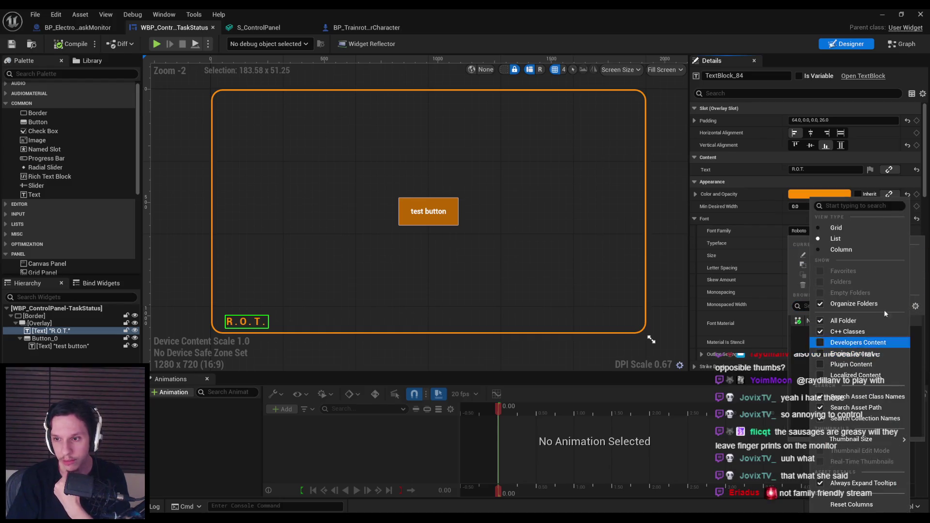
pyautogui.click(915, 306)
pyautogui.click(758, 228)
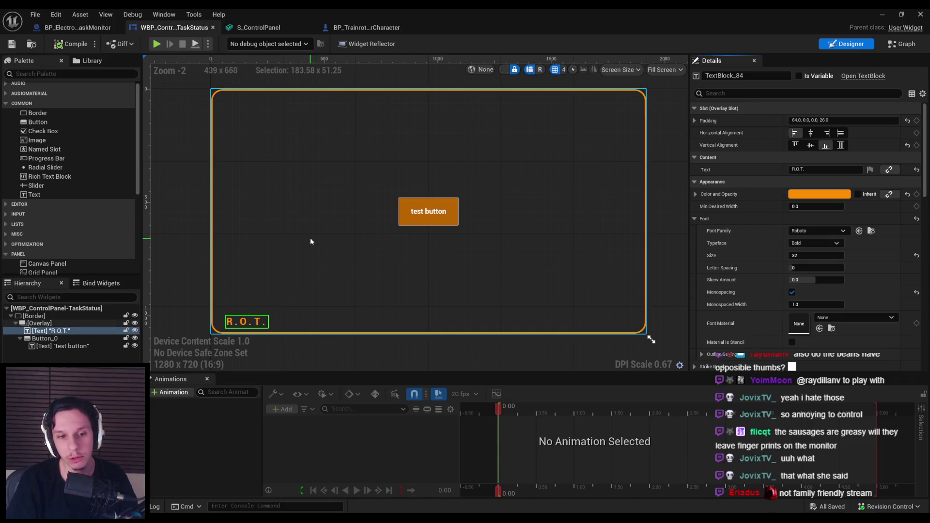
pyautogui.moveTo(300, 240); pyautogui.dragTo(292, 251)
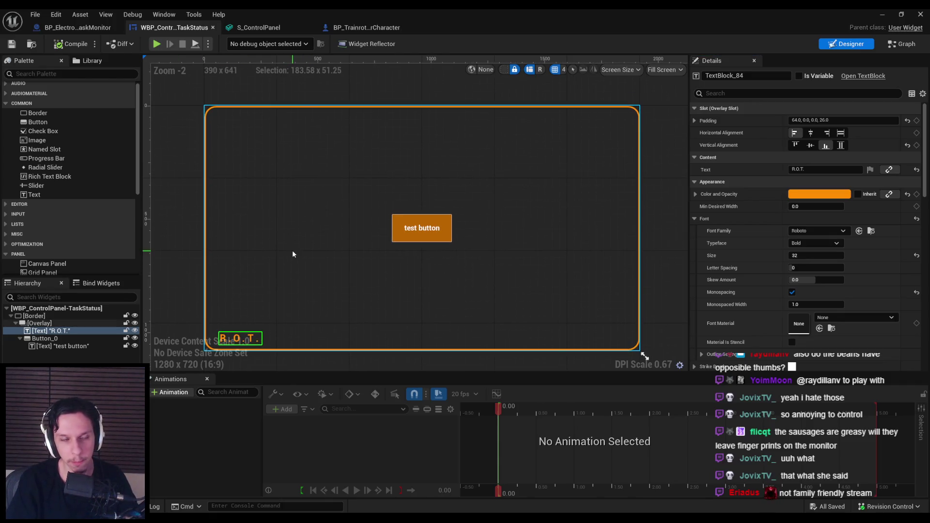
pyautogui.click(72, 29)
pyautogui.click(352, 29)
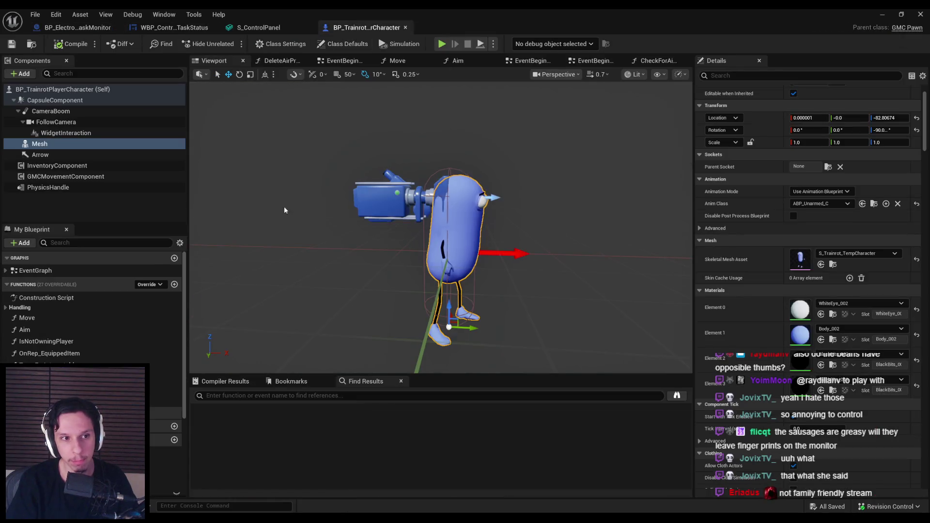
# Step: Open the player character's EventGraph and jump to the primary action logic
pyautogui.click(109, 201)
pyautogui.scroll(-5, 92, 310)
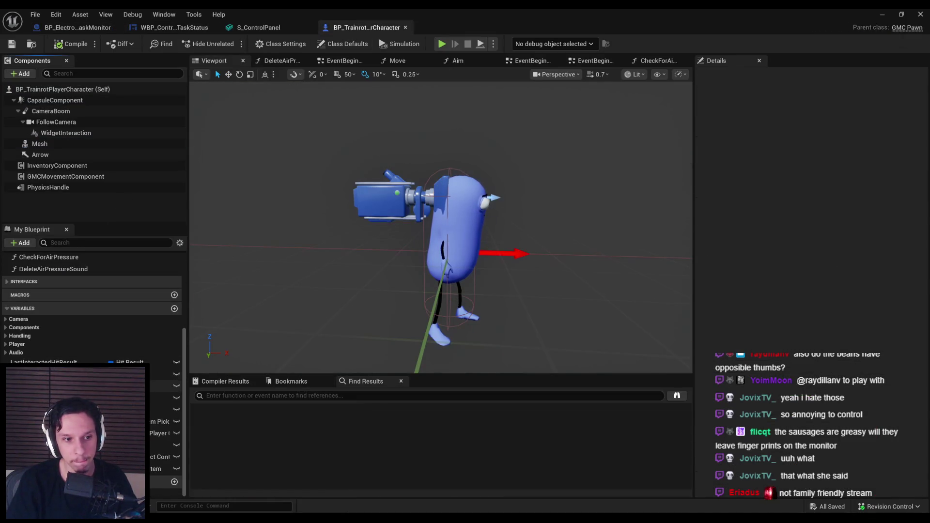
pyautogui.scroll(5, 92, 310)
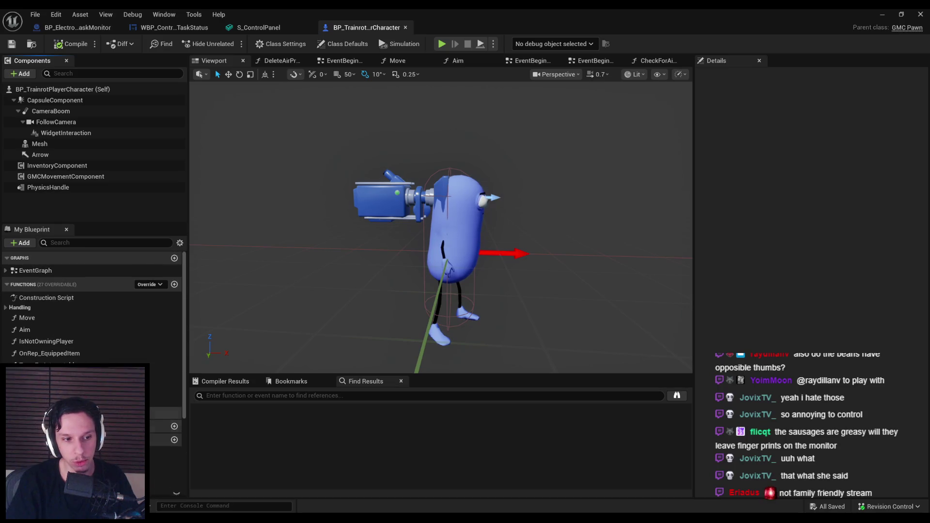
pyautogui.doubleClick(35, 270)
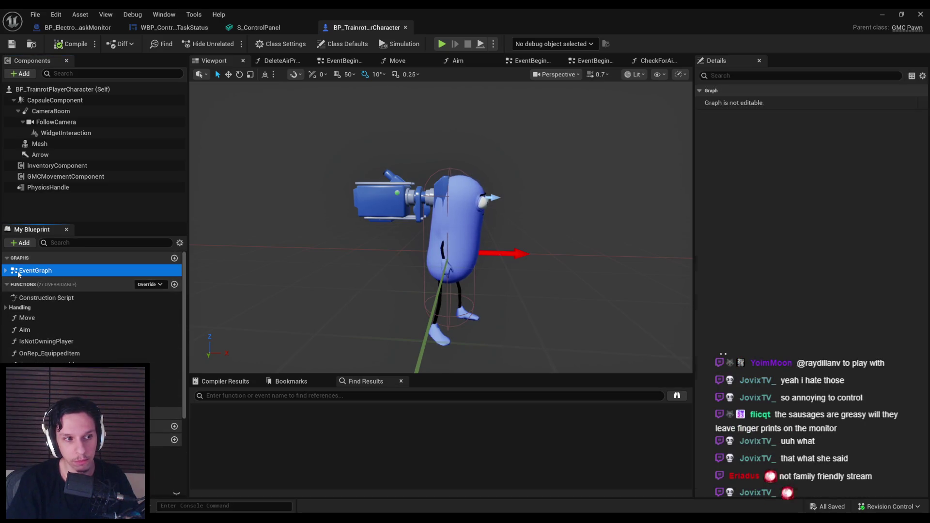
pyautogui.click(6, 271)
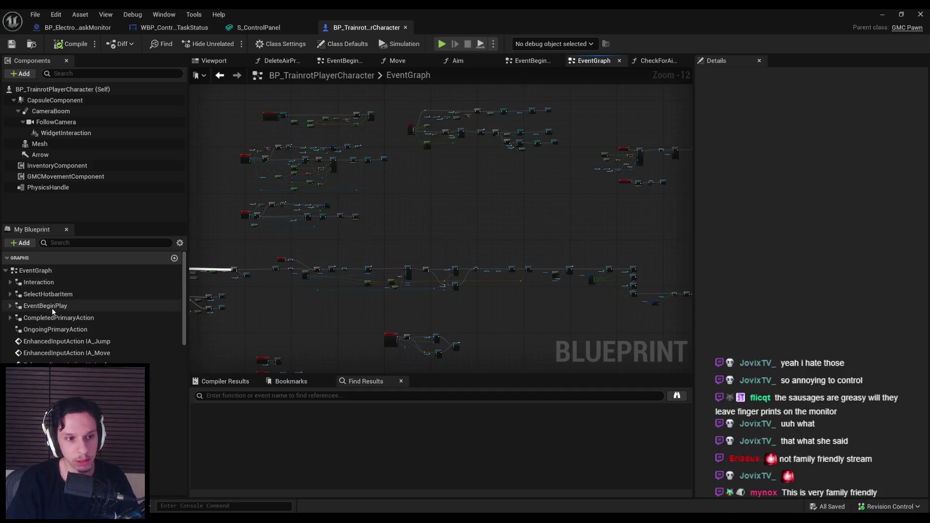
pyautogui.click(10, 282)
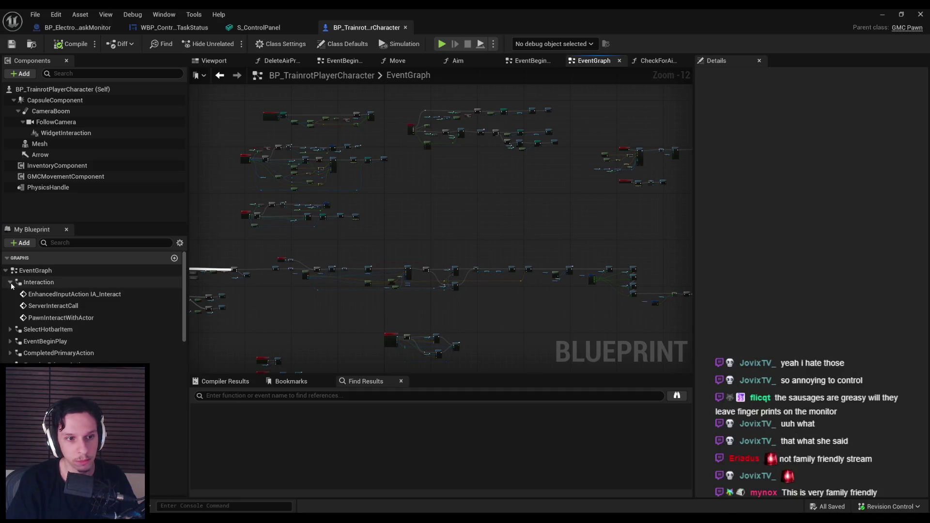
pyautogui.click(10, 282)
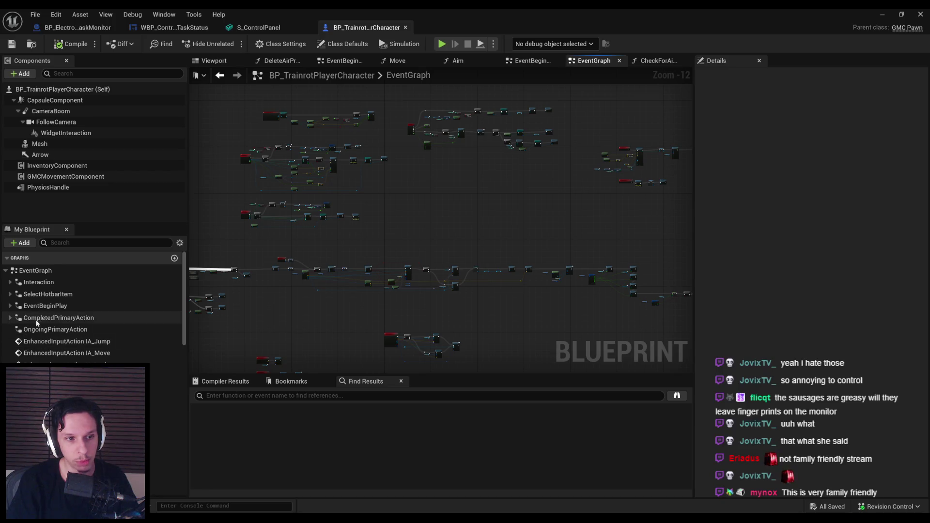
pyautogui.doubleClick(58, 317)
# Step: Pan along the primary-press nodes fed by Trace for Interactables to review them
pyautogui.scroll(-5, 521, 124)
pyautogui.scroll(6, 518, 196)
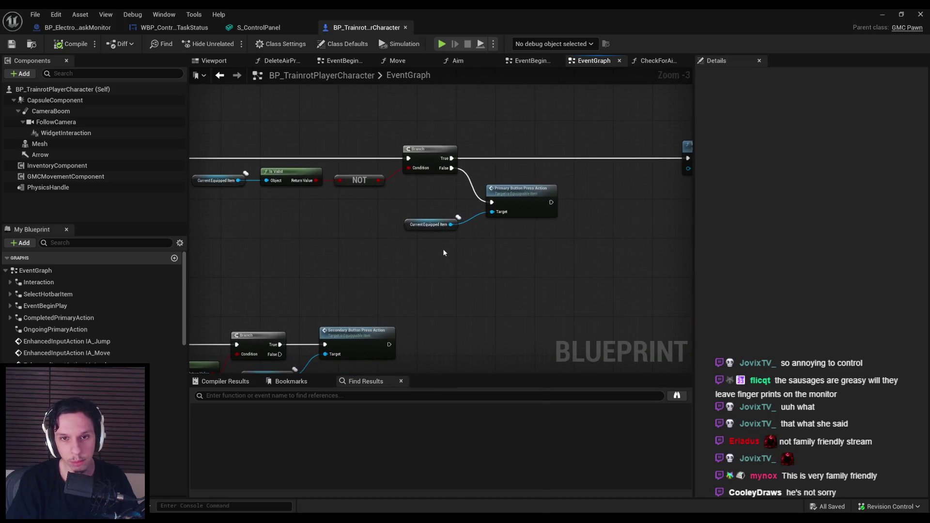
pyautogui.moveTo(426, 252)
pyautogui.mouseDown()
pyautogui.moveTo(371, 241)
pyautogui.moveTo(402, 260)
pyautogui.mouseUp()
pyautogui.moveTo(285, 210); pyautogui.dragTo(338, 216)
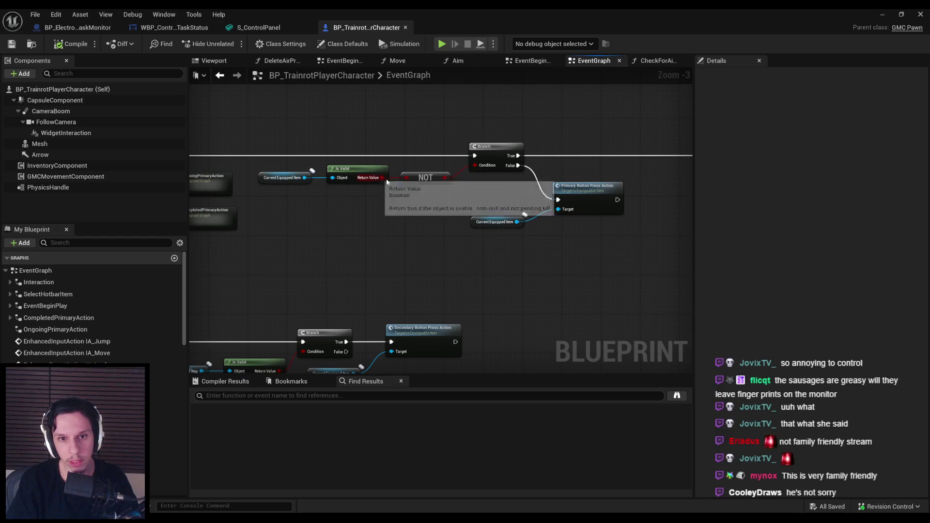
pyautogui.moveTo(565, 191); pyautogui.dragTo(423, 195)
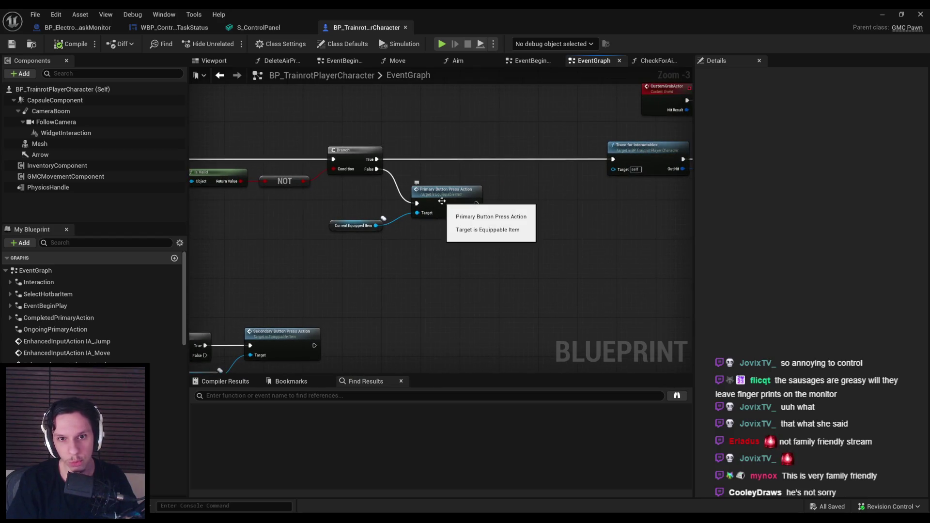
pyautogui.scroll(-2, 605, 236)
pyautogui.scroll(2, 606, 240)
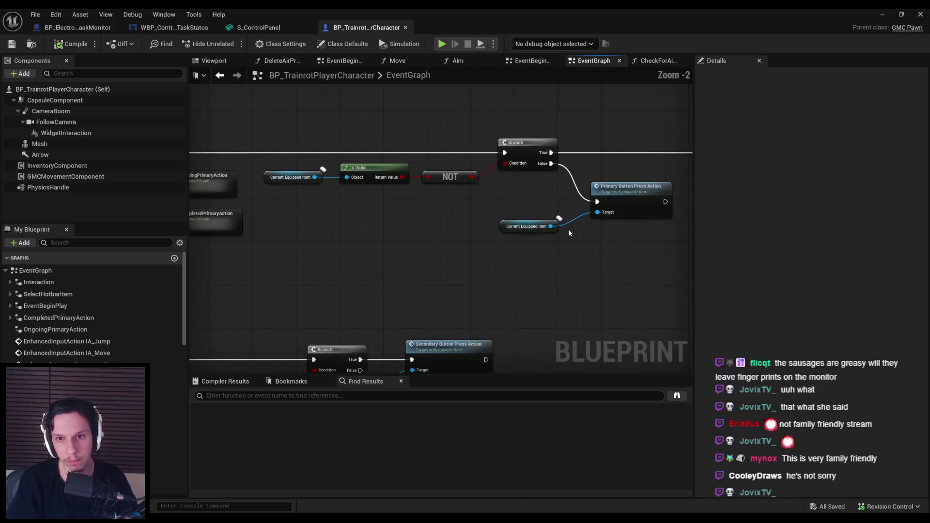
pyautogui.moveTo(634, 233); pyautogui.dragTo(633, 233)
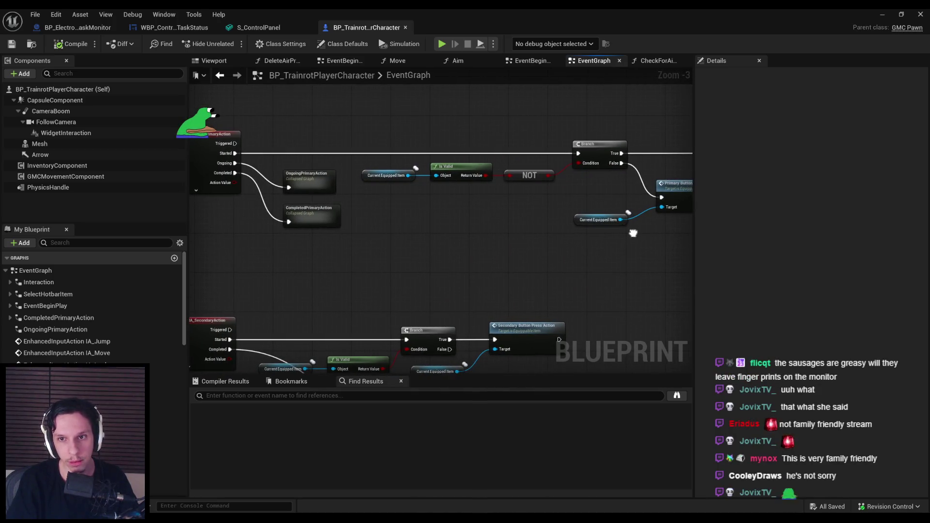
pyautogui.scroll(-1, 629, 236)
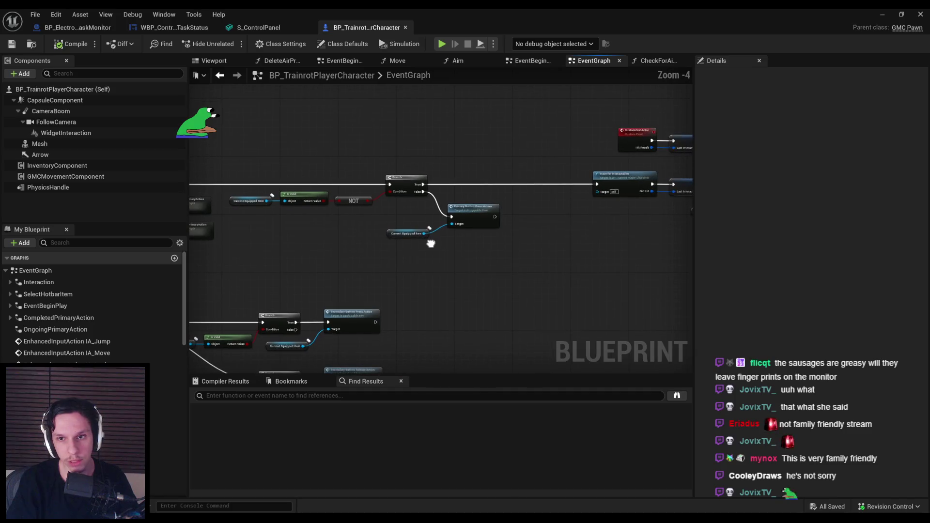
# Step: Box-select the Branch, NOT, IsValid and Primary Button nodes and move them left
pyautogui.moveTo(620, 243); pyautogui.dragTo(362, 161)
pyautogui.moveTo(465, 198)
pyautogui.mouseDown()
pyautogui.moveTo(375, 197)
pyautogui.moveTo(349, 234)
pyautogui.moveTo(315, 227)
pyautogui.moveTo(452, 231)
pyautogui.moveTo(432, 226)
pyautogui.mouseUp()
pyautogui.scroll(2, 433, 227)
pyautogui.scroll(-2, 321, 249)
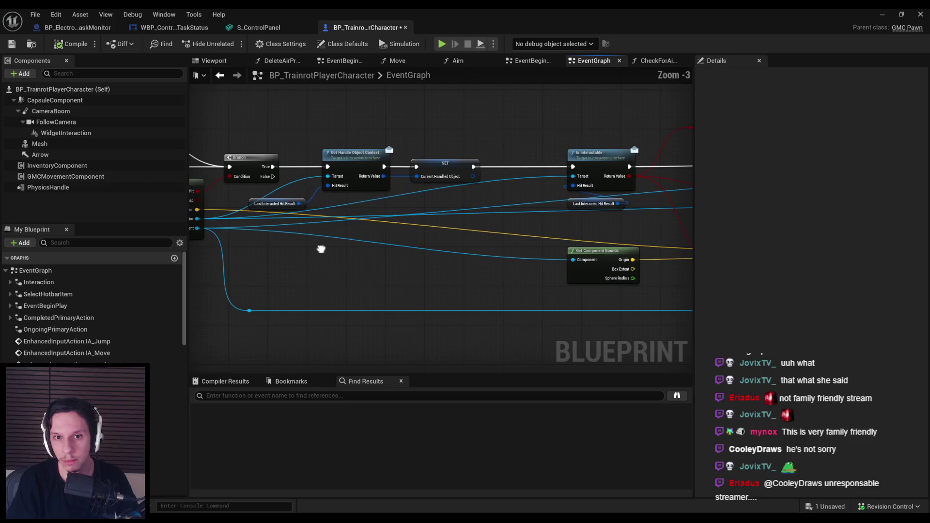
pyautogui.scroll(3, 388, 247)
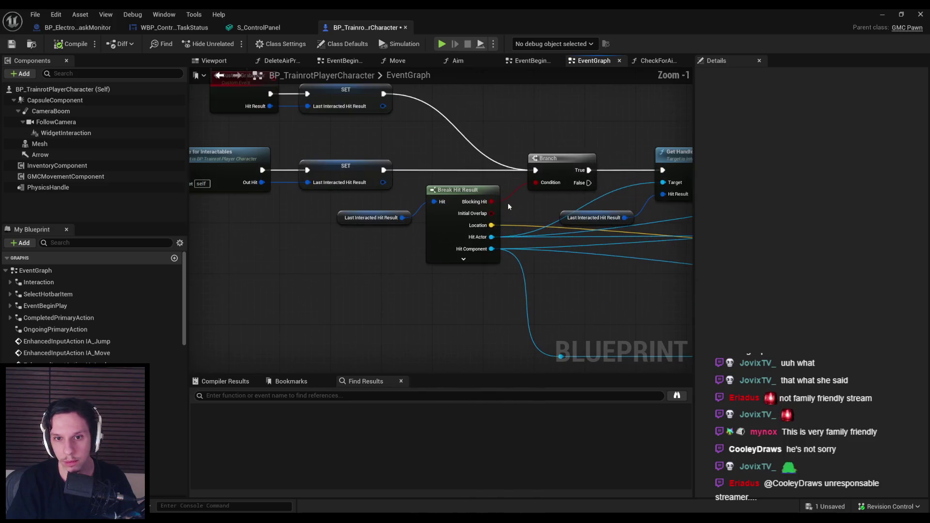
pyautogui.scroll(-1, 508, 208)
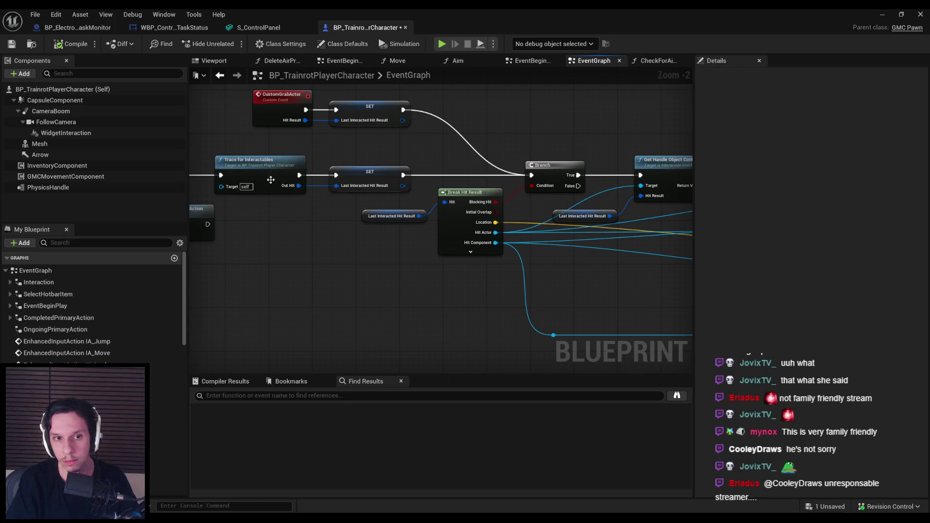
pyautogui.scroll(-2, 364, 176)
# Step: Add a Press Pointer Key node from a WidgetInteraction getter, found by searching 'press'
pyautogui.moveTo(385, 155); pyautogui.dragTo(450, 245)
pyautogui.moveTo(432, 281); pyautogui.dragTo(432, 281)
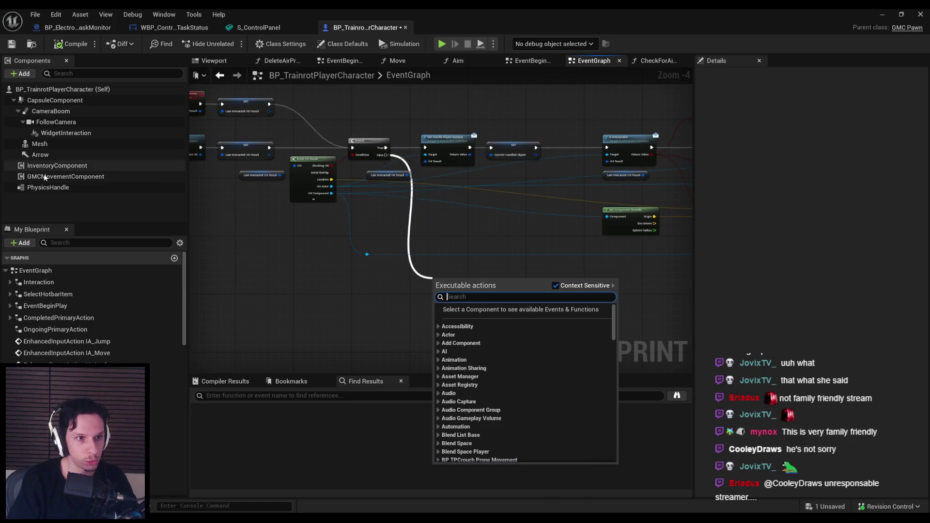
pyautogui.moveTo(66, 133)
pyautogui.mouseDown()
pyautogui.moveTo(416, 320)
pyautogui.moveTo(455, 298)
pyautogui.mouseUp()
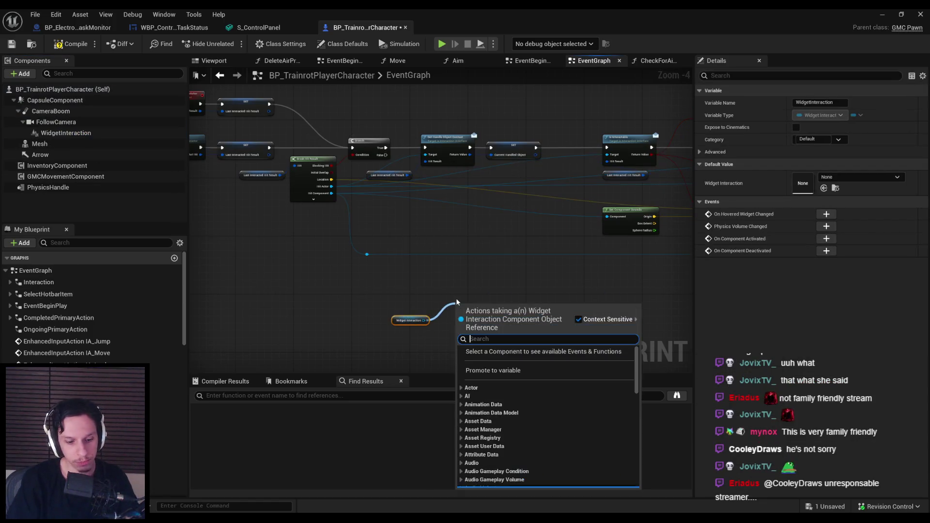
pyautogui.write('press')
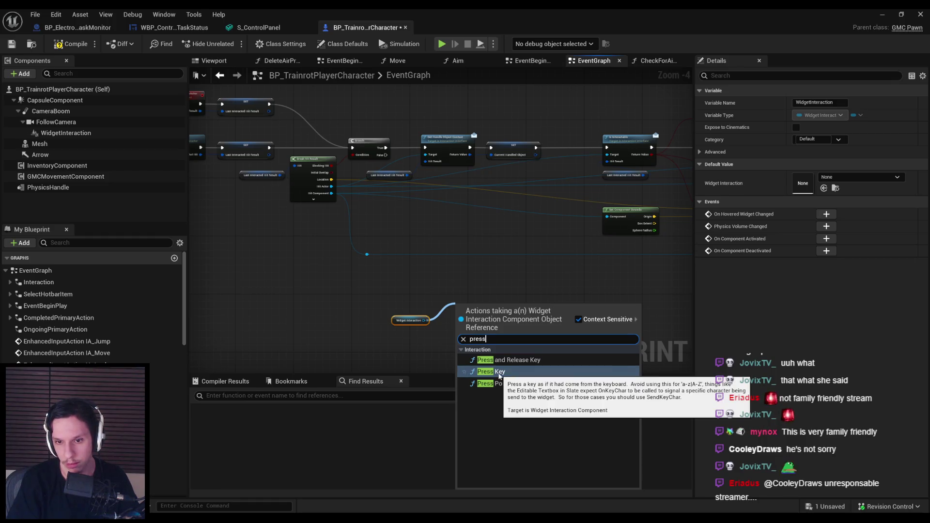
pyautogui.click(502, 383)
# Step: Set the Press Pointer Key to Left Mouse Button and wire Branch False into it
pyautogui.scroll(4, 466, 316)
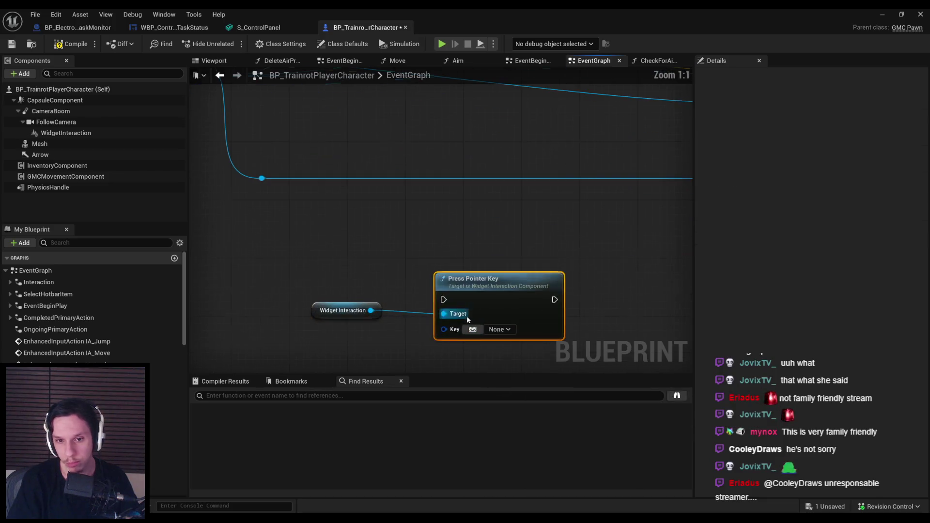
pyautogui.click(462, 295)
pyautogui.click(463, 296)
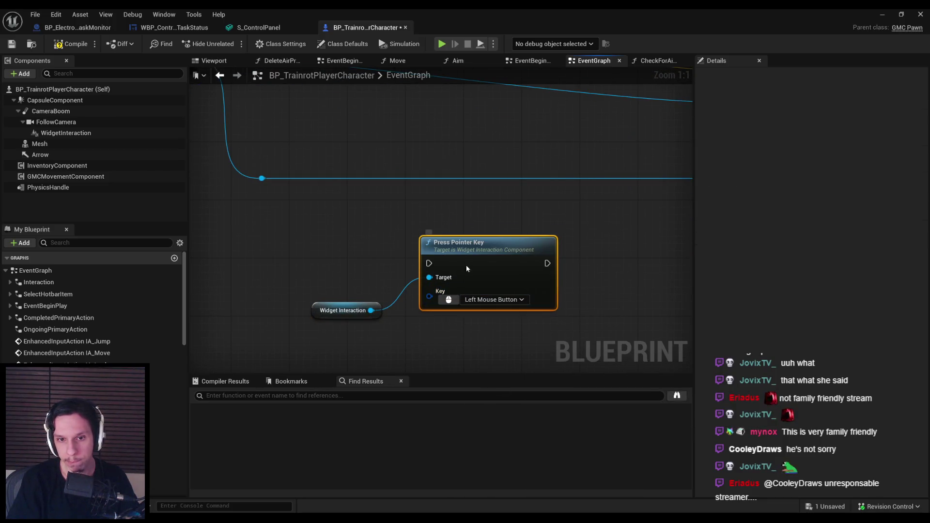
pyautogui.moveTo(466, 265); pyautogui.dragTo(464, 263)
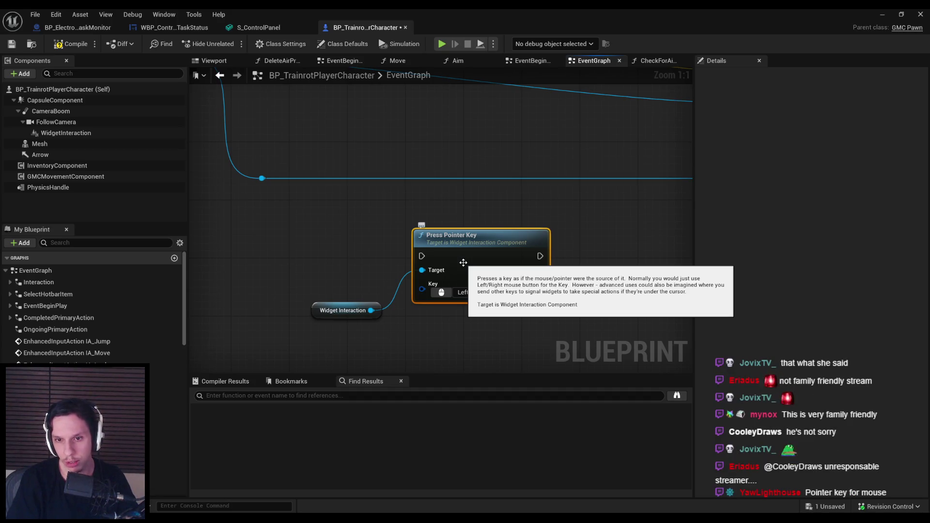
pyautogui.scroll(-3, 463, 262)
pyautogui.moveTo(539, 337)
pyautogui.mouseDown()
pyautogui.moveTo(479, 228)
pyautogui.moveTo(455, 151)
pyautogui.mouseUp()
pyautogui.moveTo(477, 313)
pyautogui.mouseDown()
pyautogui.moveTo(380, 248)
pyautogui.moveTo(400, 281)
pyautogui.moveTo(485, 315)
pyautogui.moveTo(455, 271)
pyautogui.moveTo(442, 272)
pyautogui.mouseUp()
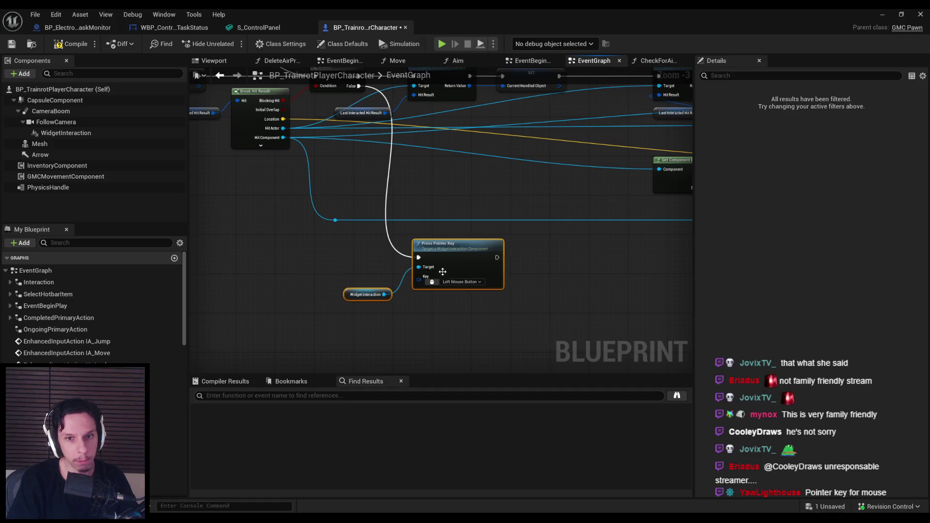
# Step: Open the primary action's CompletedPrimaryAction collapsed graph
pyautogui.scroll(-1, 409, 257)
pyautogui.scroll(1, 408, 256)
pyautogui.click(382, 290)
pyautogui.scroll(-2, 531, 314)
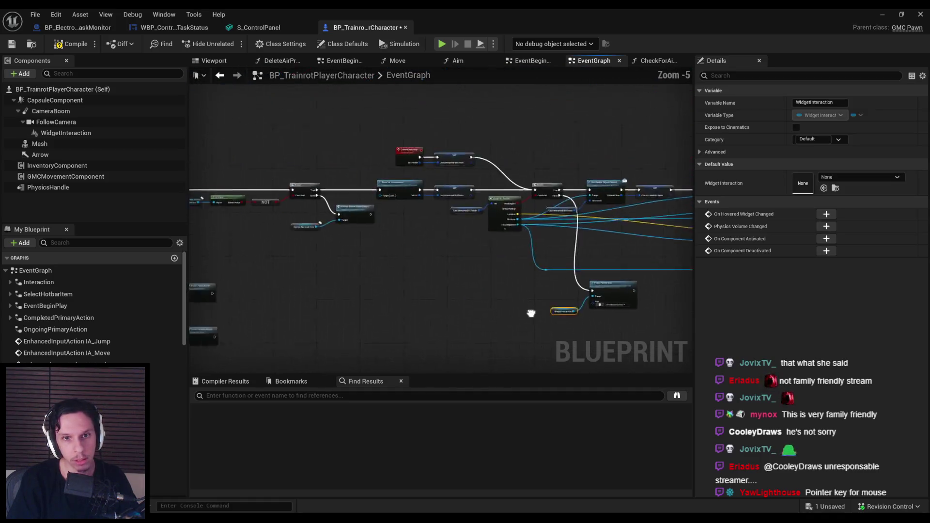
pyautogui.scroll(5, 531, 313)
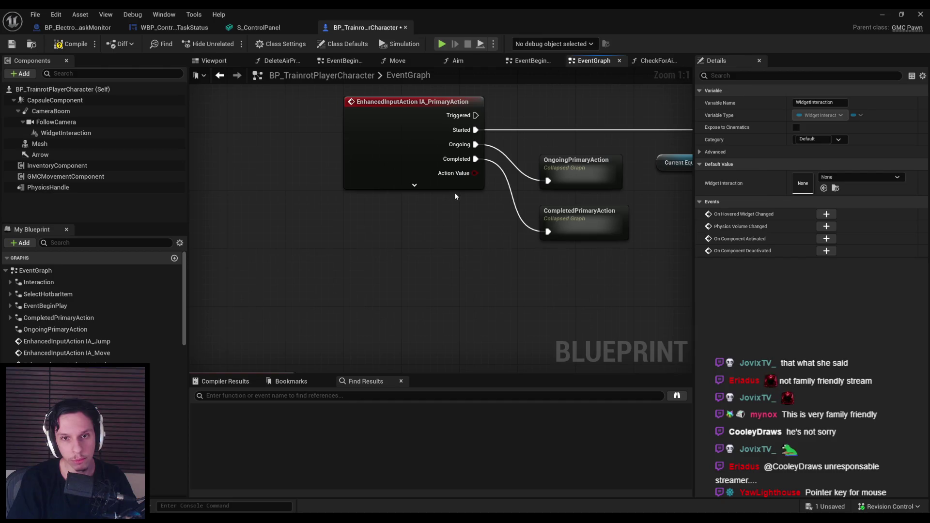
pyautogui.moveTo(472, 238); pyautogui.dragTo(369, 249)
pyautogui.click(500, 248)
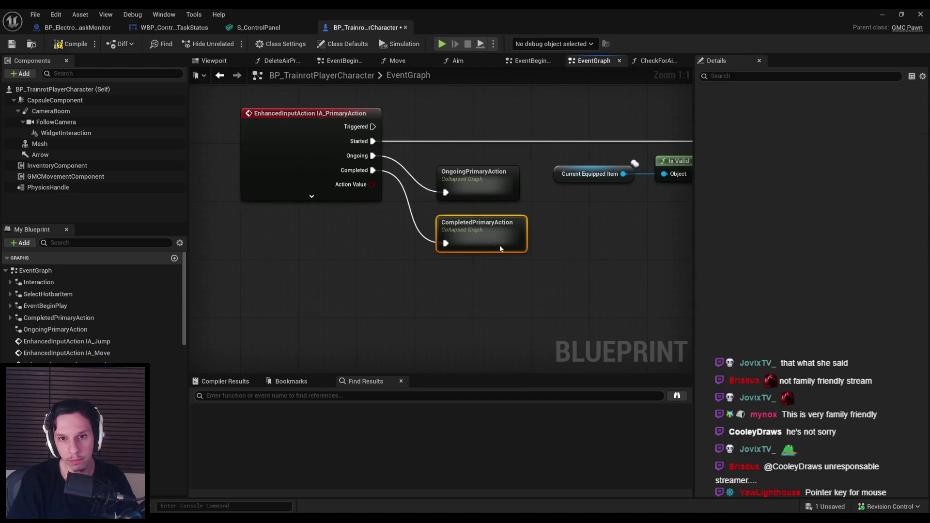
pyautogui.doubleClick(500, 248)
# Step: Add a Left Mouse Button Release Pointer Key on Widget Interaction after Branch False, then compile and save
pyautogui.moveTo(456, 223)
pyautogui.mouseDown()
pyautogui.moveTo(543, 234)
pyautogui.moveTo(357, 231)
pyautogui.moveTo(353, 216)
pyautogui.mouseUp()
pyautogui.scroll(-1, 353, 216)
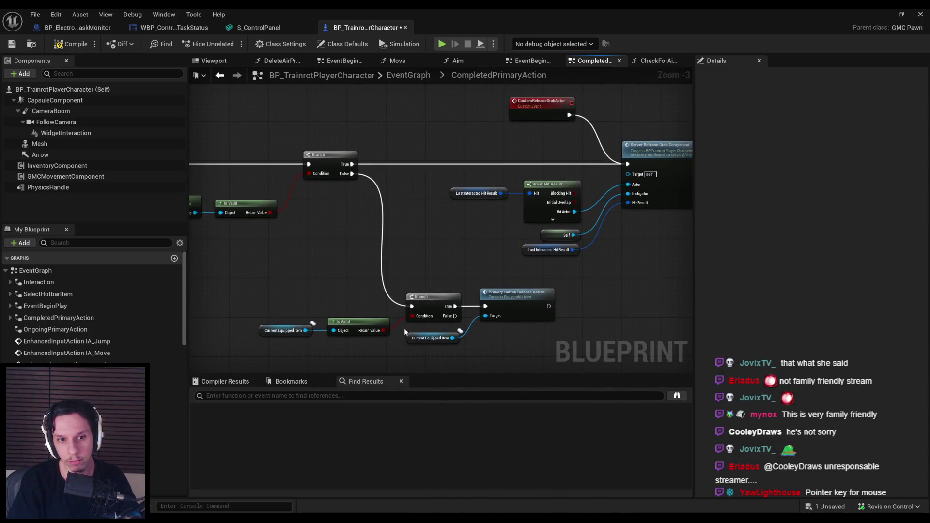
pyautogui.moveTo(66, 132)
pyautogui.mouseDown()
pyautogui.moveTo(393, 333)
pyautogui.moveTo(443, 313)
pyautogui.moveTo(445, 301)
pyautogui.mouseUp()
pyautogui.write('release pointer')
pyautogui.press('Return')
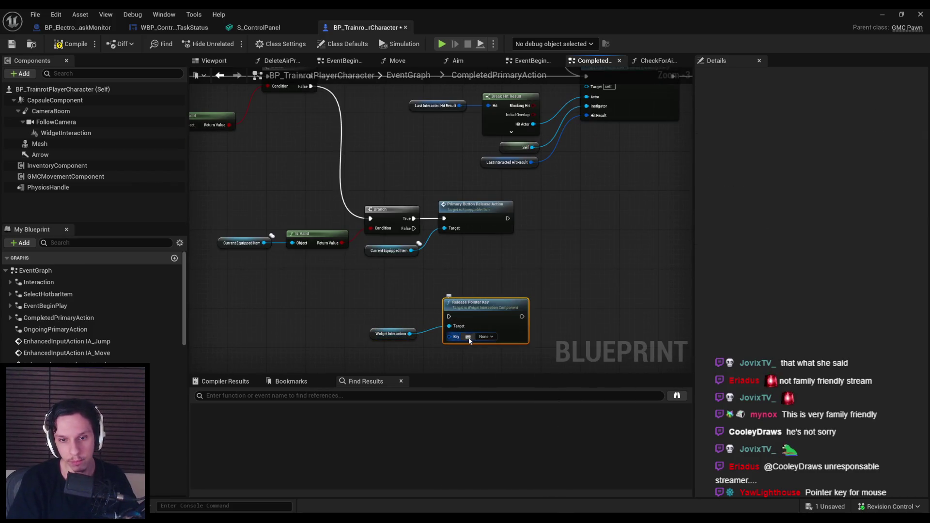
pyautogui.moveTo(448, 317); pyautogui.dragTo(413, 228)
pyautogui.moveTo(400, 318); pyautogui.dragTo(504, 339)
pyautogui.moveTo(494, 312); pyautogui.dragTo(495, 297)
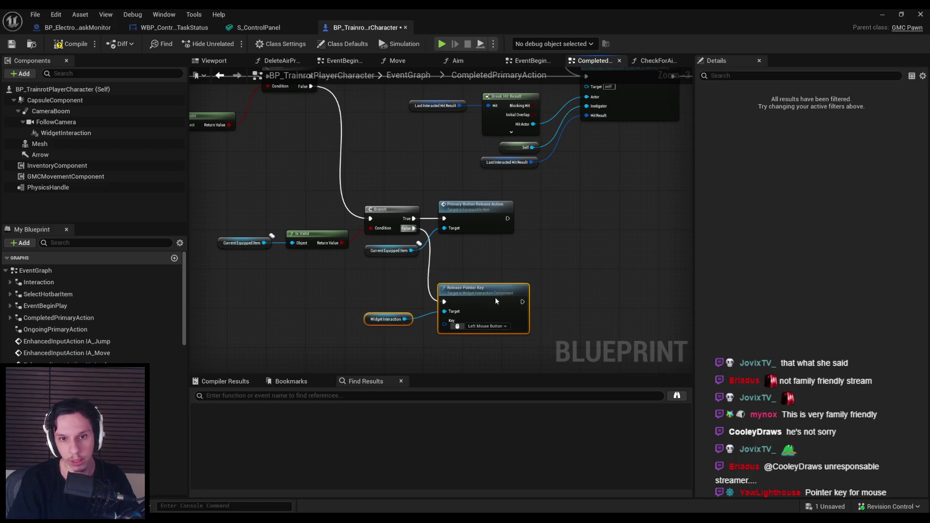
pyautogui.click(497, 261)
pyautogui.click(10, 44)
pyautogui.click(882, 14)
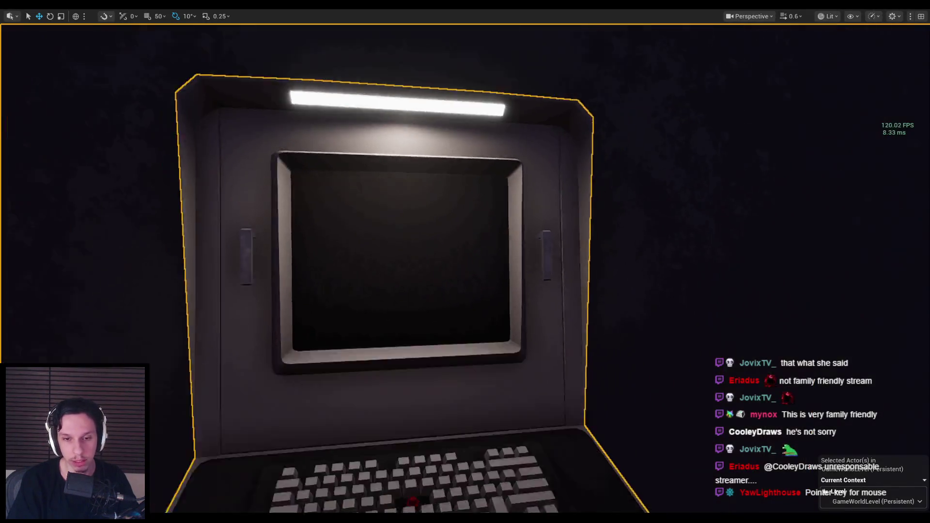
pyautogui.hotkey('alt', 'p')
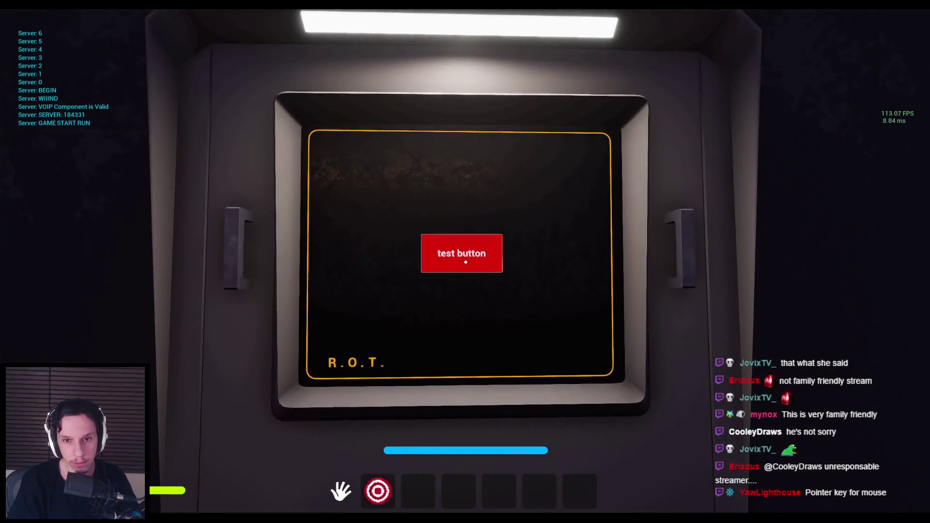
pyautogui.click(466, 262)
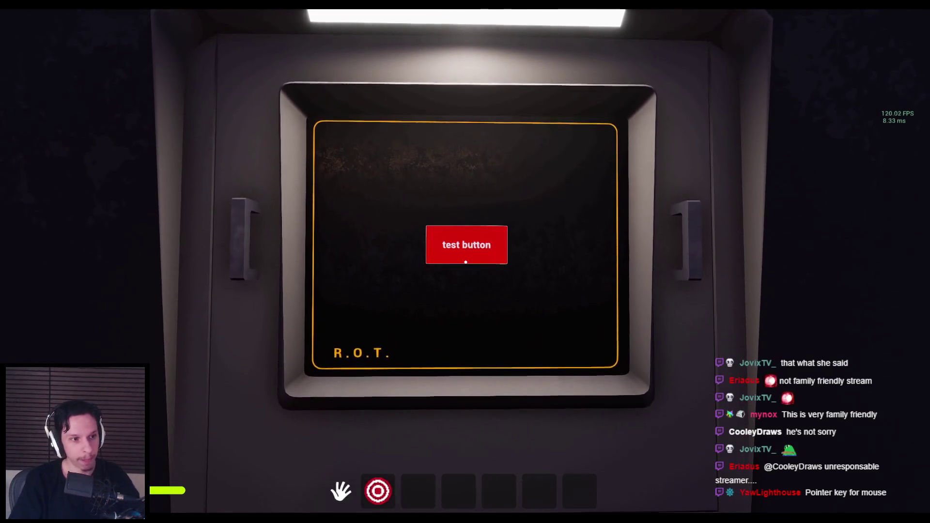
pyautogui.click(466, 262)
pyautogui.click(465, 262)
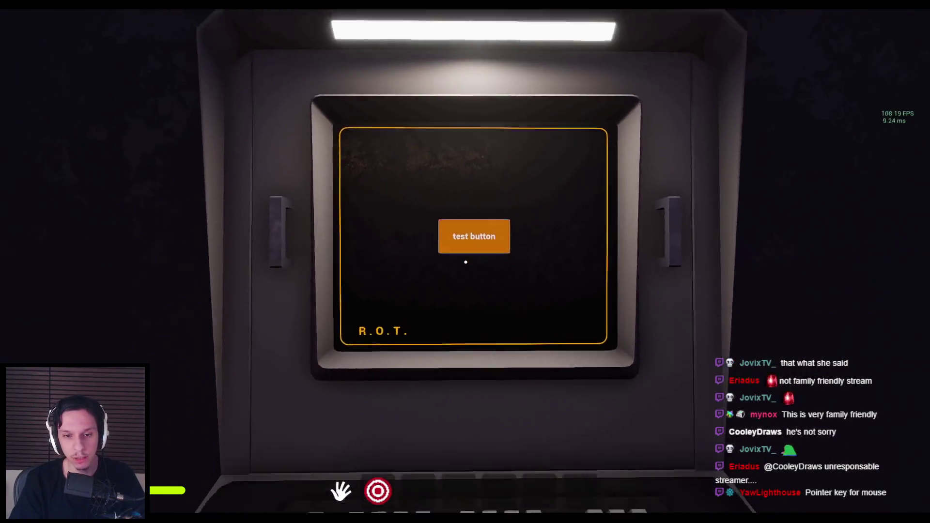
pyautogui.press('s')
pyautogui.press('w')
pyautogui.press('w')
pyautogui.press('s')
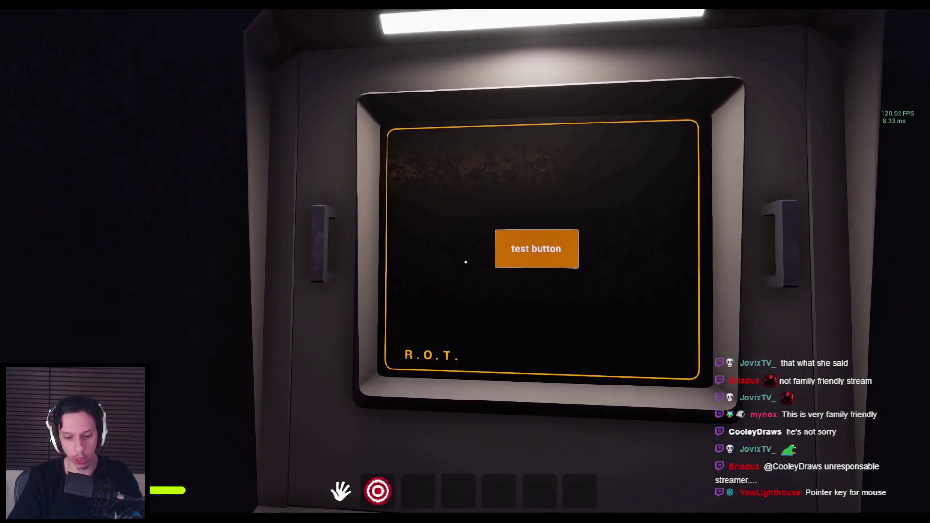
pyautogui.press('Print')
pyautogui.moveTo(206, 90); pyautogui.dragTo(912, 450)
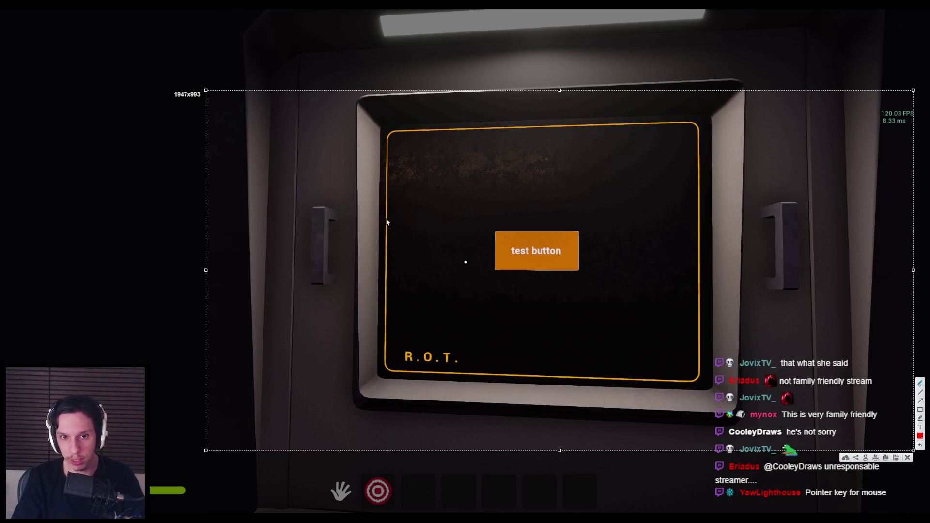
# Step: Box the empty area and test button in red, add flame and lightning doodles and dots, then close
pyautogui.moveTo(387, 224); pyautogui.dragTo(453, 225)
pyautogui.moveTo(466, 225); pyautogui.dragTo(464, 280)
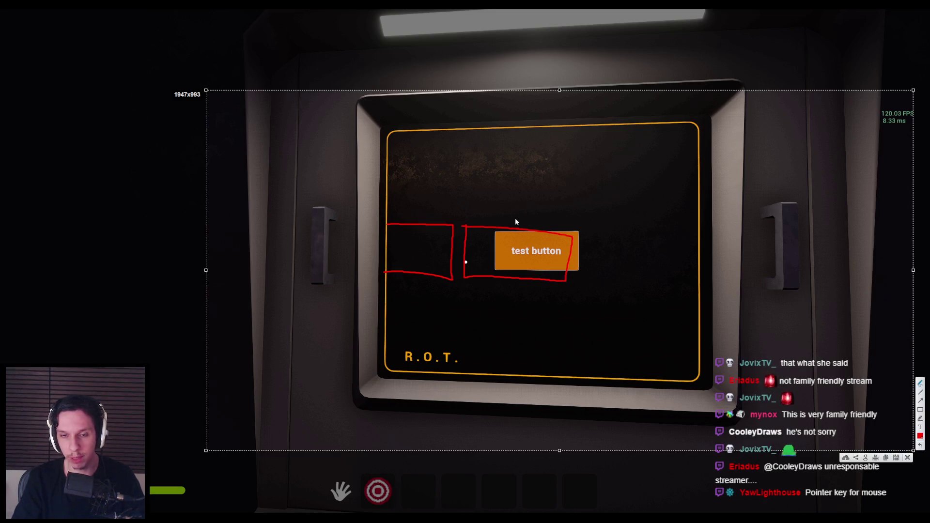
pyautogui.moveTo(508, 217)
pyautogui.mouseDown()
pyautogui.moveTo(504, 208)
pyautogui.moveTo(516, 214)
pyautogui.mouseUp()
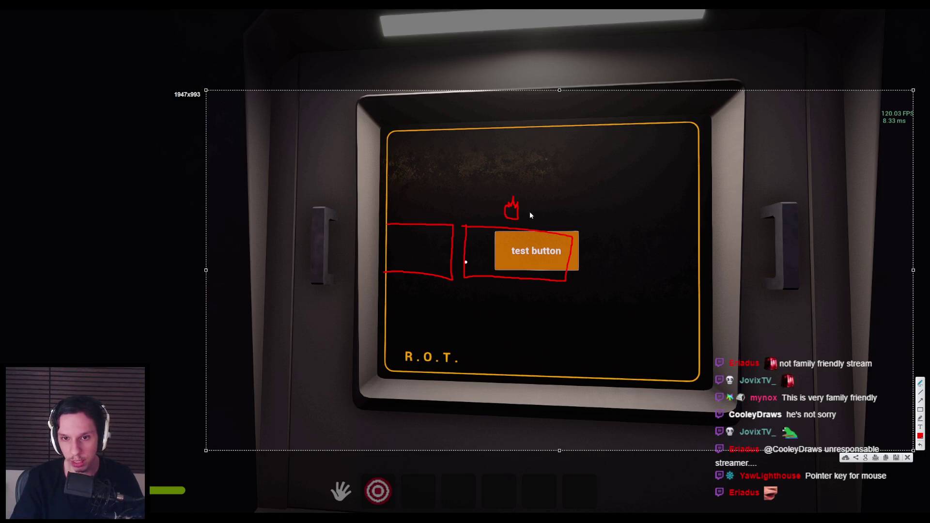
pyautogui.moveTo(531, 219)
pyautogui.mouseDown()
pyautogui.moveTo(543, 211)
pyautogui.moveTo(535, 220)
pyautogui.mouseUp()
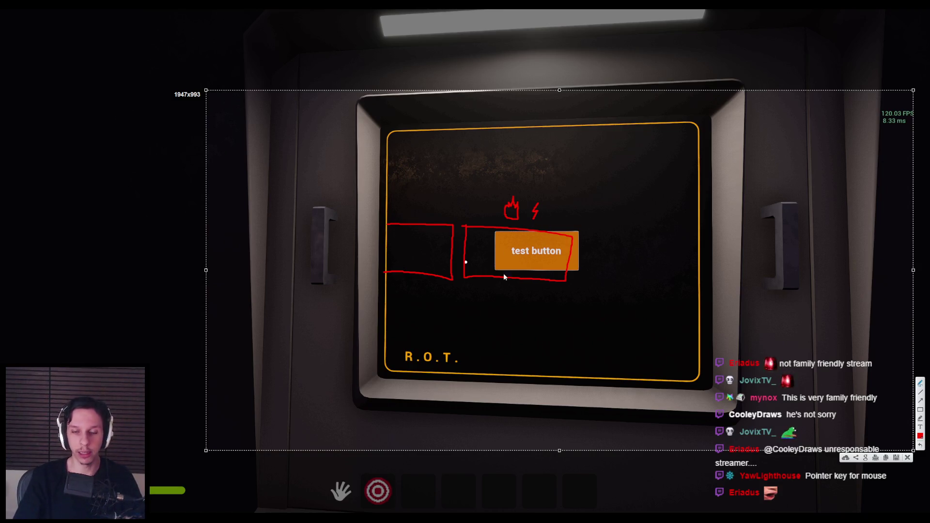
pyautogui.moveTo(521, 252); pyautogui.dragTo(513, 252)
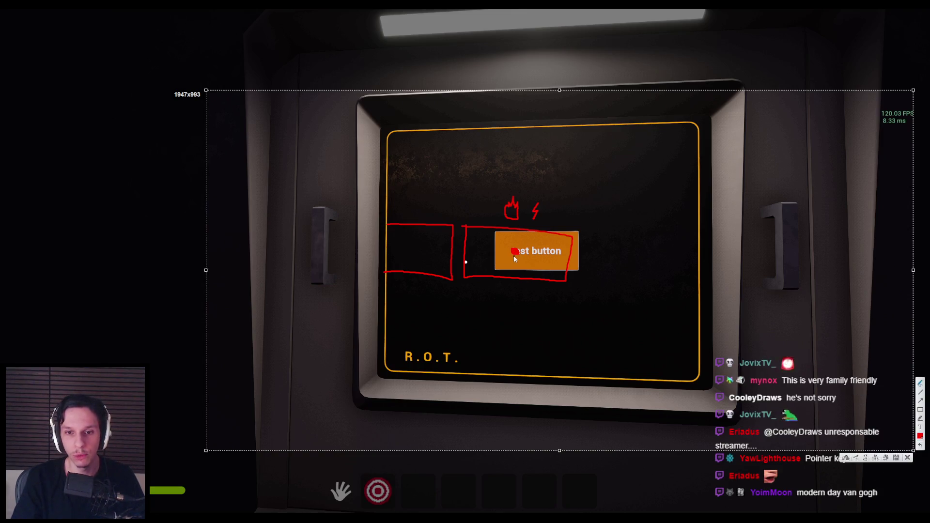
pyautogui.moveTo(496, 276); pyautogui.dragTo(496, 281)
pyautogui.moveTo(547, 247); pyautogui.dragTo(544, 246)
pyautogui.click(497, 280)
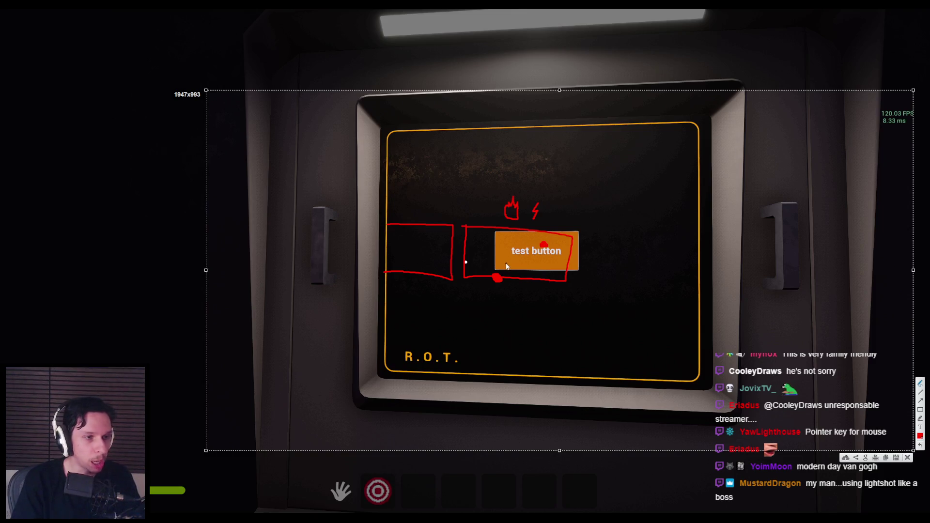
pyautogui.press('Escape')
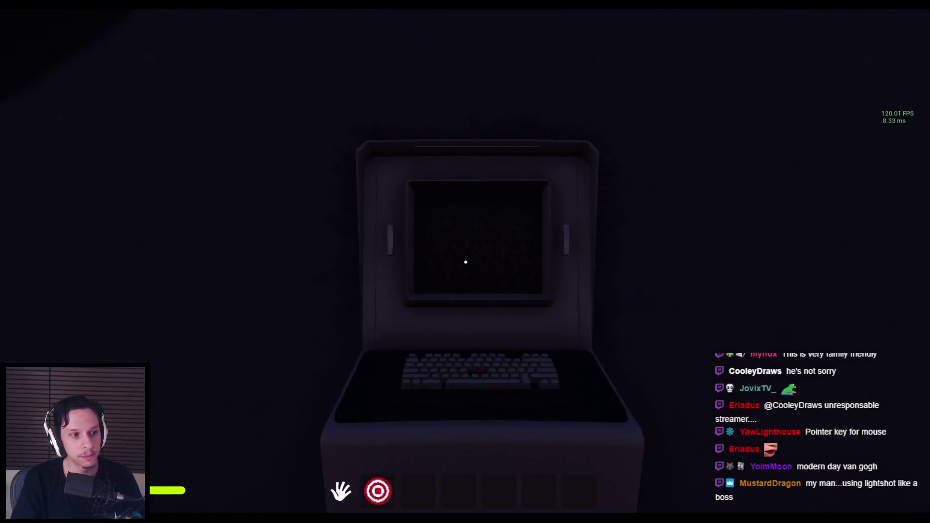
# Step: In play, open the electrical box, insert the fuse and pull the lever to restore power
pyautogui.press('s')
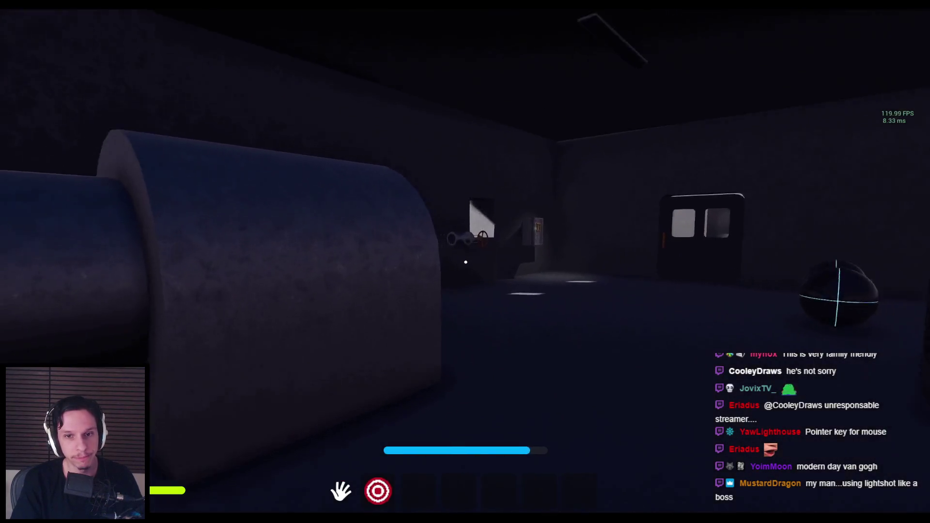
pyautogui.press('w')
pyautogui.click(465, 262)
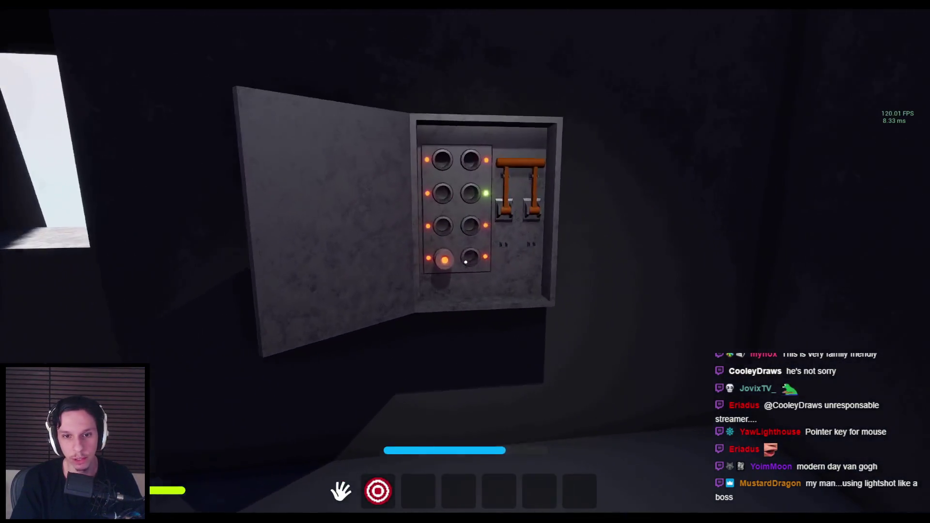
pyautogui.click(452, 276)
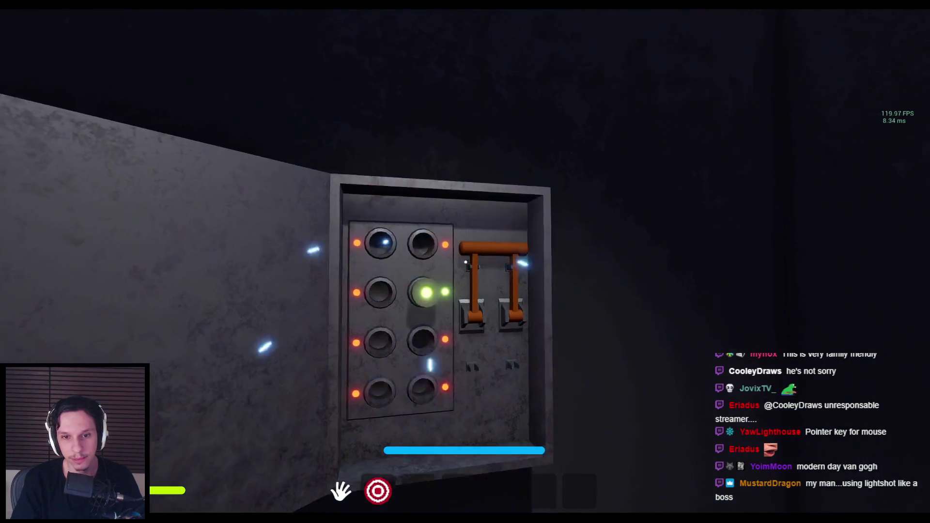
pyautogui.click(473, 268)
# Step: Walk over to the computer terminal and focus on its screen
pyautogui.press('w')
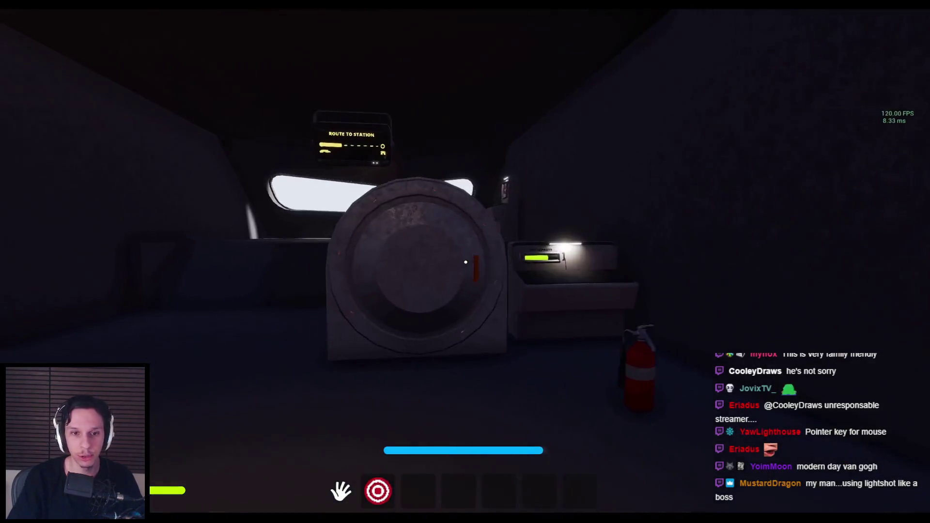
pyautogui.press('w')
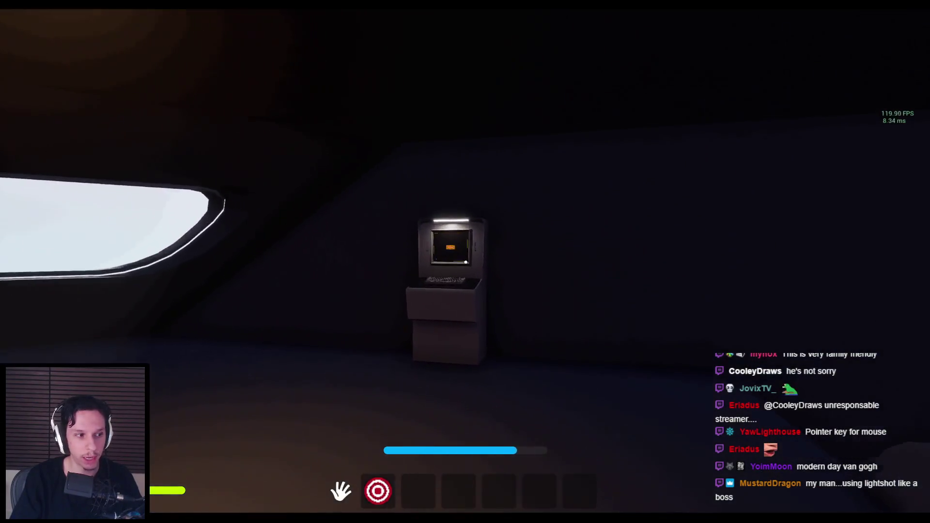
pyautogui.press('w')
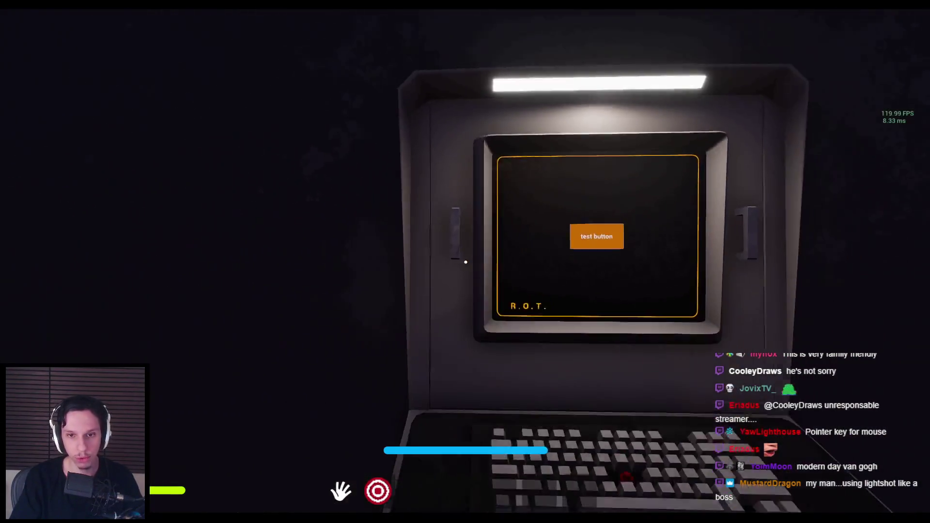
pyautogui.click(465, 262)
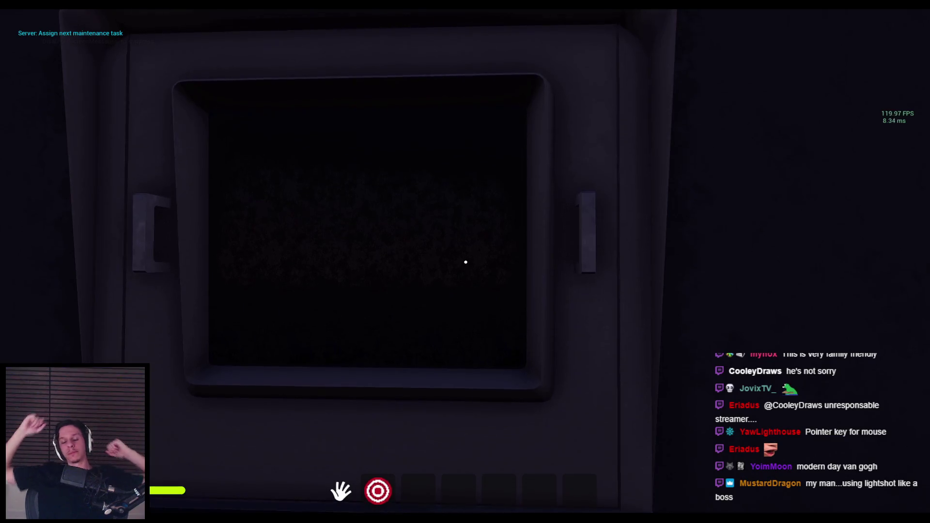
# Step: At the electrical panel, light the panel button green and pull the lever down
pyautogui.press('s')
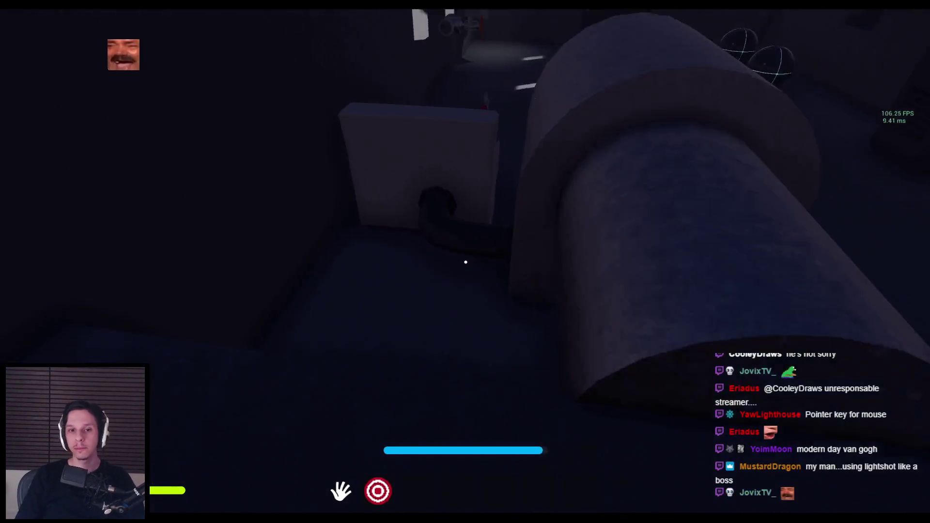
pyautogui.press('w')
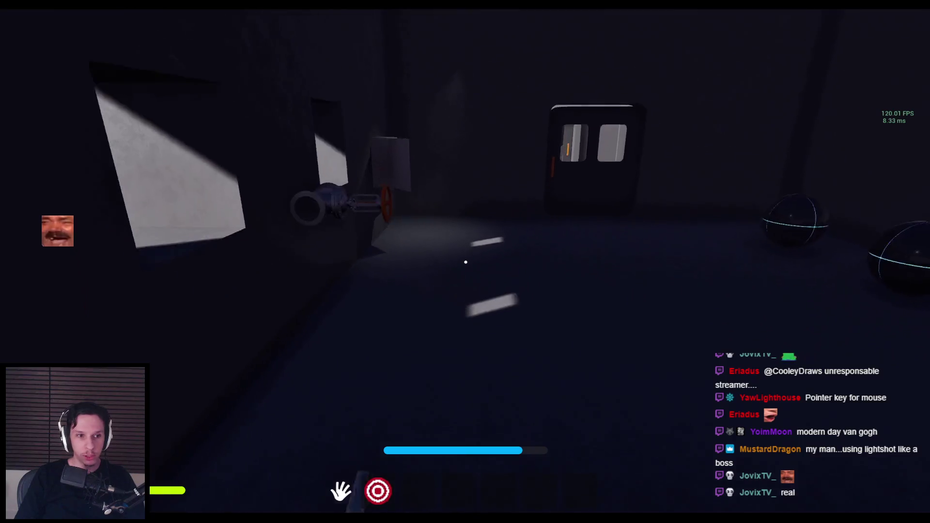
pyautogui.press('w')
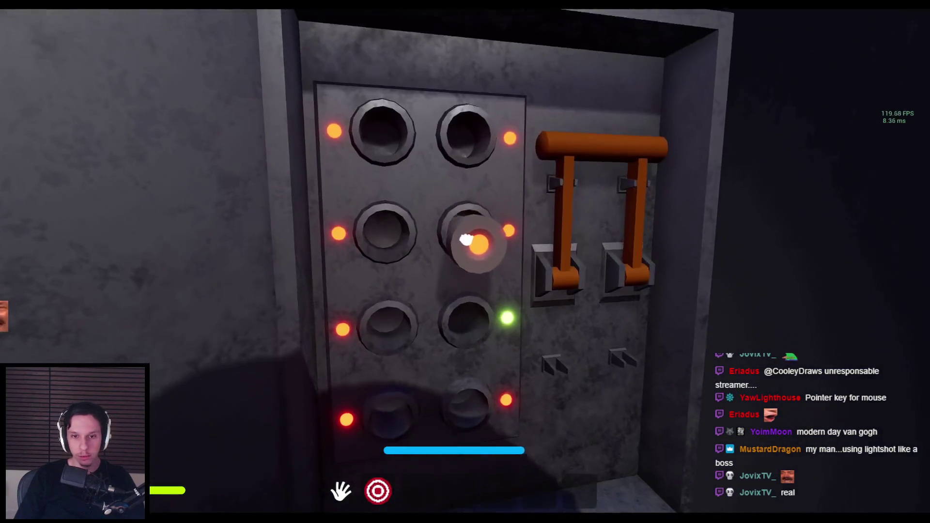
pyautogui.click(465, 240)
pyautogui.moveTo(467, 260)
pyautogui.mouseDown()
pyautogui.moveTo(529, 311)
pyautogui.moveTo(473, 369)
pyautogui.mouseUp()
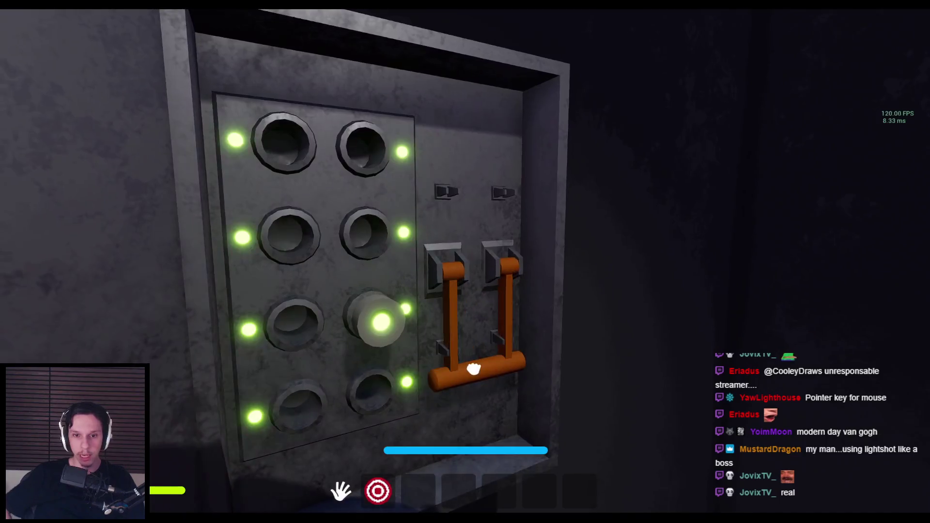
# Step: Return to the terminal and sway the view to test the test button's hover highlight
pyautogui.press('s')
pyautogui.press('w')
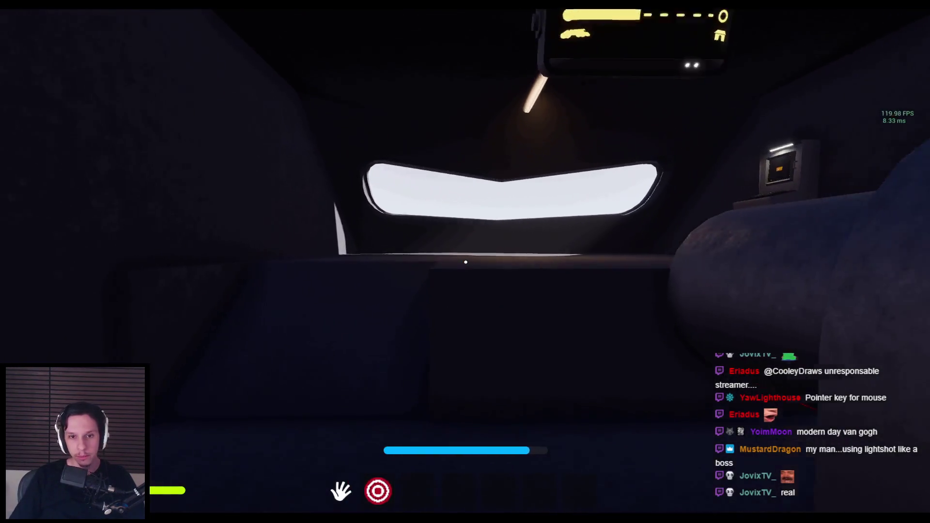
pyautogui.press('w')
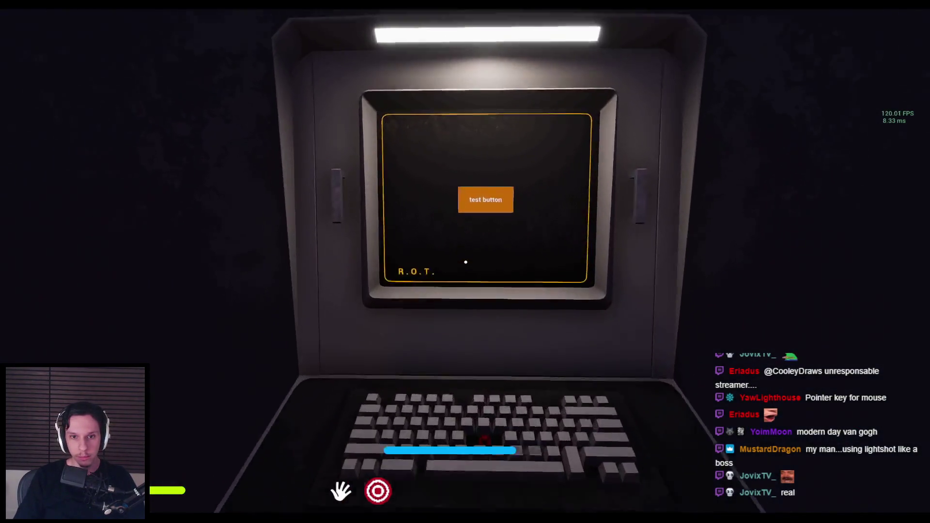
pyautogui.press('w')
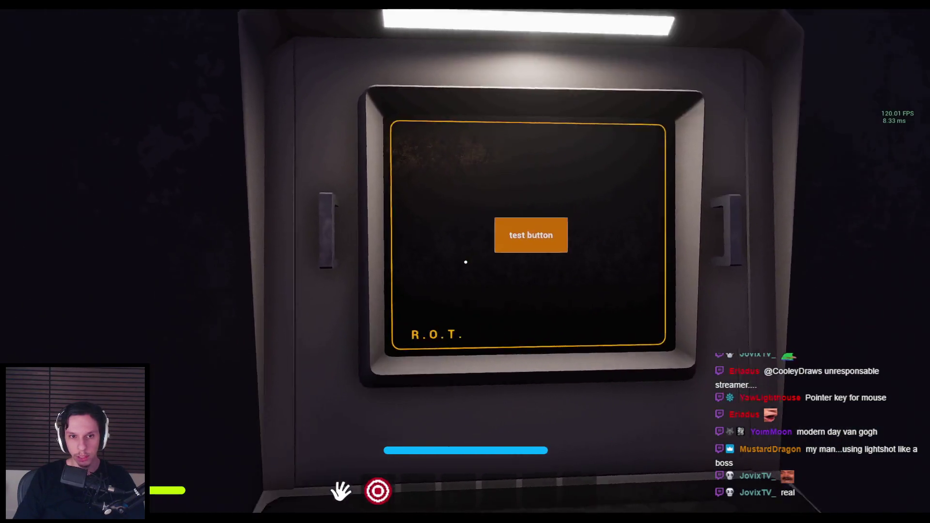
pyautogui.press('s')
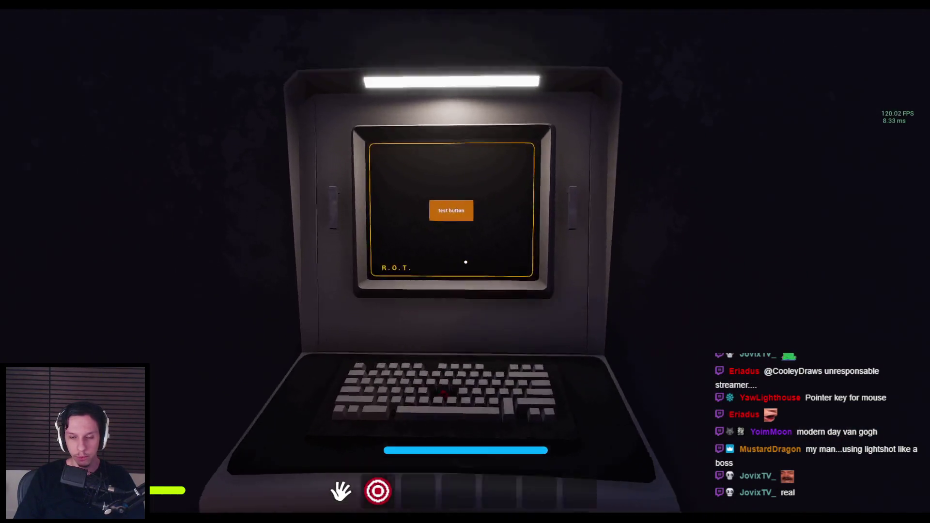
pyautogui.press('w')
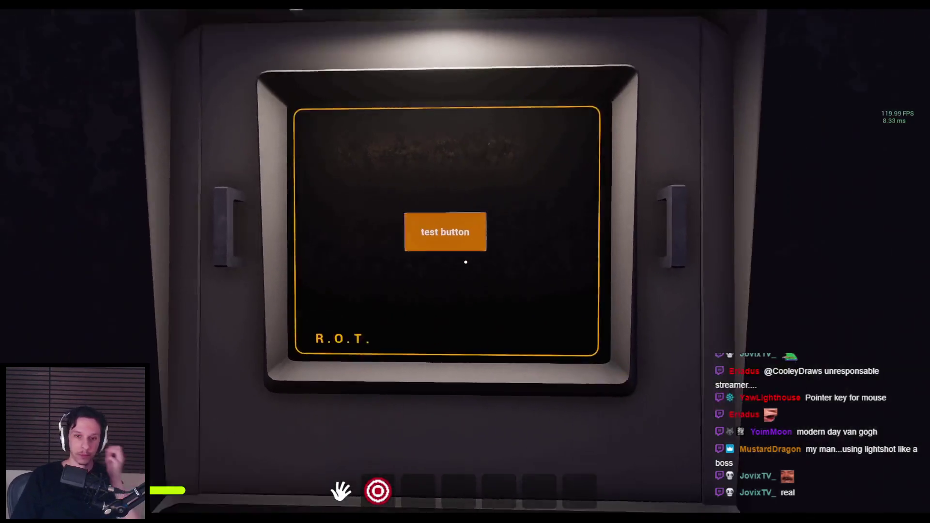
pyautogui.press('w')
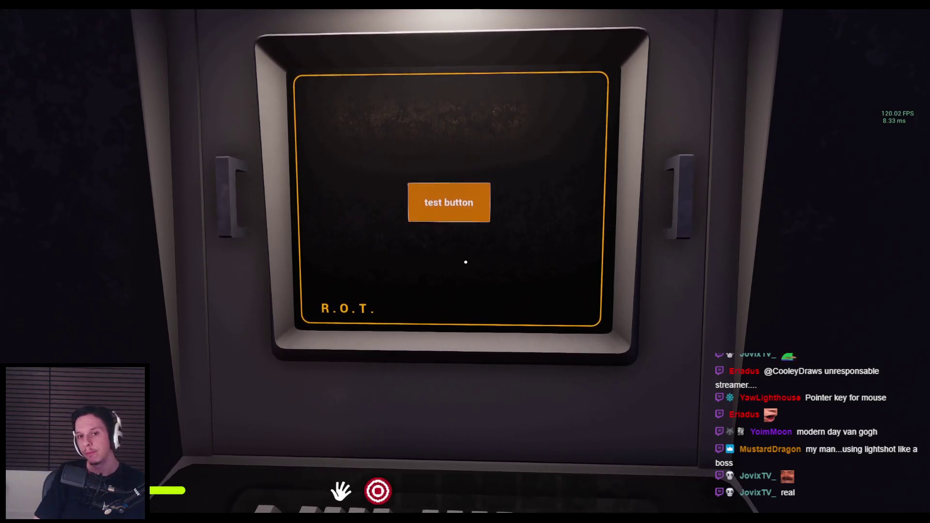
# Step: Back away, re-approach and refocus on the terminal screen, then end the play session
pyautogui.press('s')
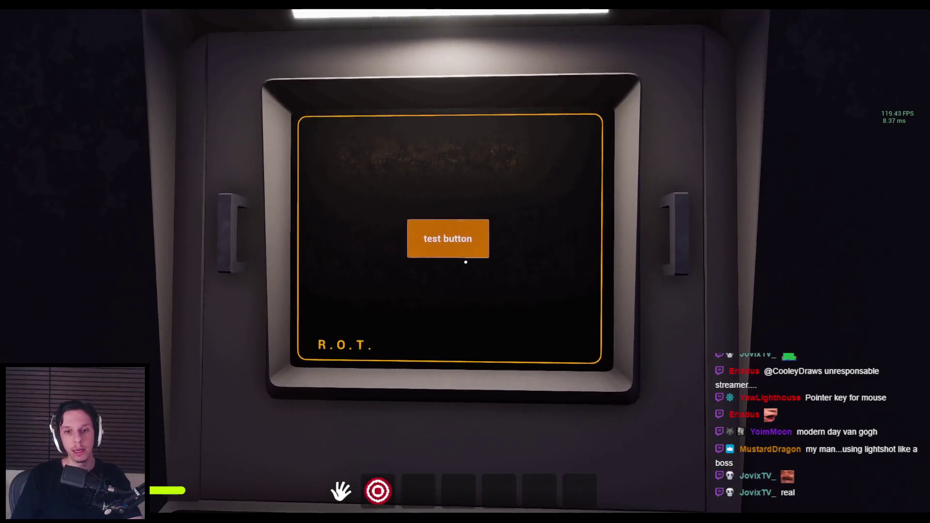
pyautogui.press('s')
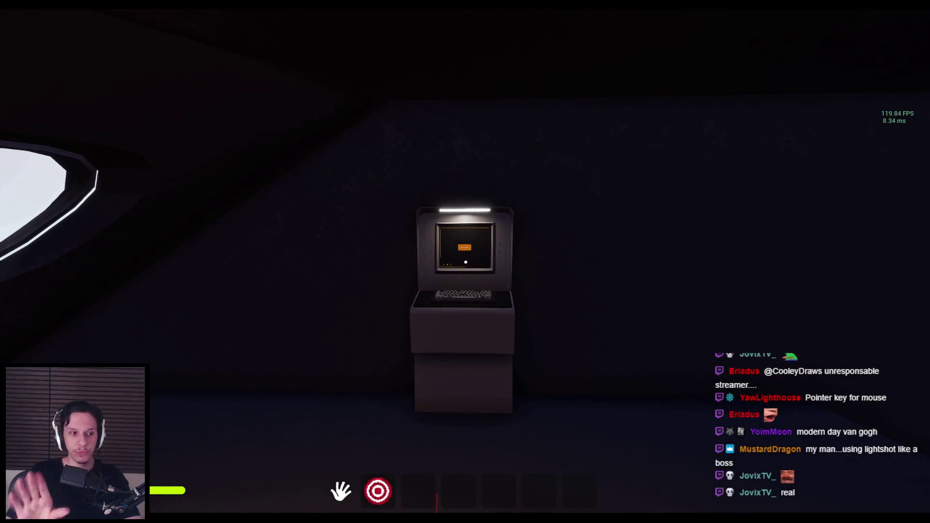
pyautogui.press('s')
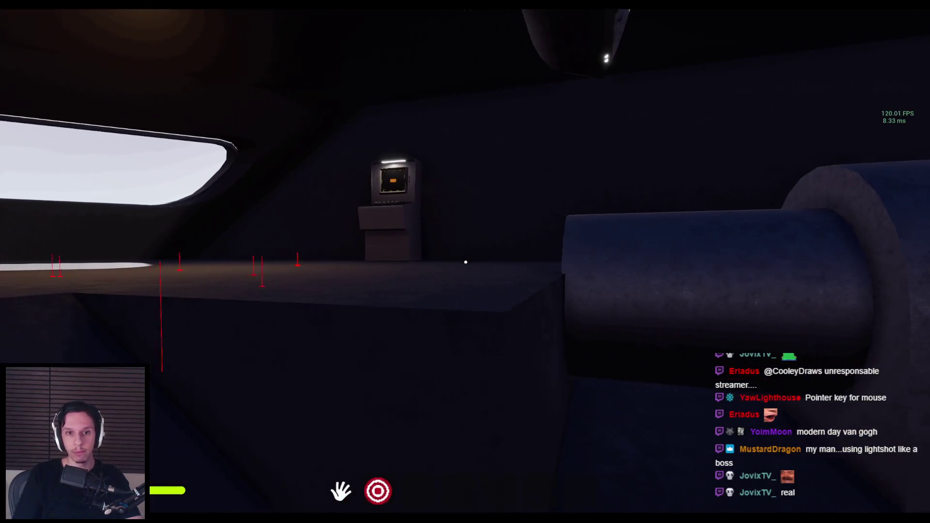
pyautogui.press('w')
pyautogui.click(465, 262)
pyautogui.press('s')
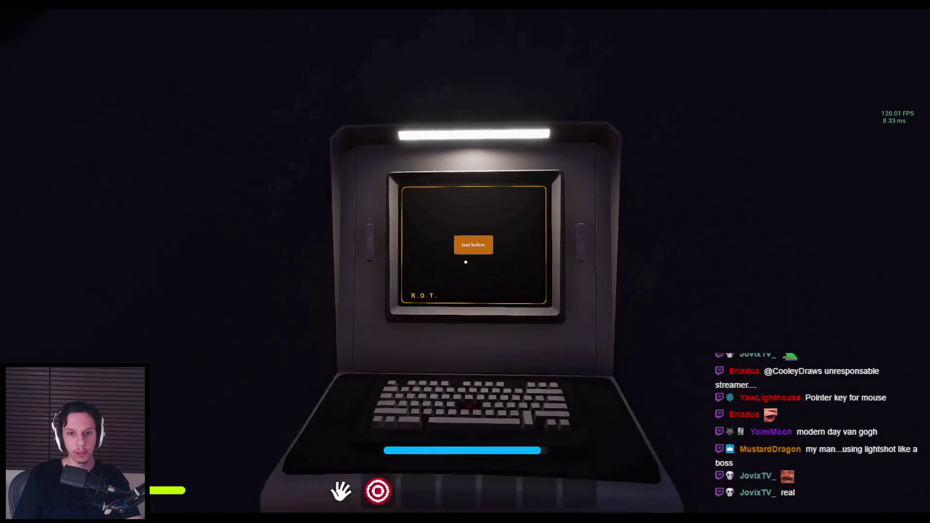
pyautogui.press('w')
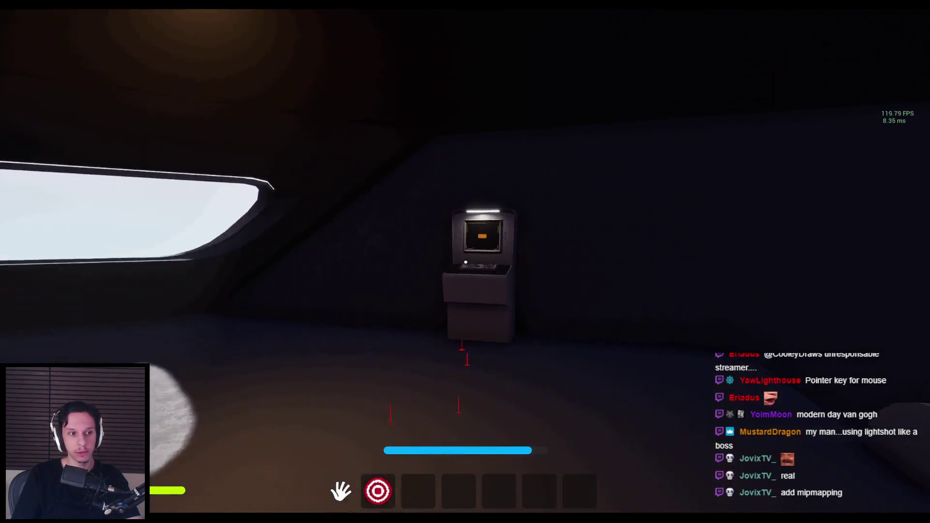
pyautogui.click(465, 262)
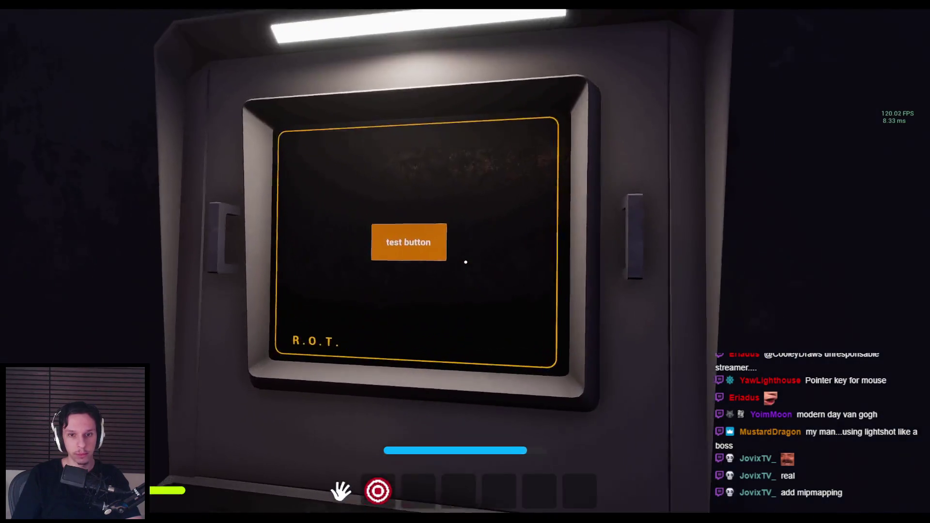
pyautogui.press('s')
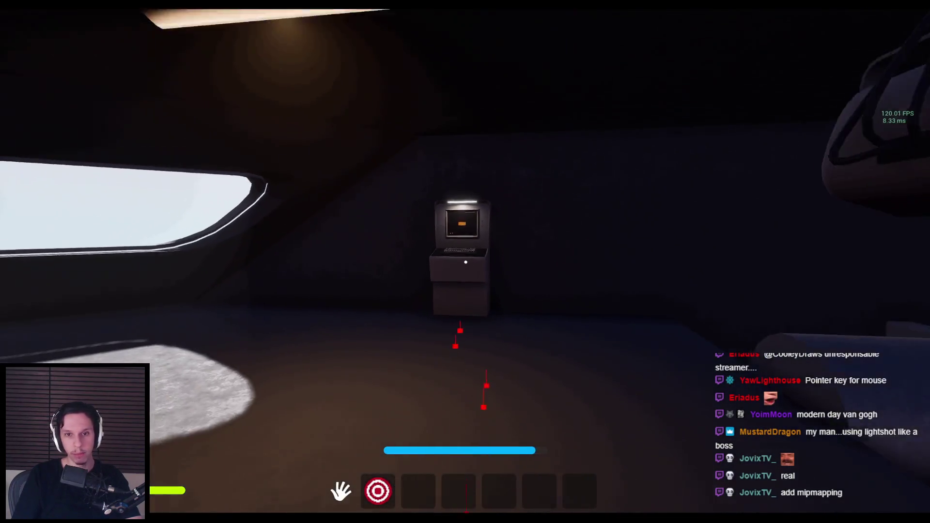
pyautogui.press('F8')
pyautogui.press('Escape')
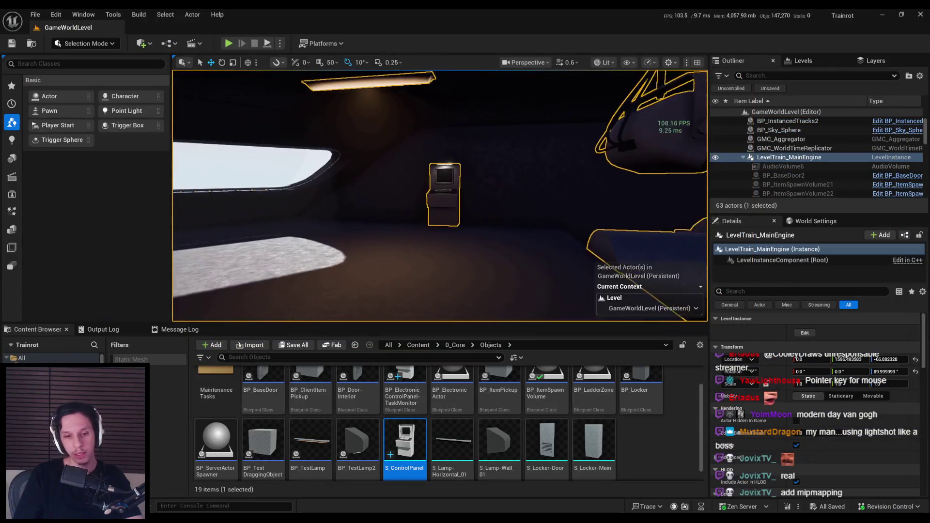
# Step: Set the Widget component's Tick Mode to Automatic in BP_Electronic_ControlPanel-TaskMonitor, then start a play session
pyautogui.moveTo(414, 450)
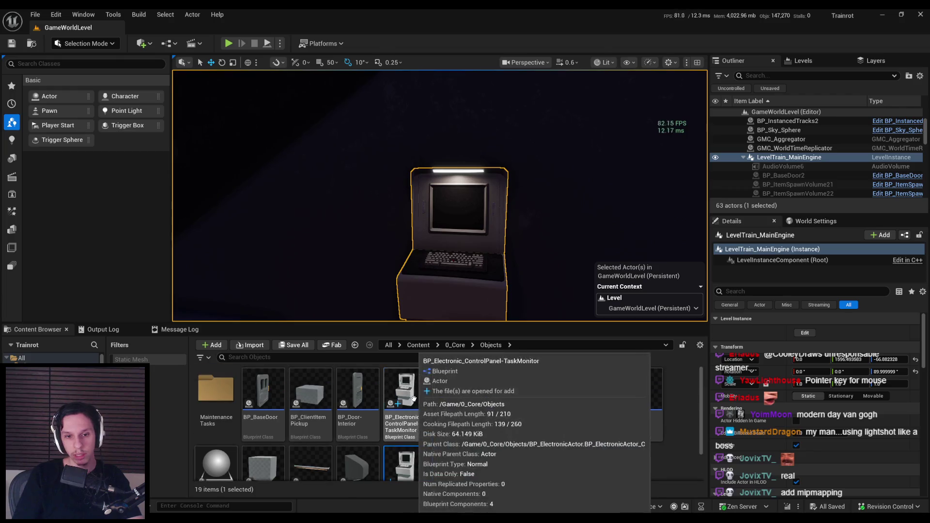
pyautogui.doubleClick(401, 380)
pyautogui.doubleClick(47, 136)
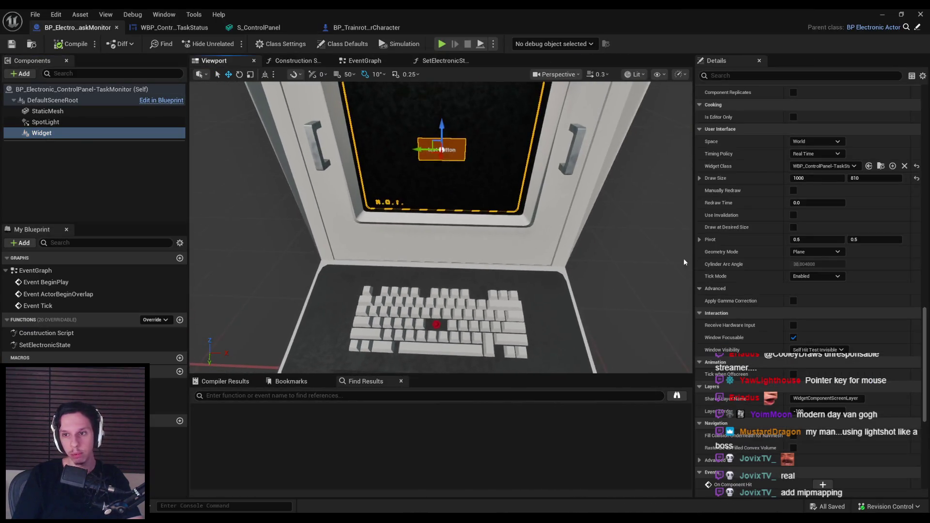
pyautogui.click(815, 276)
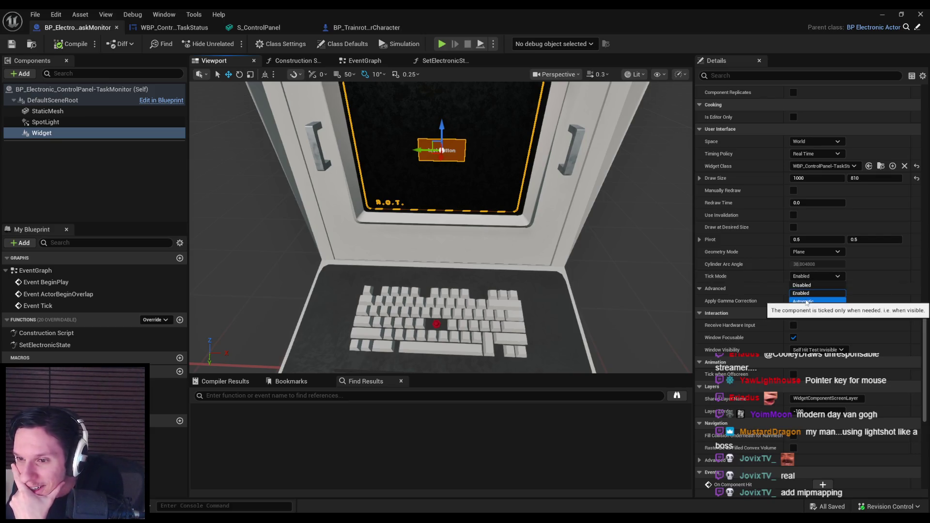
pyautogui.click(810, 275)
pyautogui.click(809, 274)
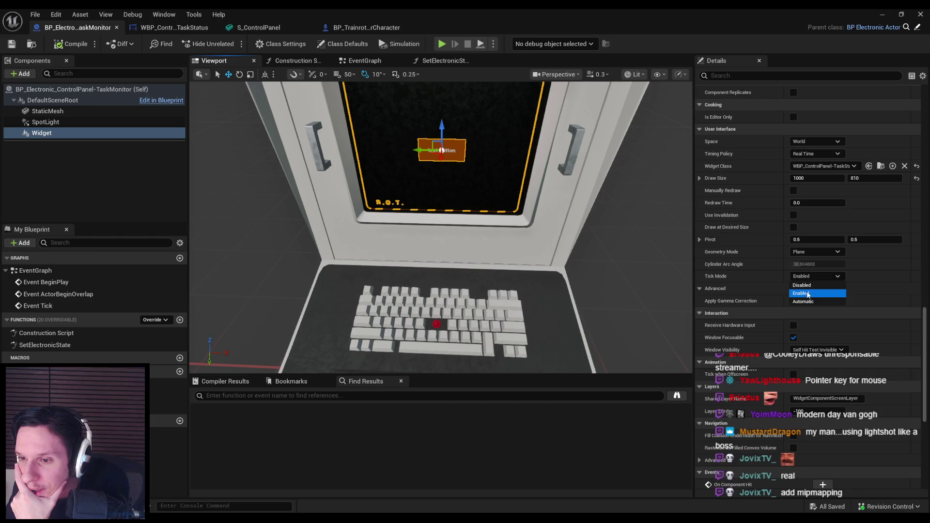
pyautogui.click(804, 301)
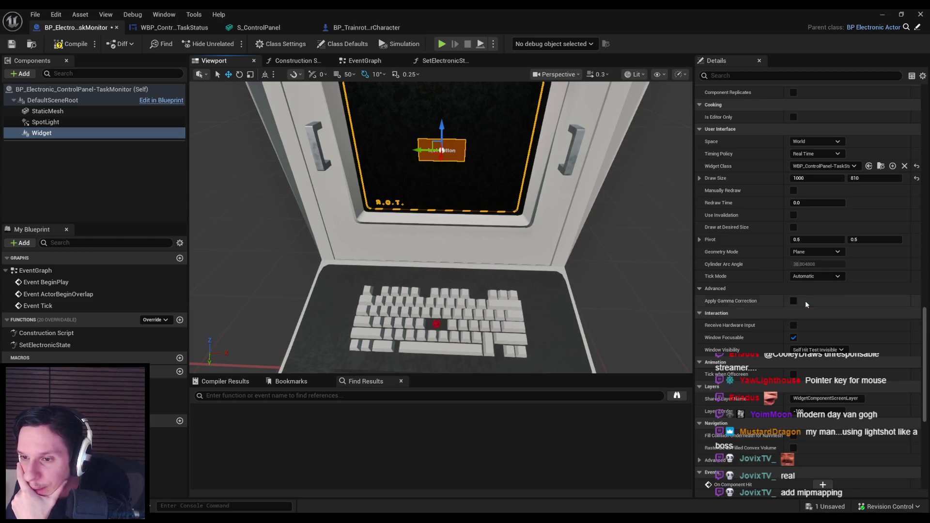
pyautogui.click(817, 276)
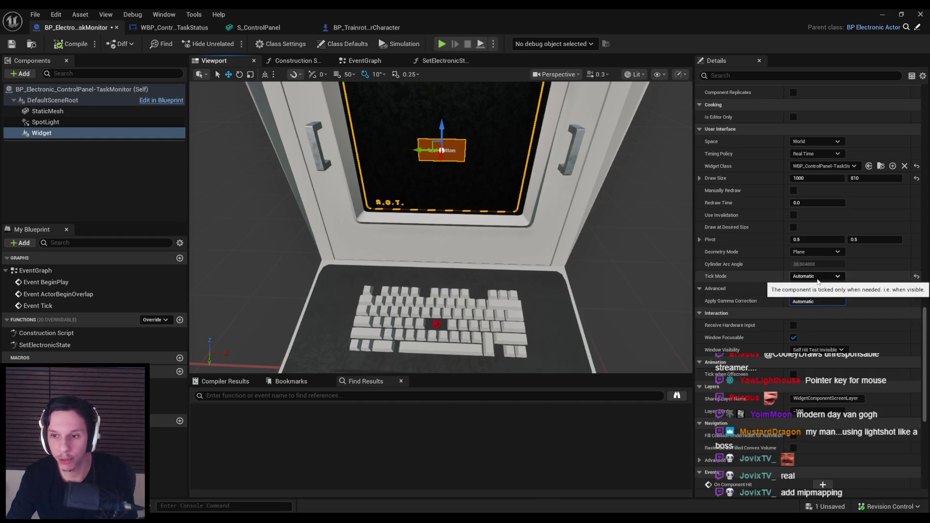
pyautogui.click(882, 14)
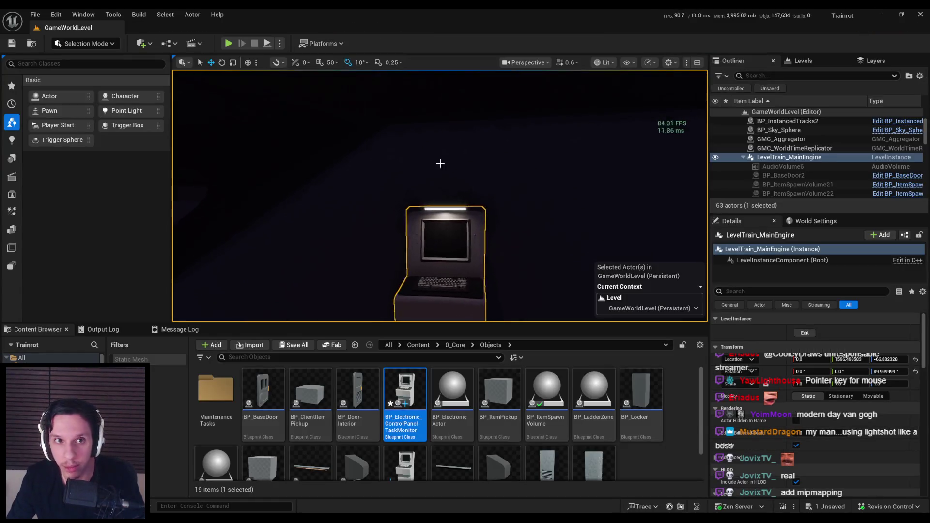
pyautogui.click(228, 43)
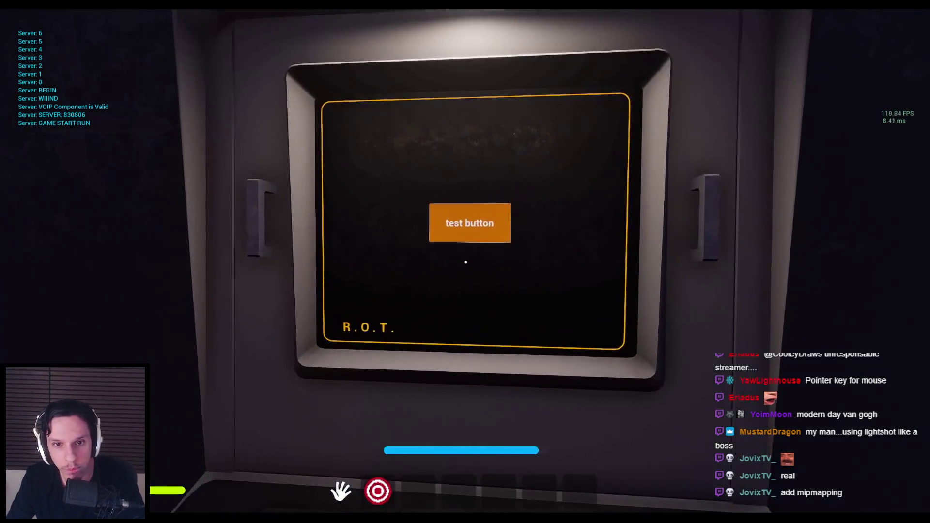
# Step: Click the monitor's test button several times to check its response
pyautogui.click(465, 262)
pyautogui.click(465, 262)
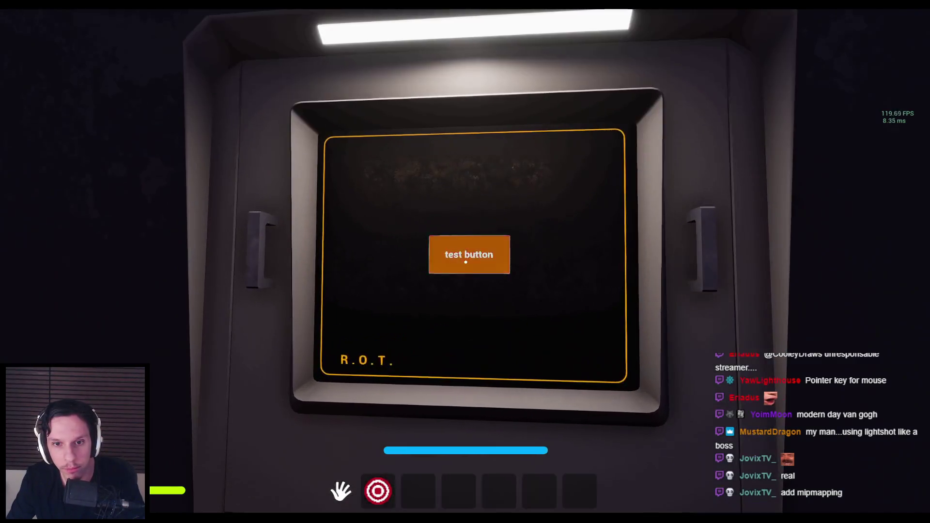
pyautogui.click(465, 262)
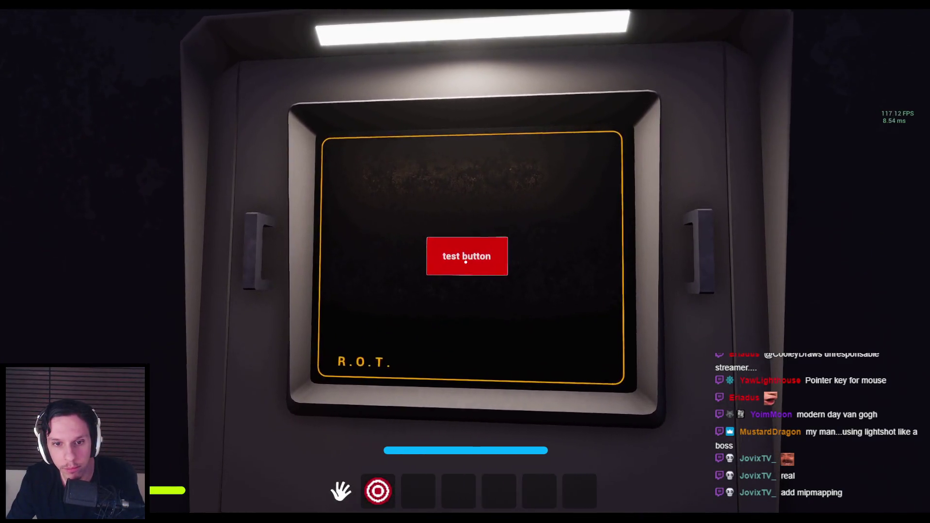
pyautogui.click(465, 262)
pyautogui.click(465, 262)
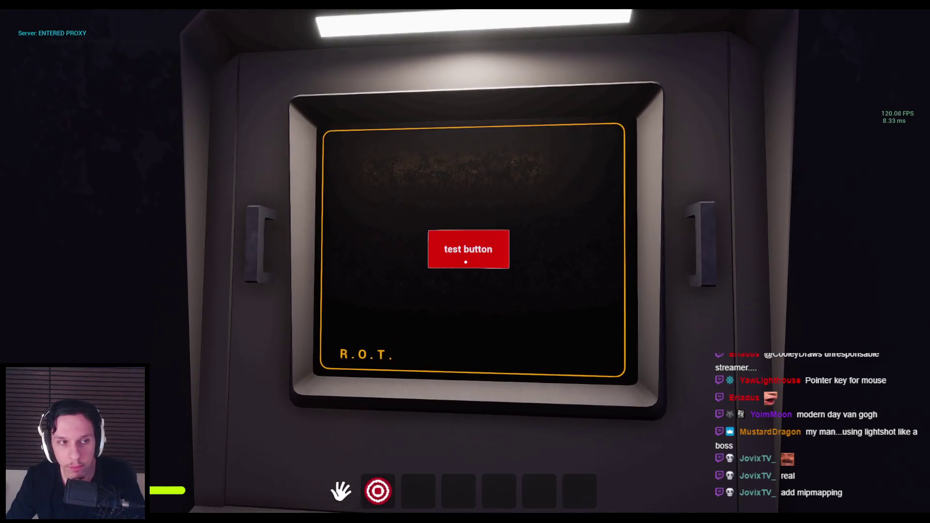
# Step: Step in and out to see the button turn red when aimed at, then end play
pyautogui.press('e')
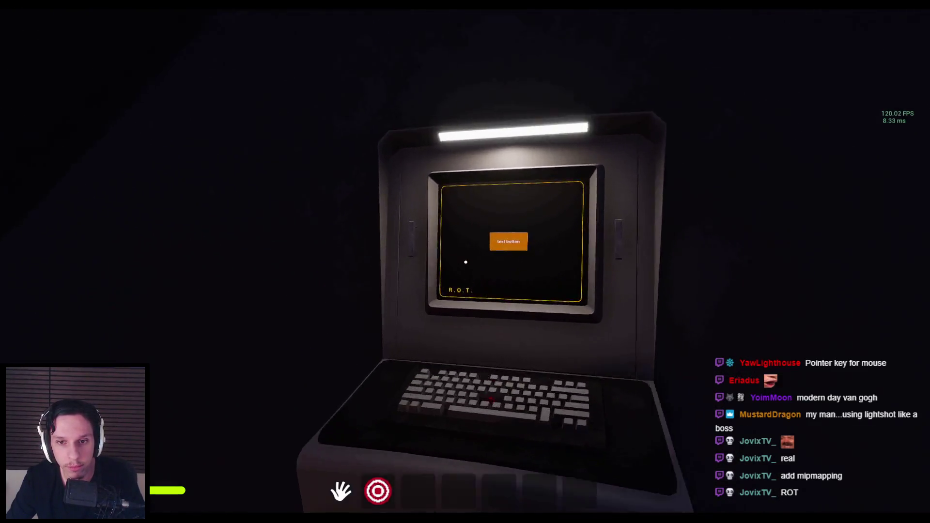
pyautogui.press('e')
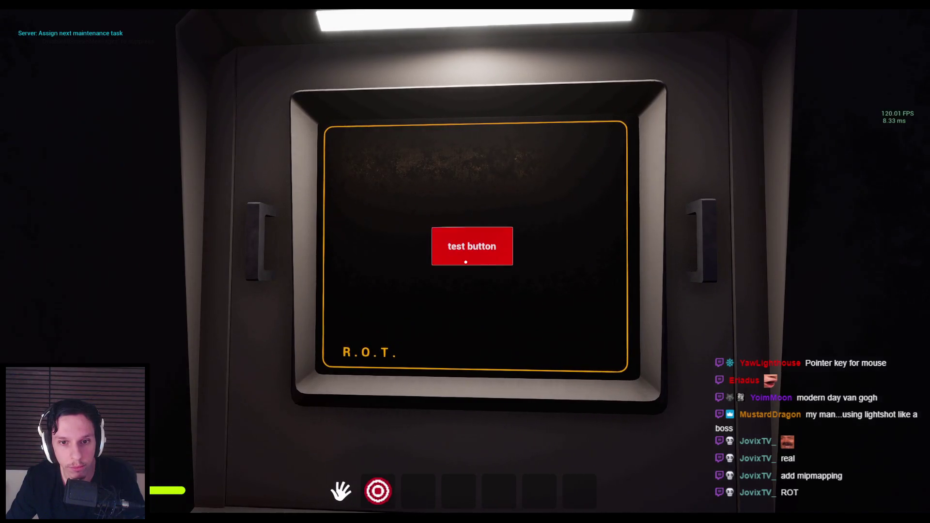
pyautogui.press('e')
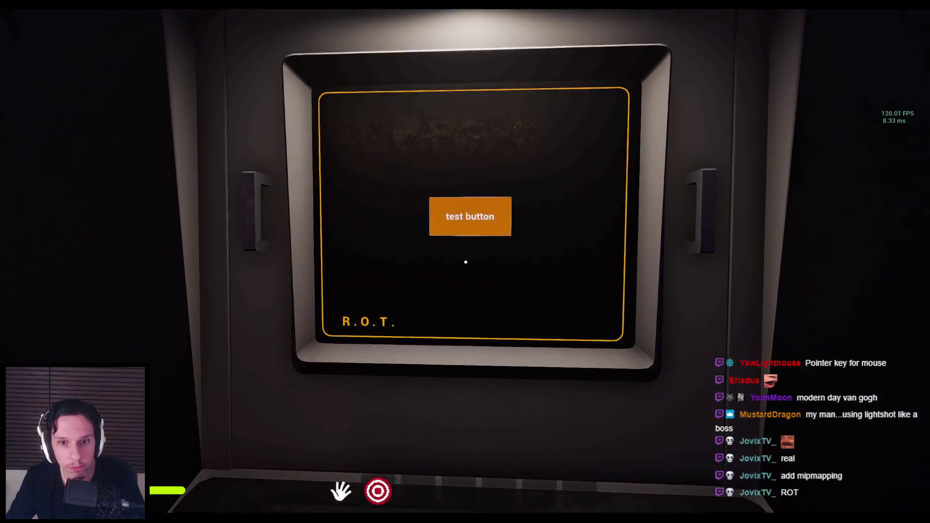
pyautogui.press('Escape')
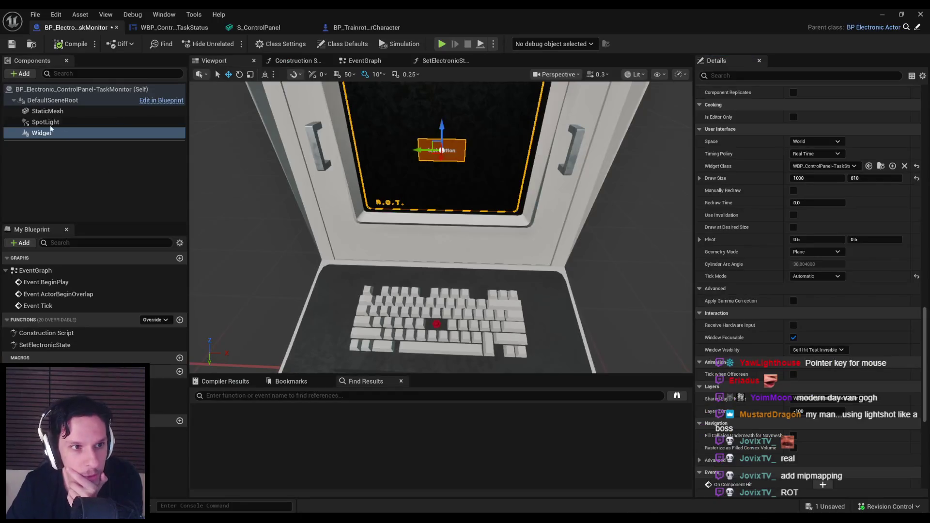
# Step: Show the WidgetInteraction component's Details in BP_TrainrotPlayerCharacter, then switch to the project notes
pyautogui.click(364, 28)
pyautogui.click(66, 133)
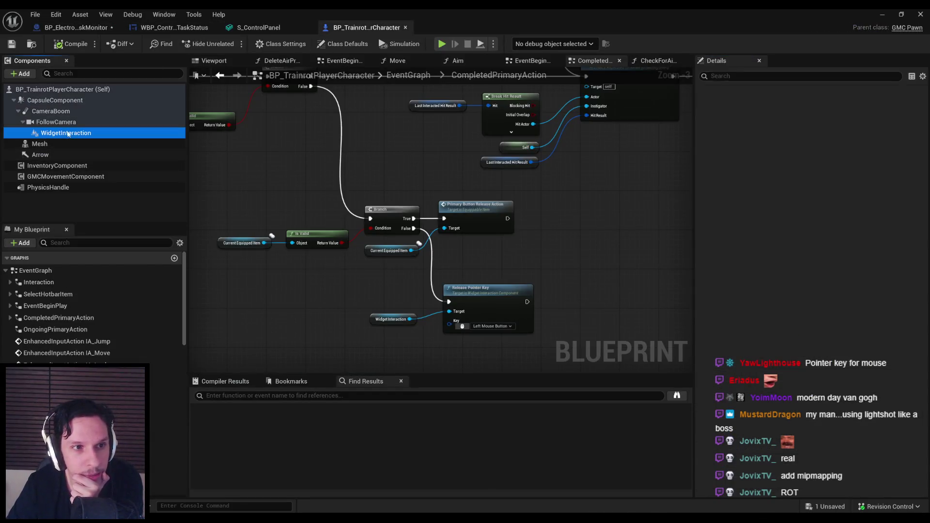
pyautogui.scroll(-3, 776, 307)
pyautogui.scroll(-5, 926, 327)
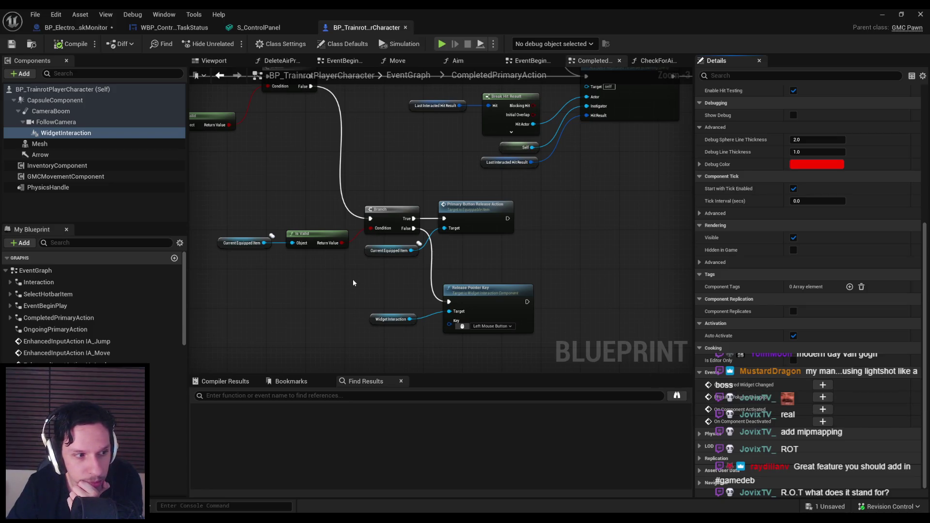
pyautogui.hotkey('alt', 'Tab')
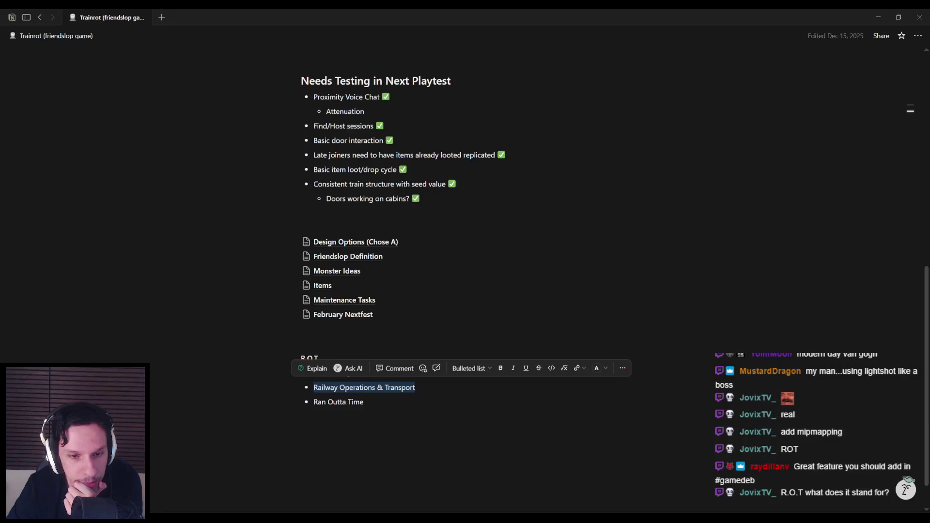
pyautogui.click(375, 398)
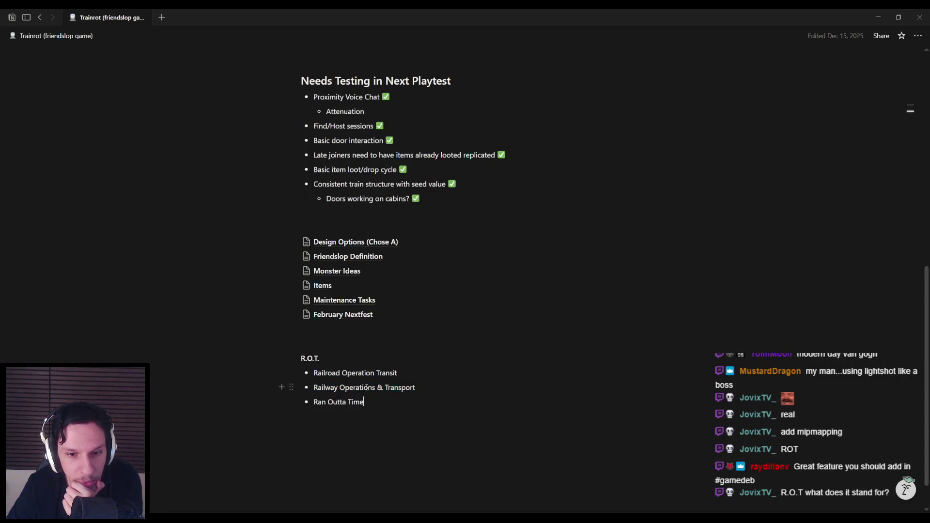
pyautogui.hotkey('alt', 'Tab')
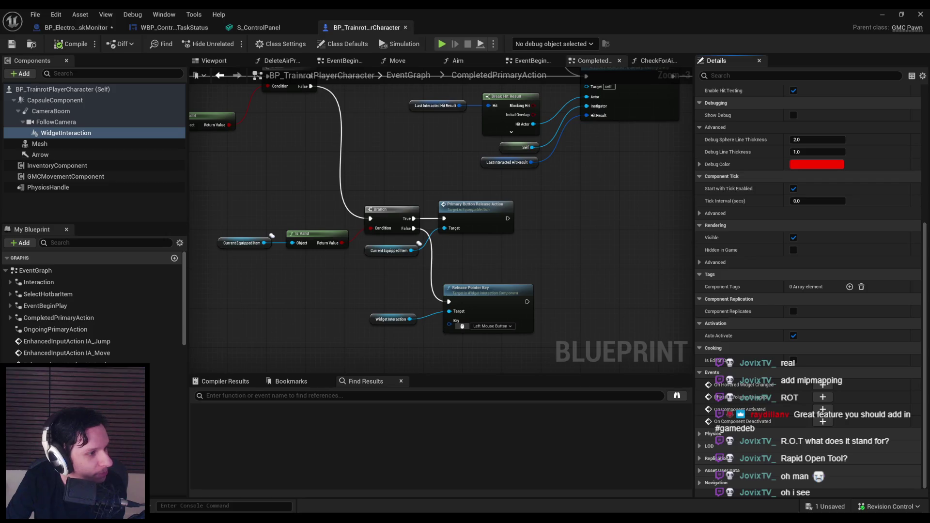
pyautogui.moveTo(0, 114); pyautogui.dragTo(321, 113)
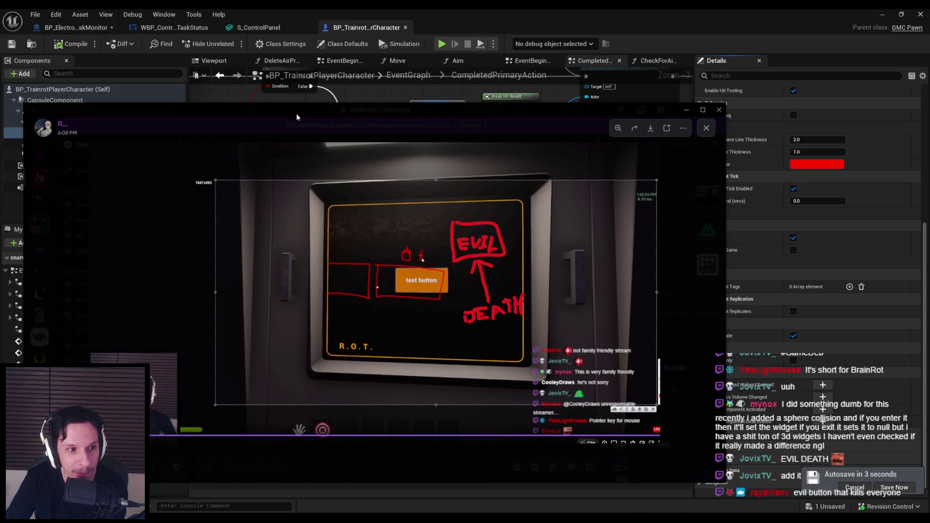
pyautogui.click(304, 113)
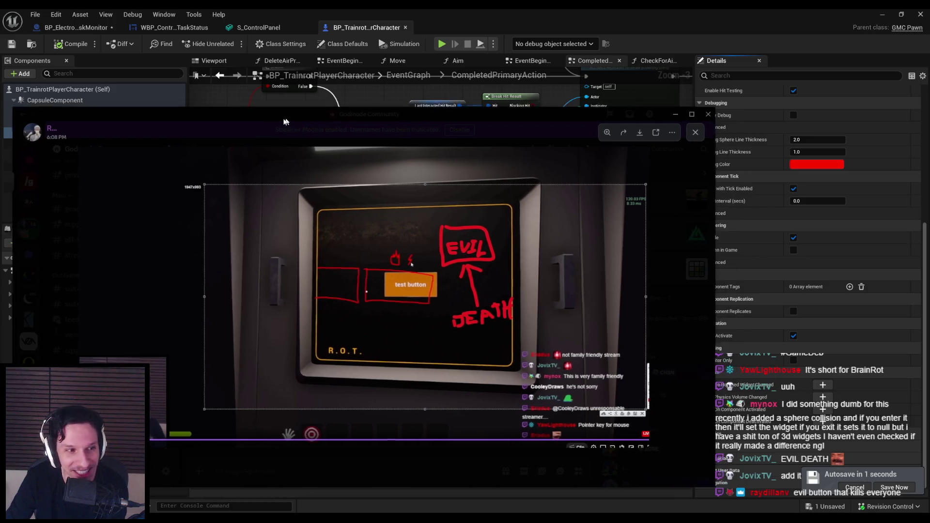
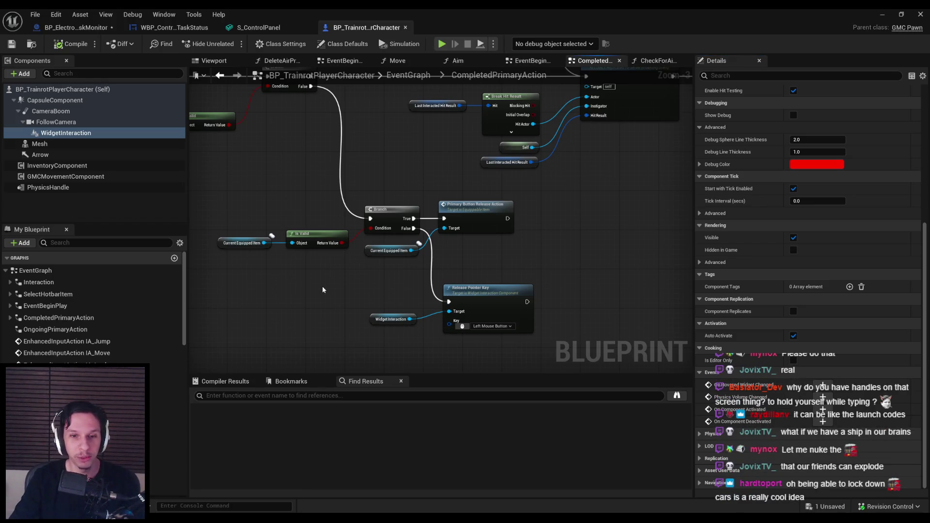
# Step: Pan the character graph and move the Widget Interaction and Release Pointer Key nodes upward
pyautogui.scroll(3, 360, 253)
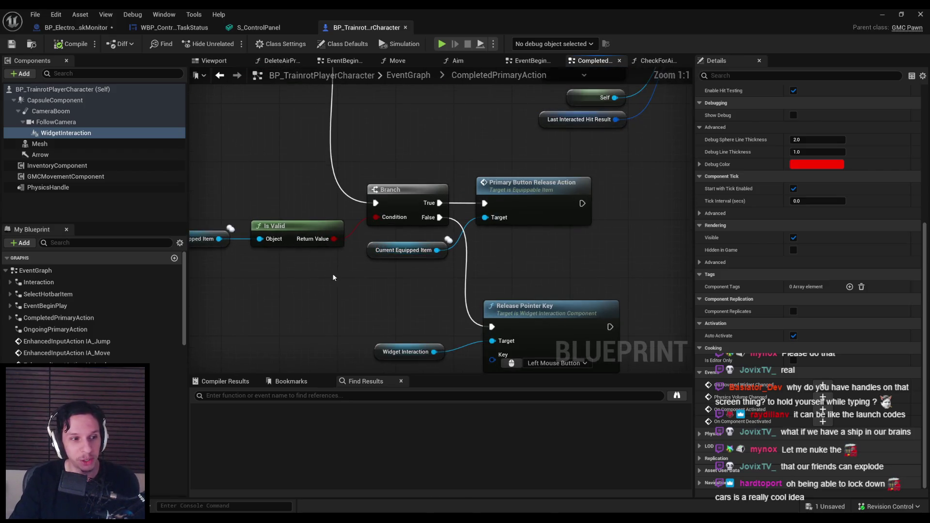
pyautogui.scroll(-4, 332, 277)
pyautogui.moveTo(301, 282)
pyautogui.mouseDown()
pyautogui.moveTo(422, 277)
pyautogui.moveTo(324, 276)
pyautogui.mouseUp()
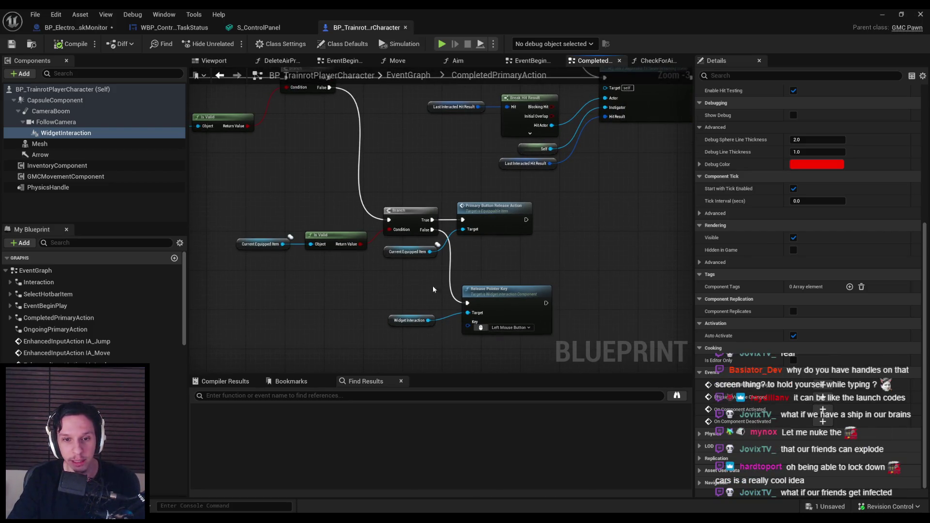
pyautogui.moveTo(432, 289); pyautogui.dragTo(501, 339)
pyautogui.moveTo(501, 300); pyautogui.dragTo(499, 271)
# Step: Deselect the nodes, save the player character blueprint, and minimize it to show the level
pyautogui.click(428, 310)
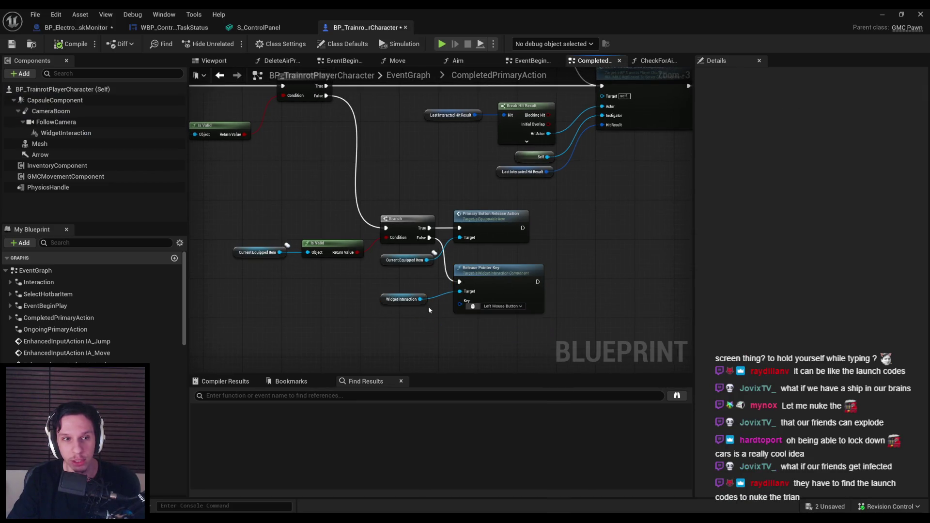
pyautogui.hotkey('ctrl', 'shift', 's')
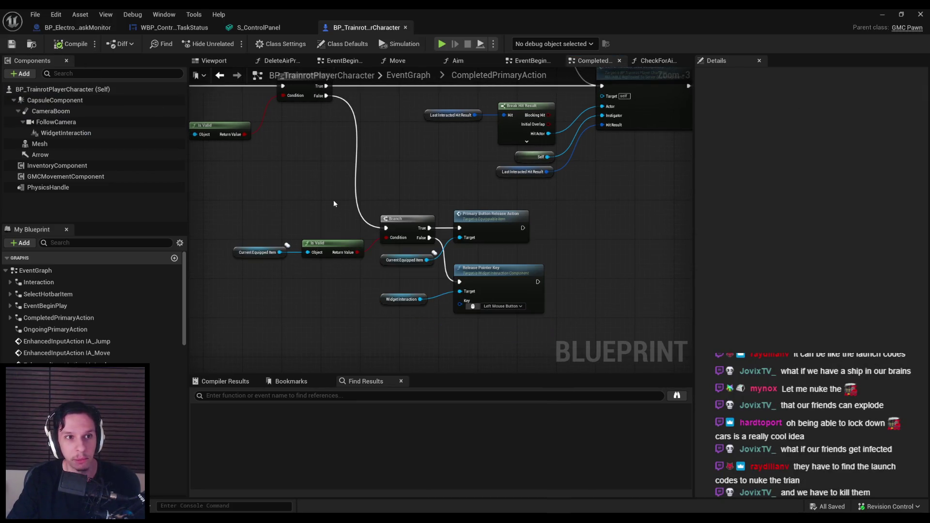
pyautogui.click(882, 14)
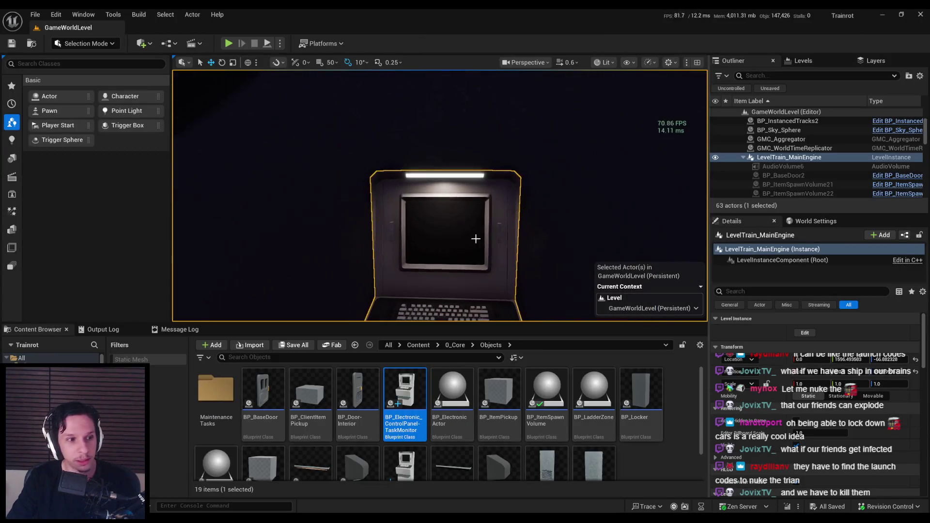
pyautogui.click(228, 43)
pyautogui.press('F11')
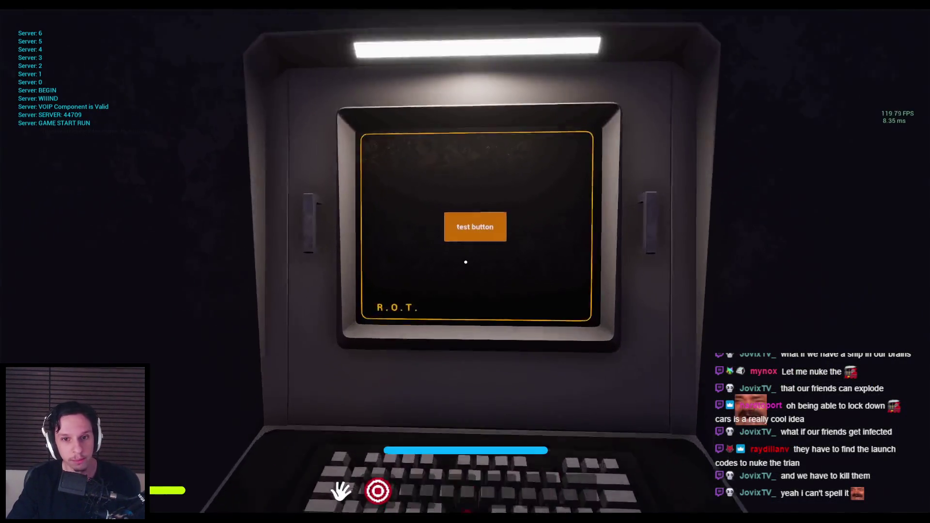
pyautogui.press('s')
pyautogui.press('w')
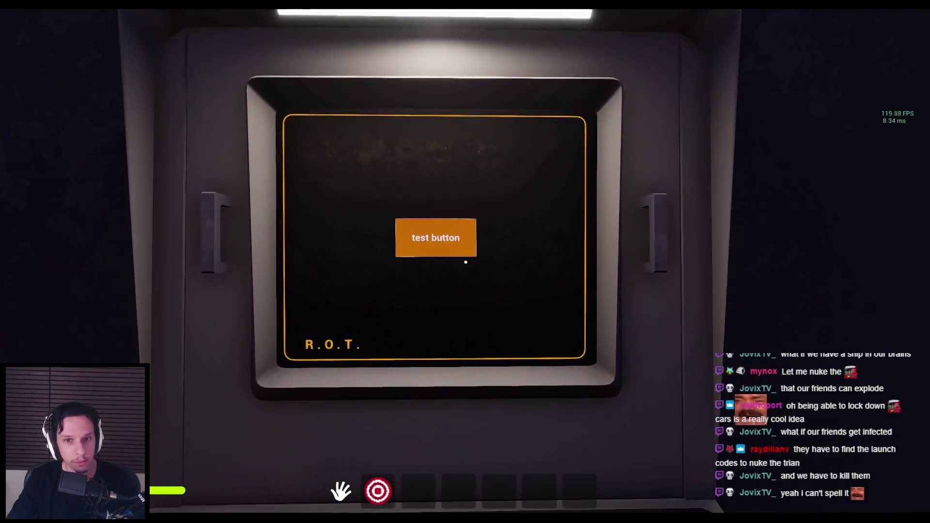
pyautogui.press('s')
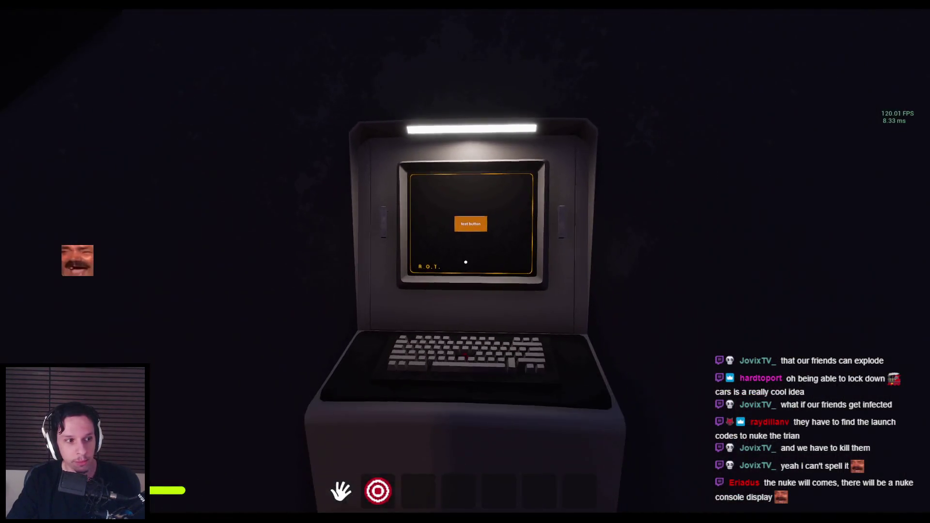
pyautogui.press('Escape')
pyautogui.press('F11')
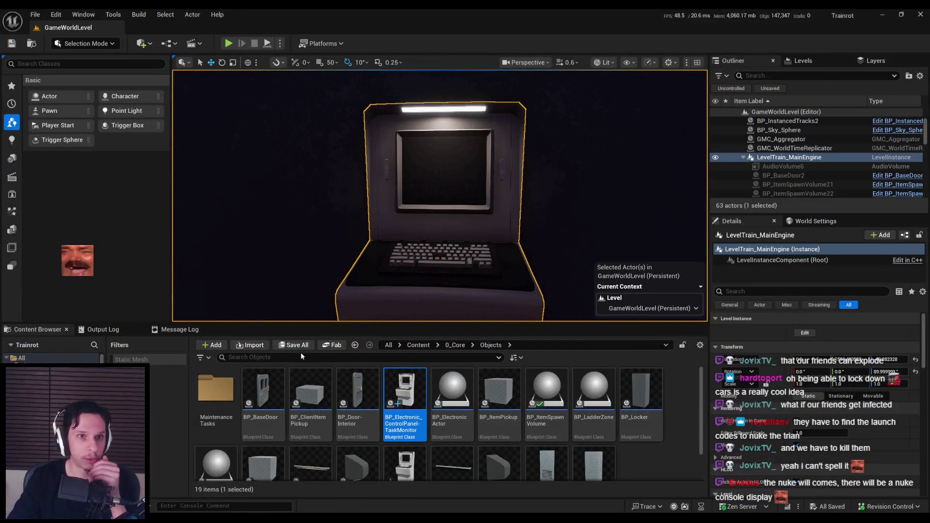
pyautogui.hotkey('alt', 'Tab')
pyautogui.click(178, 27)
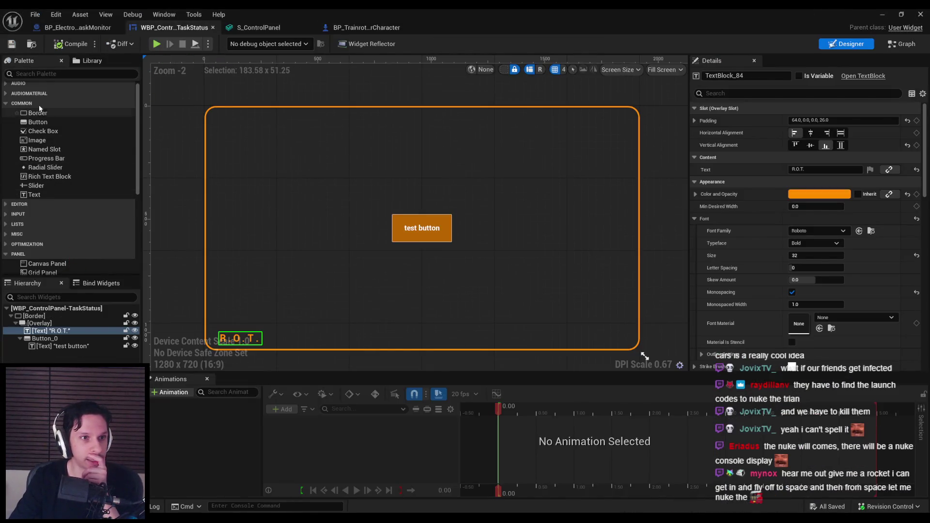
# Step: Browse the AUDIOMATERIAL, INPUT and PRIMITIVE widget categories in the Palette
pyautogui.click(12, 95)
pyautogui.scroll(-2, 15, 155)
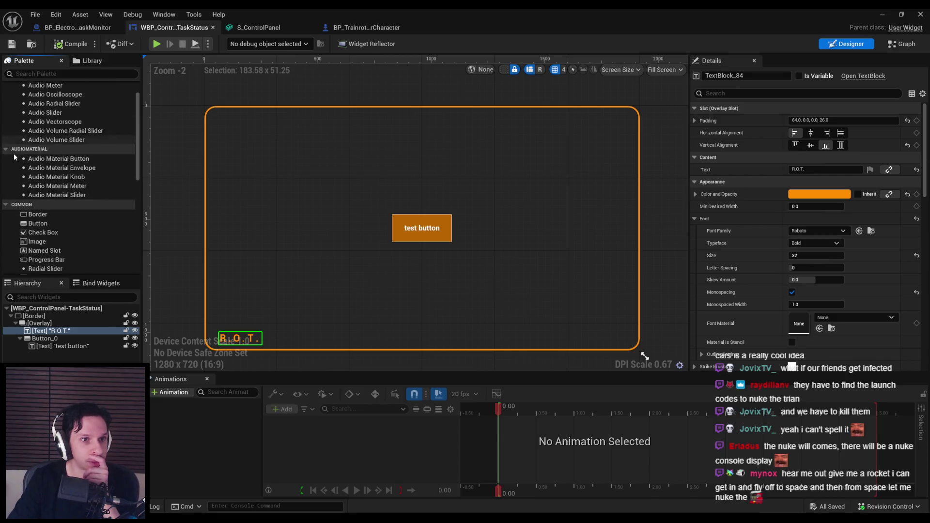
pyautogui.scroll(-3, 15, 156)
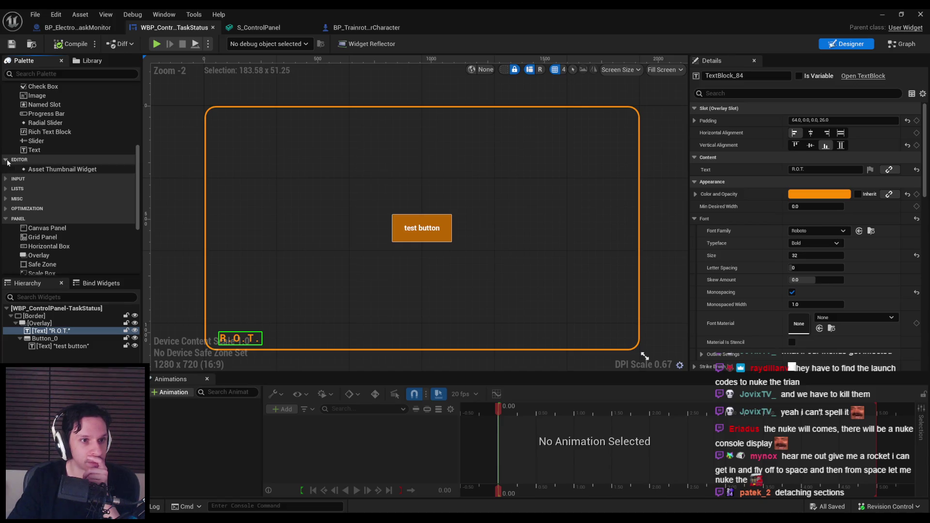
pyautogui.click(6, 170)
pyautogui.click(7, 170)
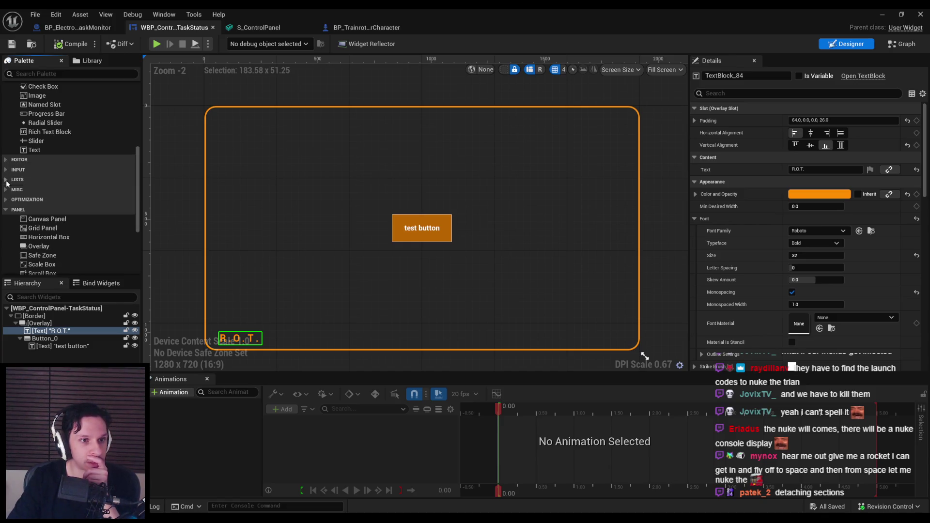
pyautogui.scroll(-5, 58, 193)
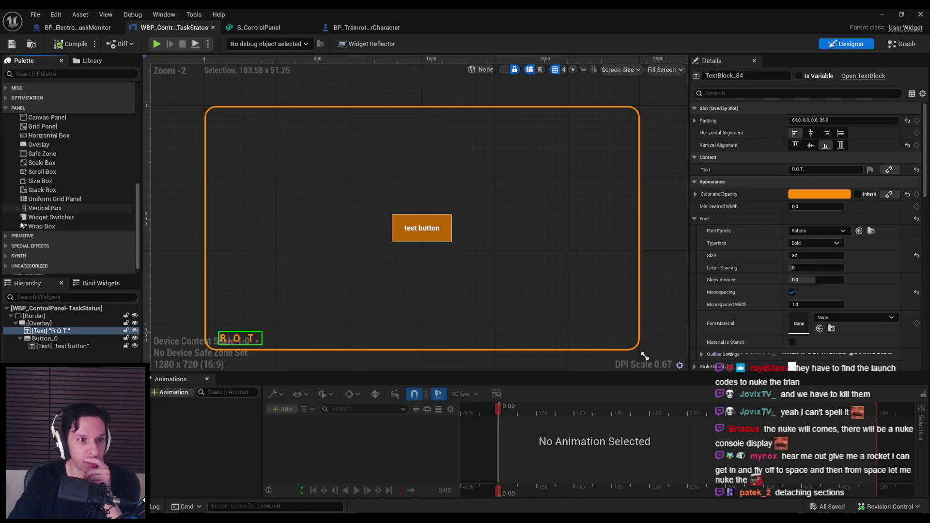
pyautogui.click(7, 224)
pyautogui.click(6, 221)
# Step: Expand and collapse the SPECIAL EFFECTS, SYNTH, UNCATEGORIZED, USER CREATED and ADVANCED categories
pyautogui.click(6, 230)
pyautogui.click(7, 230)
pyautogui.click(7, 240)
pyautogui.click(8, 242)
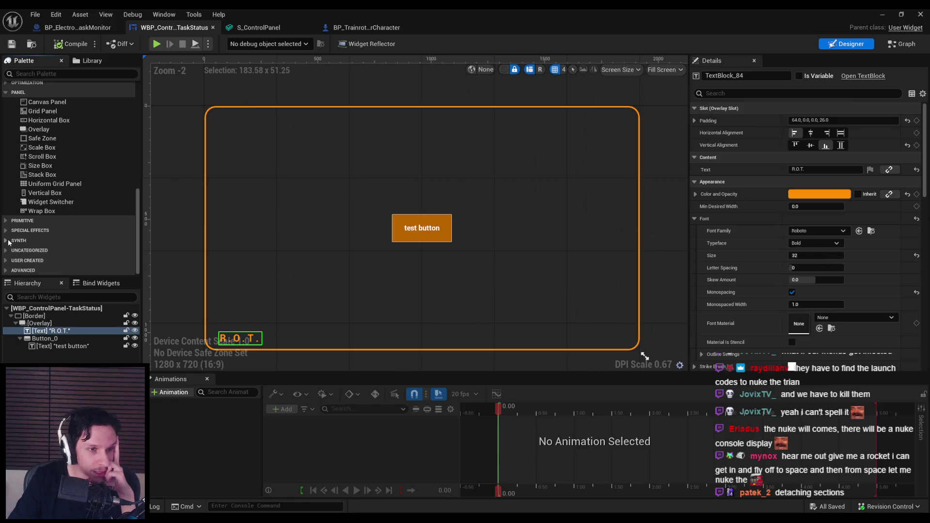
pyautogui.click(7, 250)
pyautogui.click(7, 241)
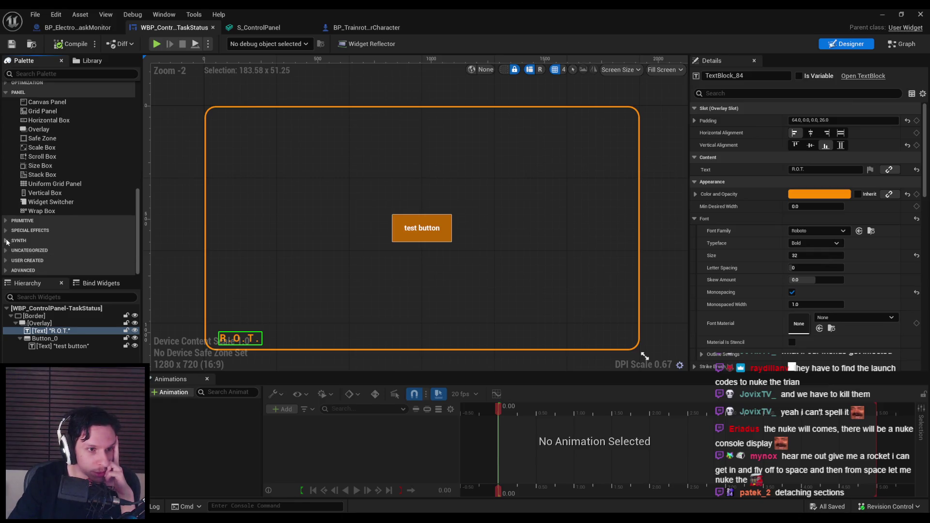
pyautogui.click(7, 260)
pyautogui.scroll(-10, 8, 266)
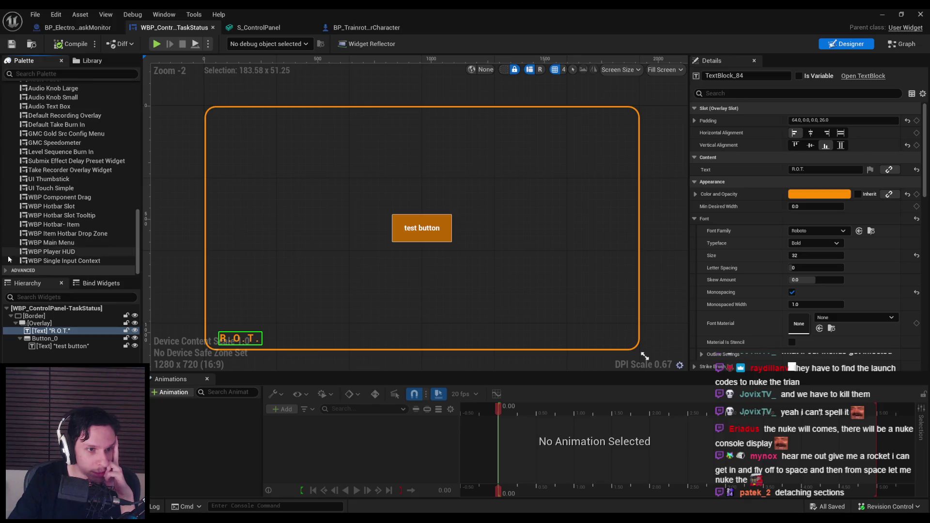
pyautogui.click(6, 270)
pyautogui.scroll(10, 7, 267)
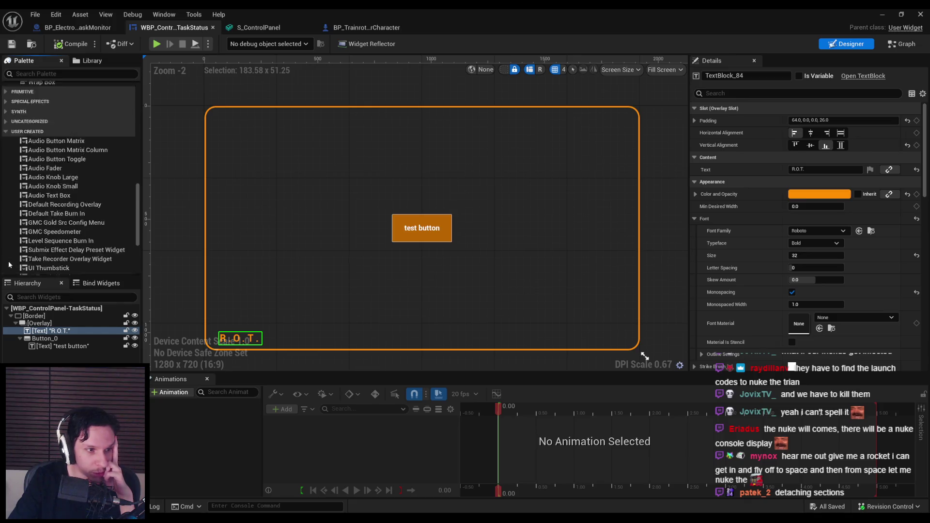
pyautogui.click(6, 119)
pyautogui.click(6, 252)
pyautogui.click(6, 252)
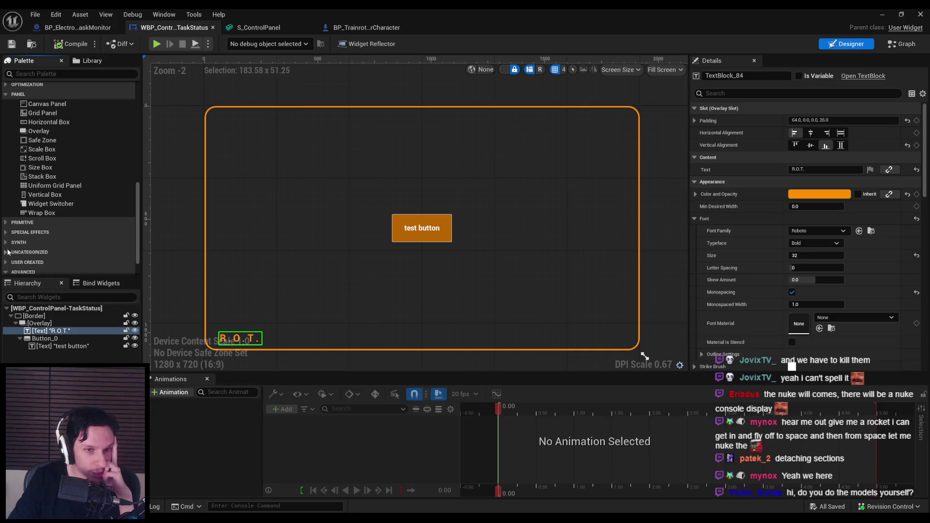
# Step: Glance at the ControlPanel model in Blender, zoom out the canvas, and close the widget editor
pyautogui.hotkey('alt', 'Tab')
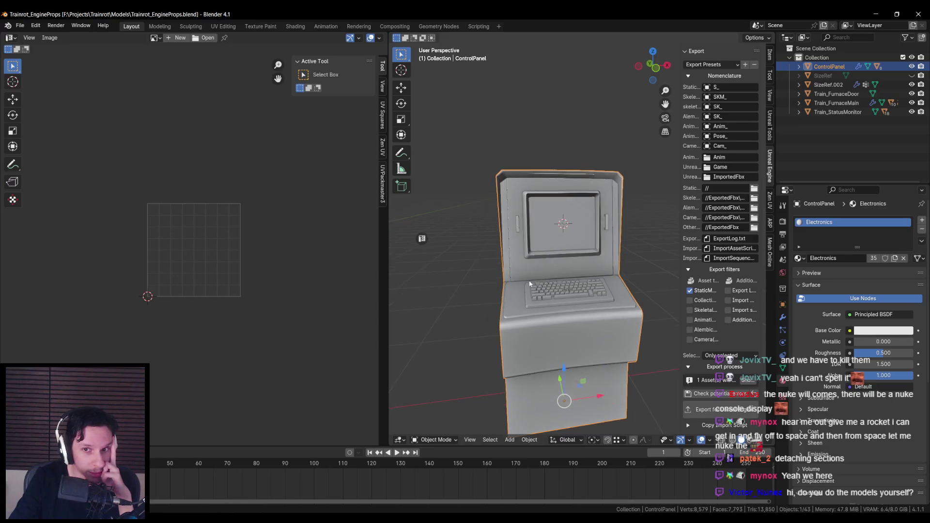
pyautogui.hotkey('alt', 'Tab')
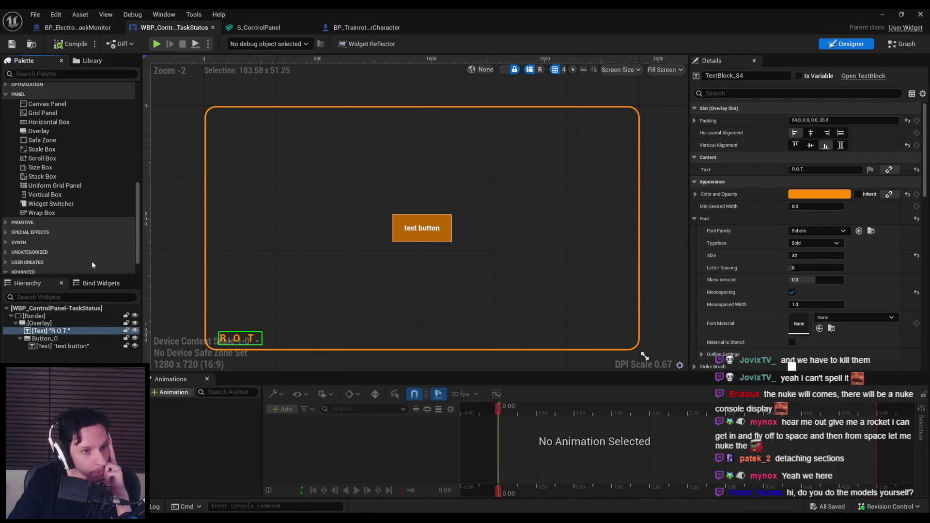
pyautogui.scroll(3, 93, 264)
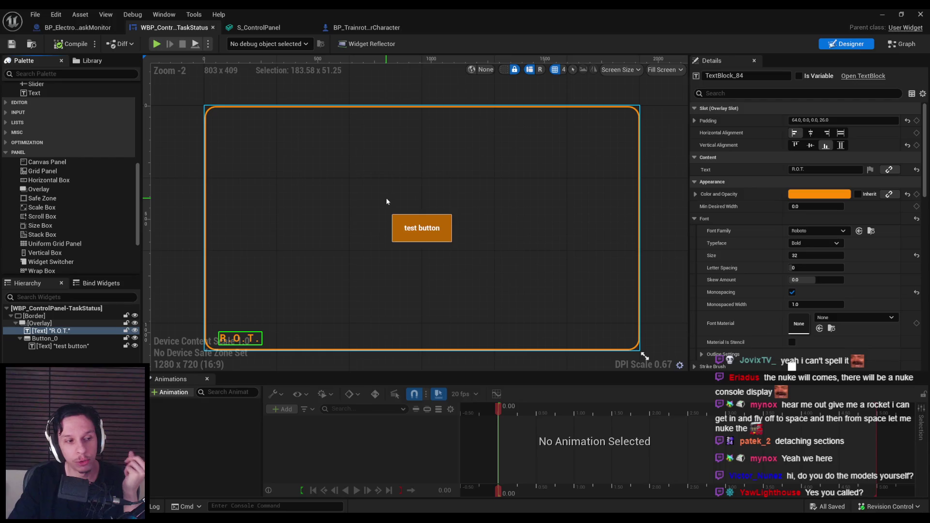
pyautogui.scroll(-1, 385, 198)
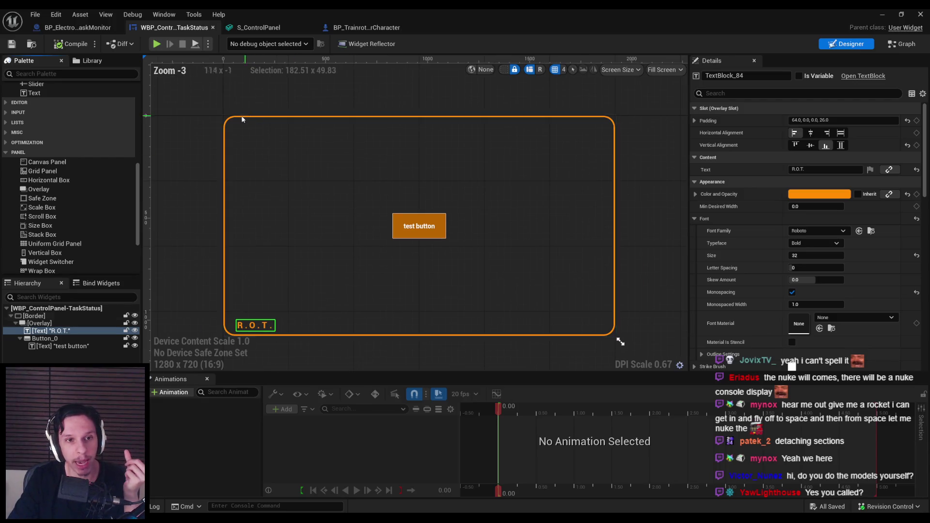
pyautogui.scroll(-1, 243, 121)
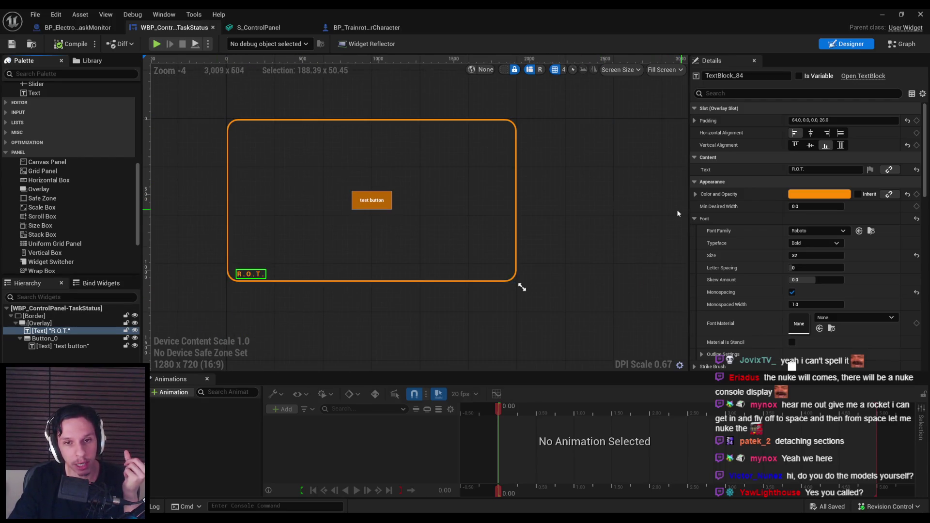
pyautogui.click(920, 14)
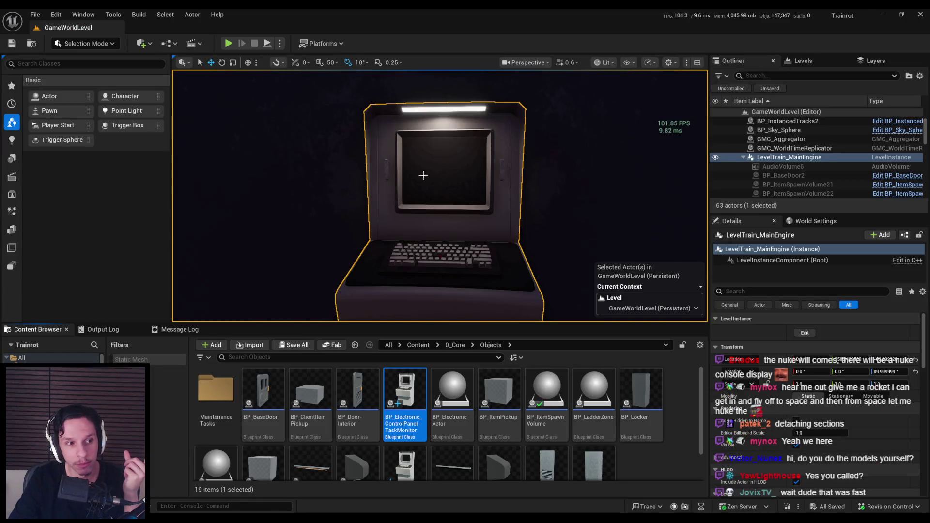
# Step: Play the level and walk up to the monitor to check the test button, then reopen the widget editor
pyautogui.click(229, 43)
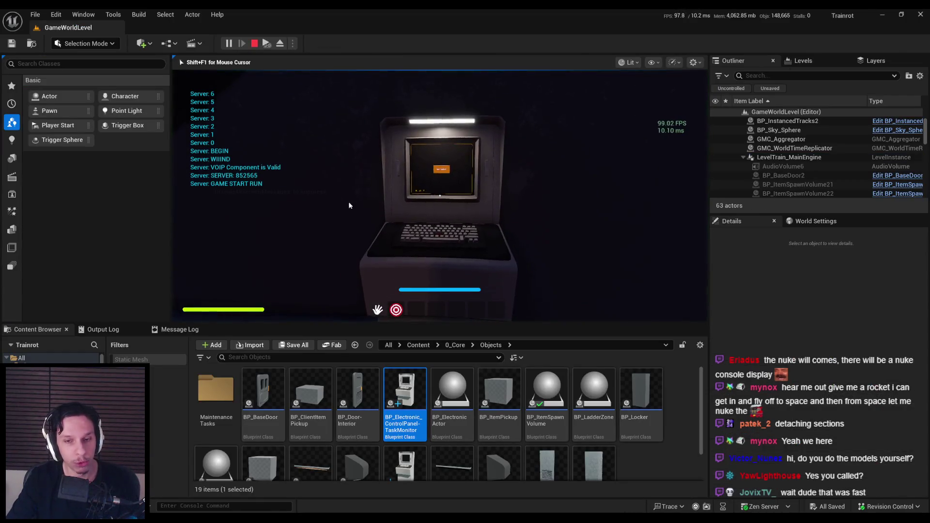
pyautogui.press('F11')
pyautogui.press('w')
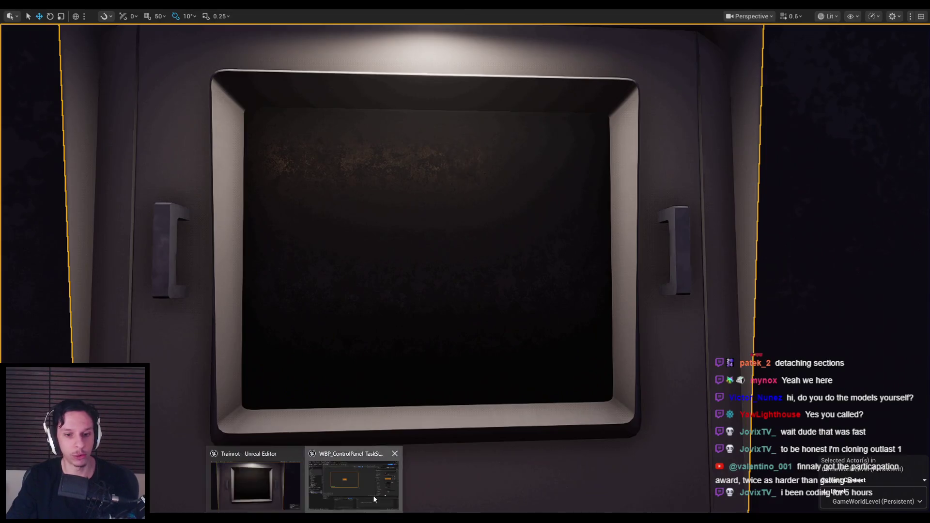
pyautogui.click(373, 495)
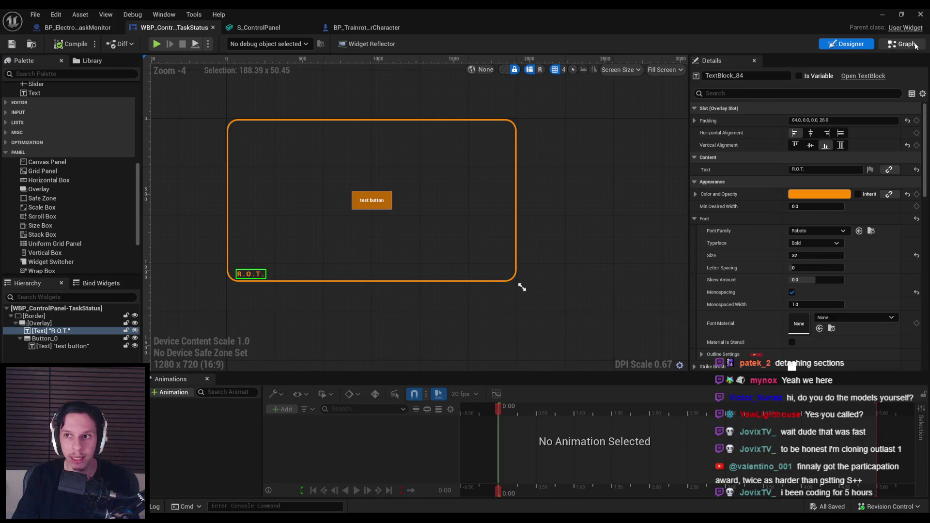
# Step: Look over the TaskStatus event graph's disabled default events, then minimize back to the terminal view
pyautogui.hotkey('ctrl', 'shift', 'alt', 'g')
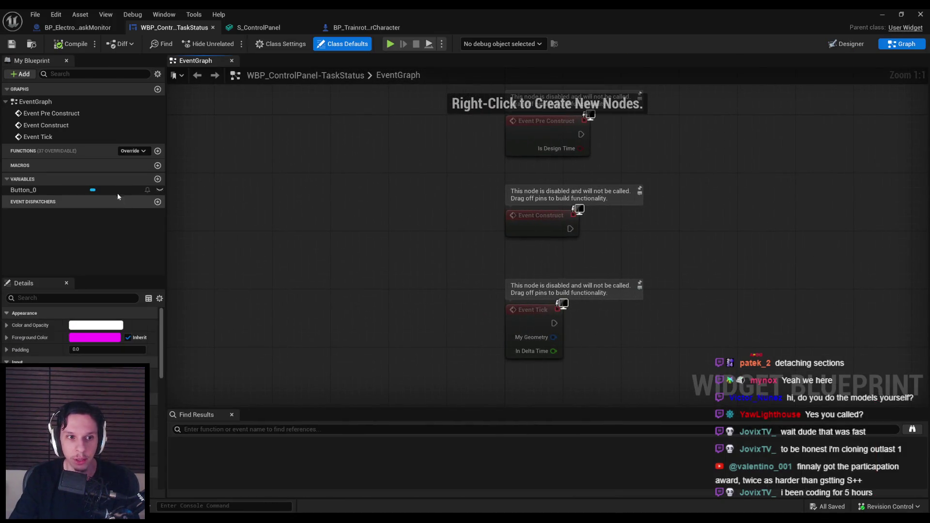
pyautogui.scroll(-2, 370, 201)
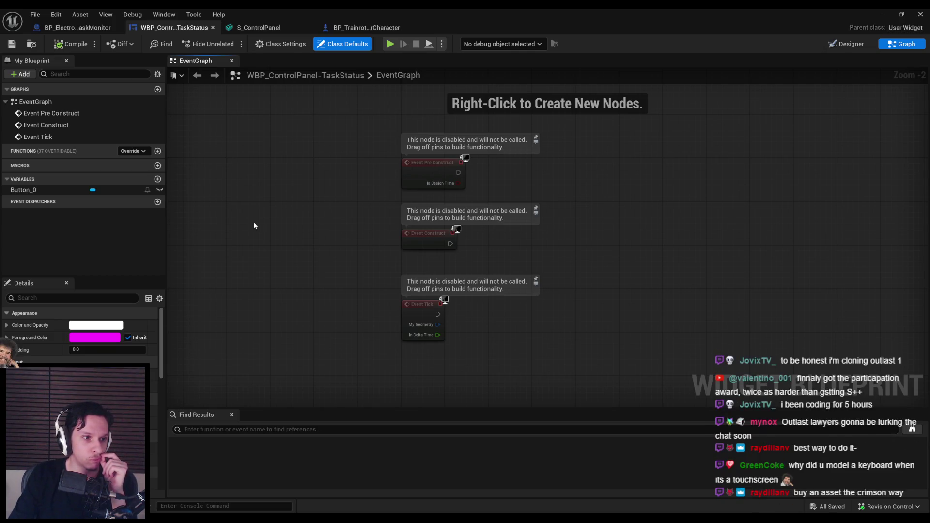
pyautogui.click(881, 14)
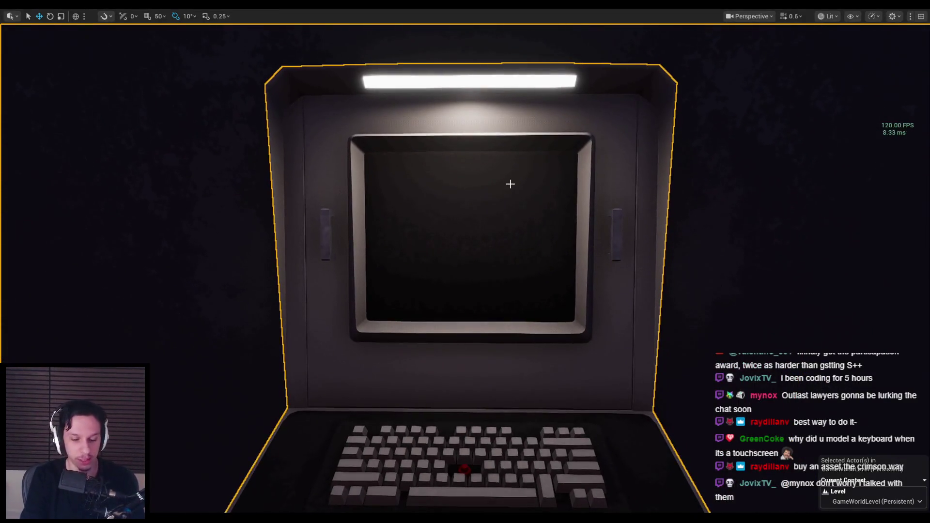
# Step: Play-test the level to view the terminal's test button, stop, and bring back the TaskStatus widget
pyautogui.hotkey('alt', 'p')
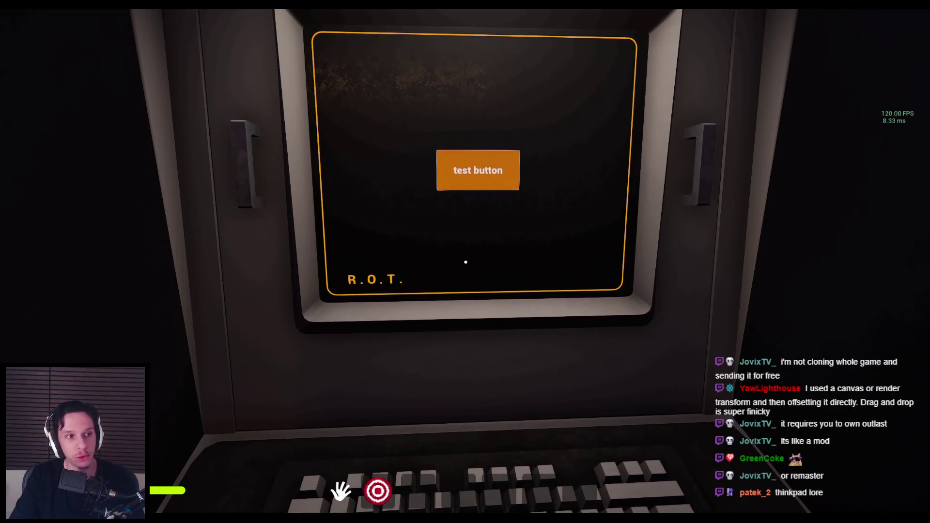
pyautogui.press('Escape')
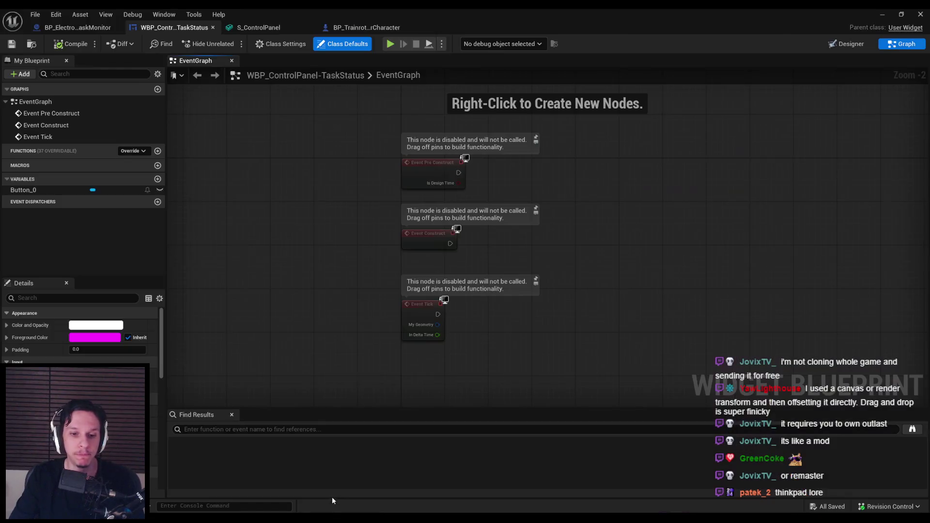
pyautogui.click(332, 495)
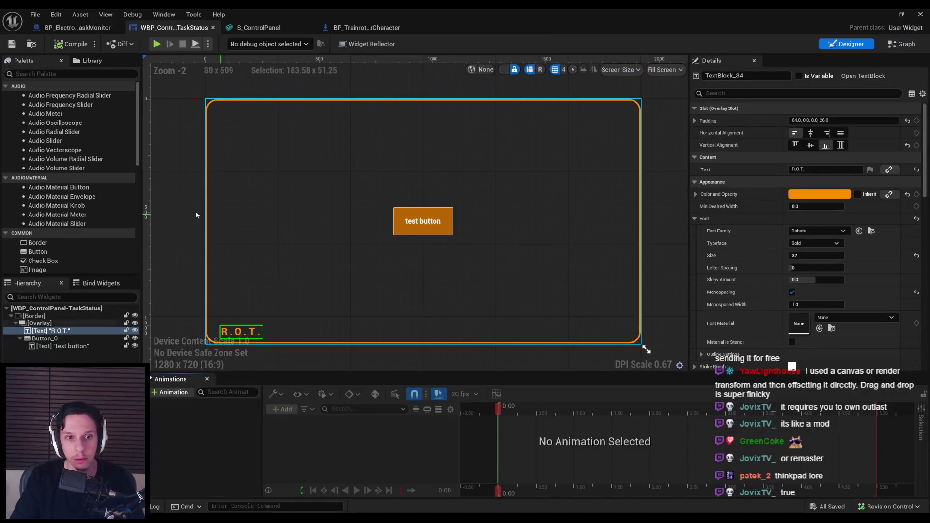
# Step: Switch the TaskStatus widget to Graph, flip through the BP_Electro and BP_Trainrot tabs, then return to it
pyautogui.click(184, 209)
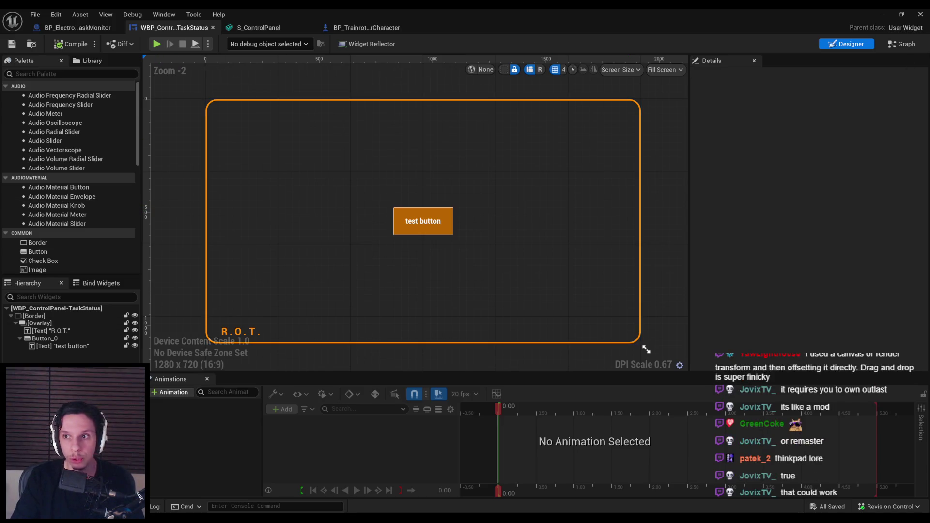
pyautogui.click(900, 43)
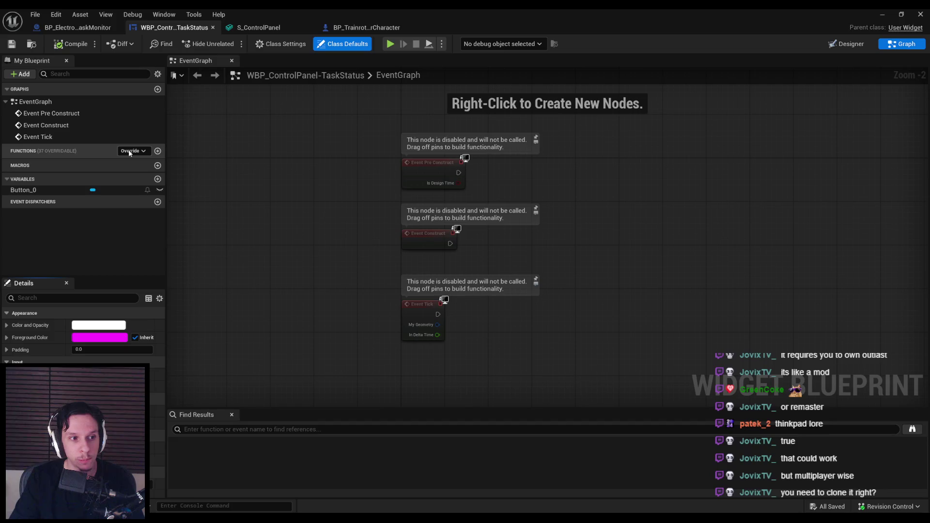
pyautogui.click(78, 28)
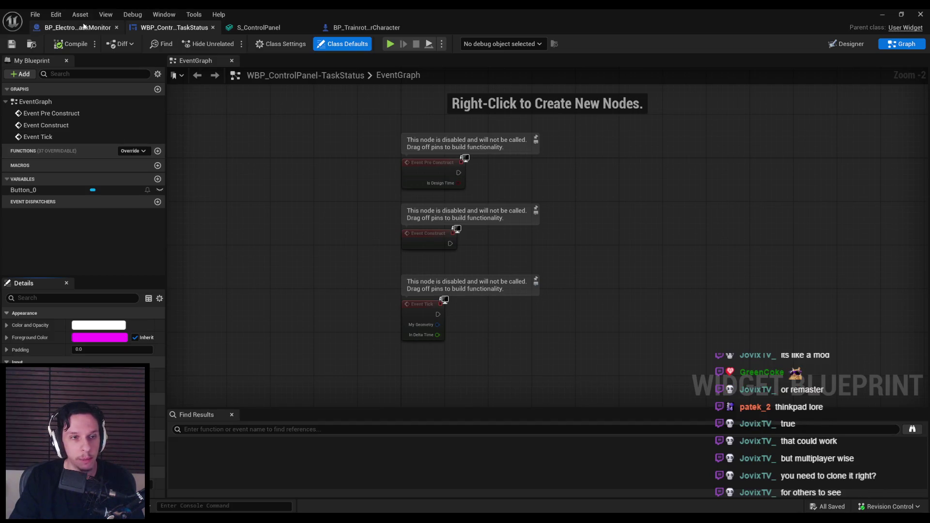
pyautogui.click(176, 29)
pyautogui.click(100, 29)
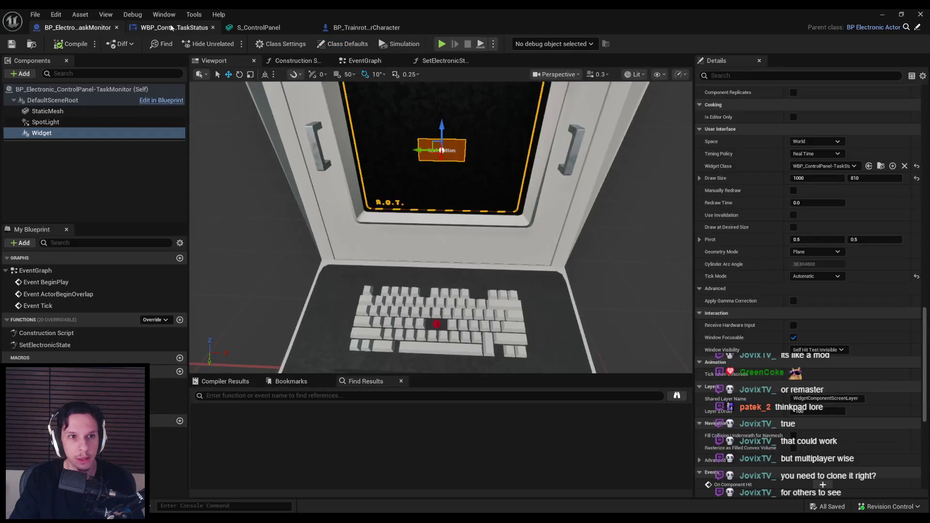
pyautogui.click(171, 27)
pyautogui.click(330, 27)
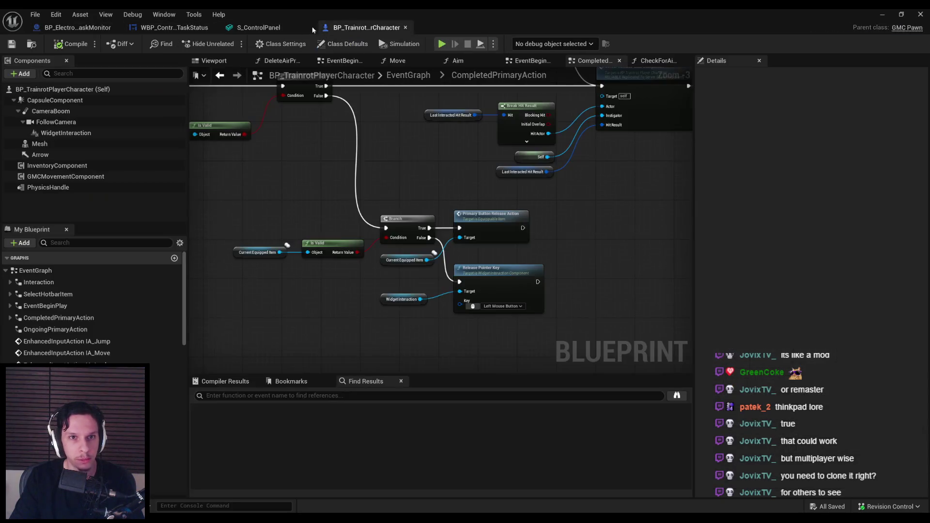
pyautogui.click(177, 29)
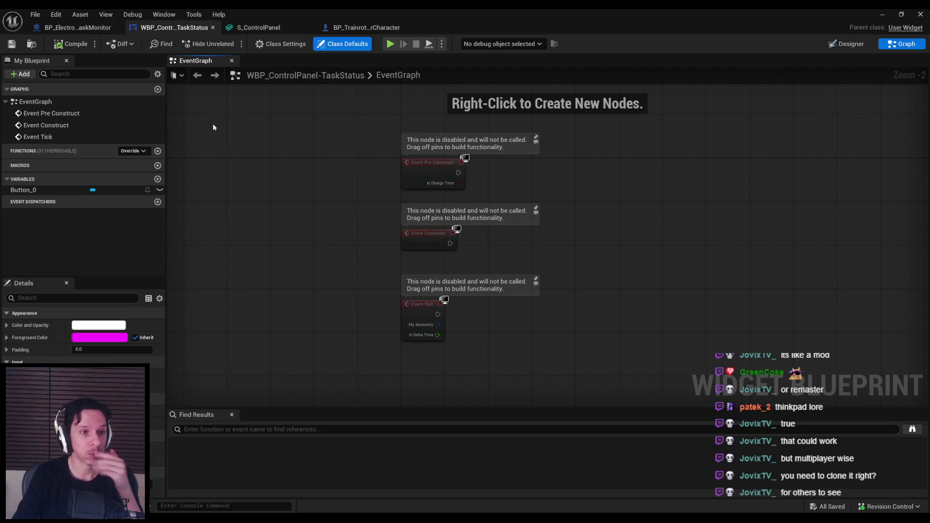
# Step: Review the overridable widget functions list and the monitor's Widget component in BP_Electro
pyautogui.click(141, 151)
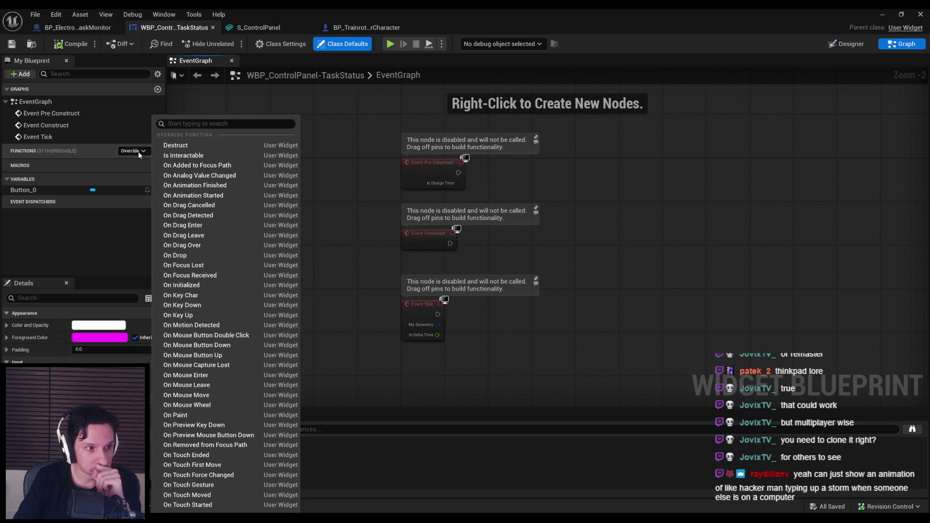
pyautogui.click(138, 151)
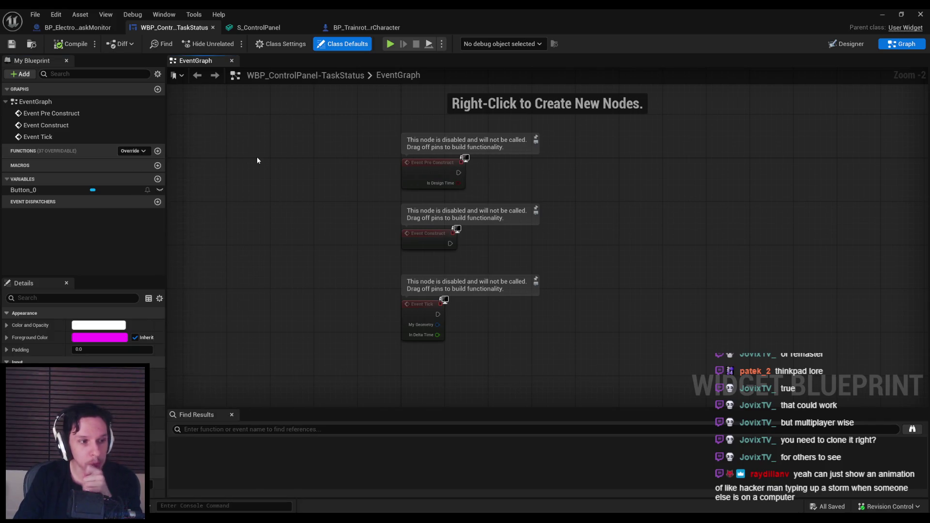
pyautogui.click(77, 28)
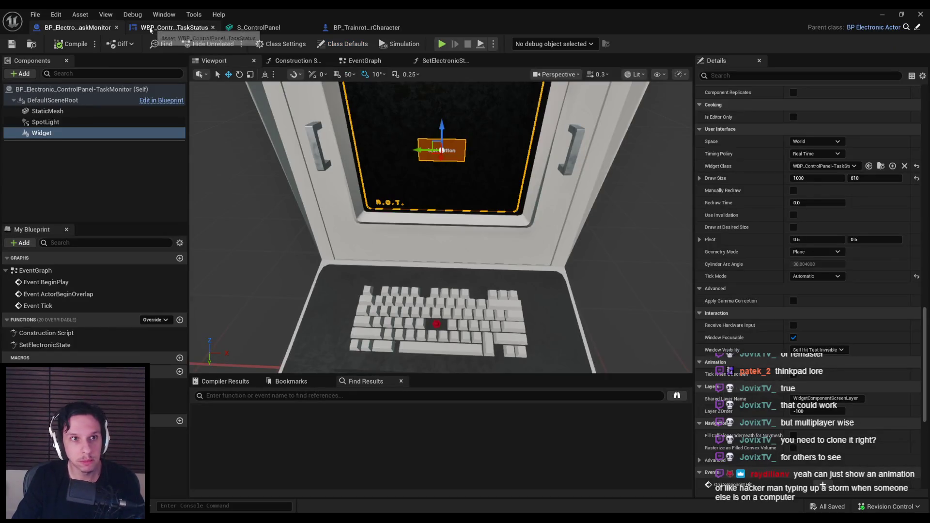
pyautogui.click(79, 135)
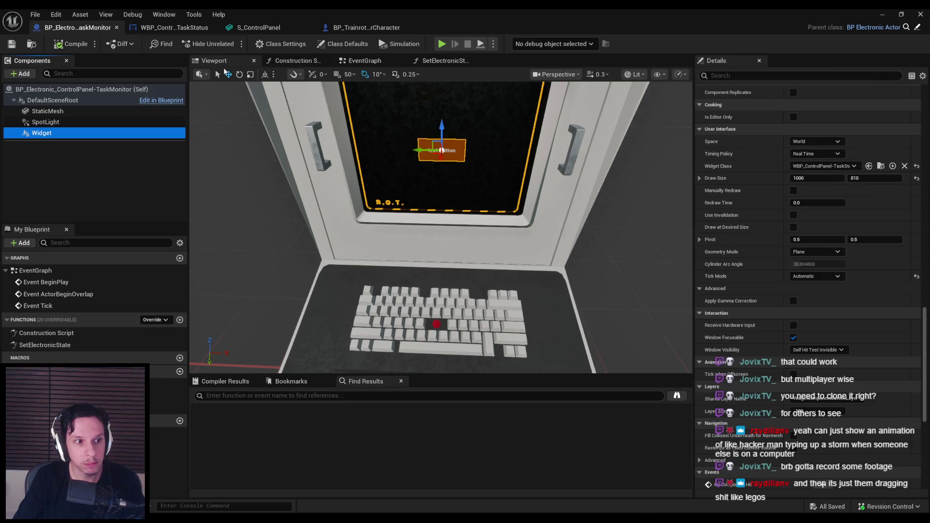
# Step: Return to the WBP_ControlPanel-TaskStatus tab and switch it to the Designer layout
pyautogui.click(167, 27)
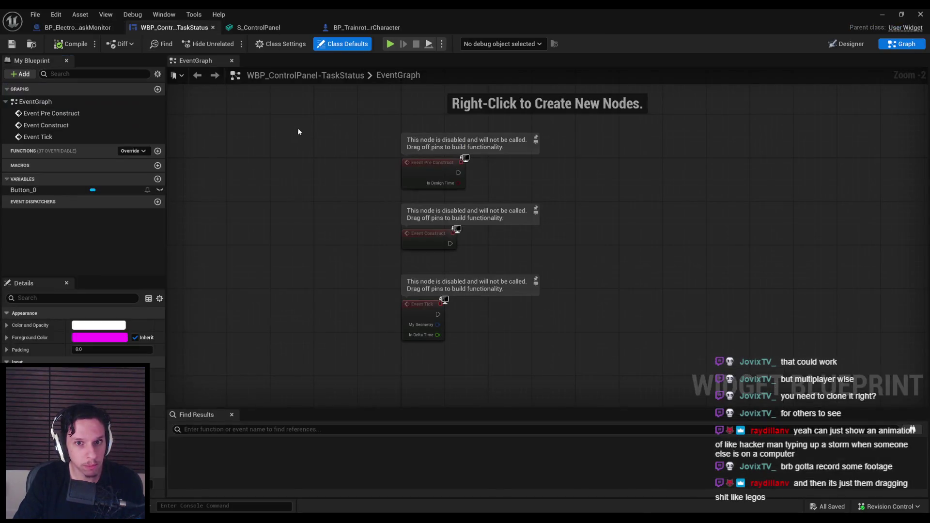
pyautogui.click(830, 48)
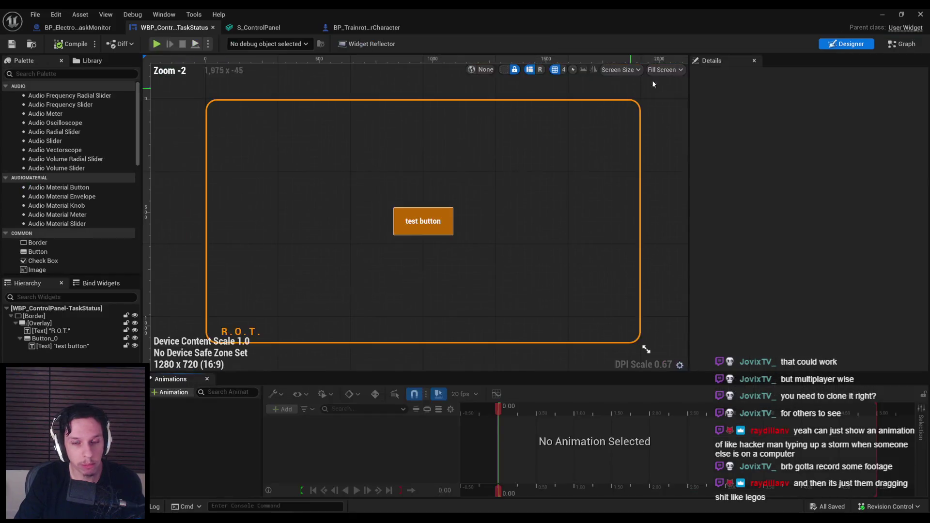
pyautogui.scroll(-1, 72, 155)
pyautogui.scroll(1, 73, 155)
pyautogui.scroll(-3, 72, 156)
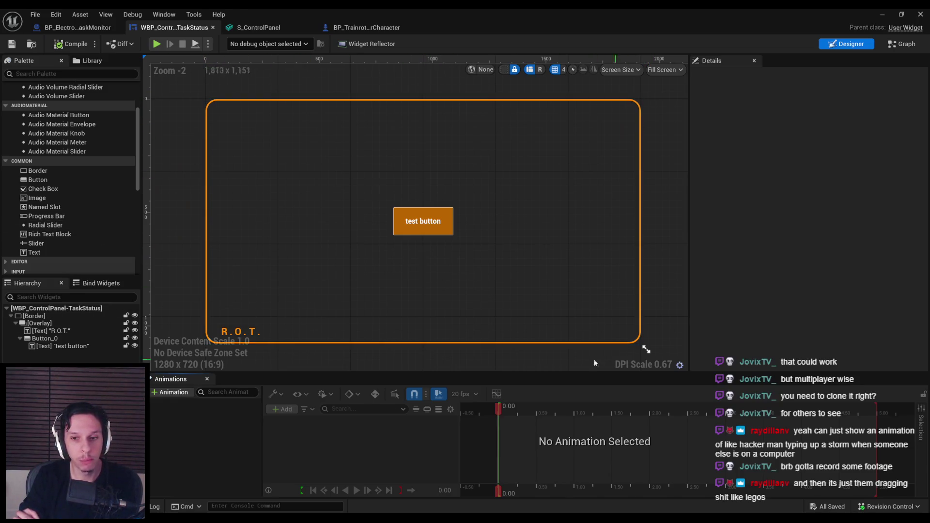
pyautogui.click(16, 318)
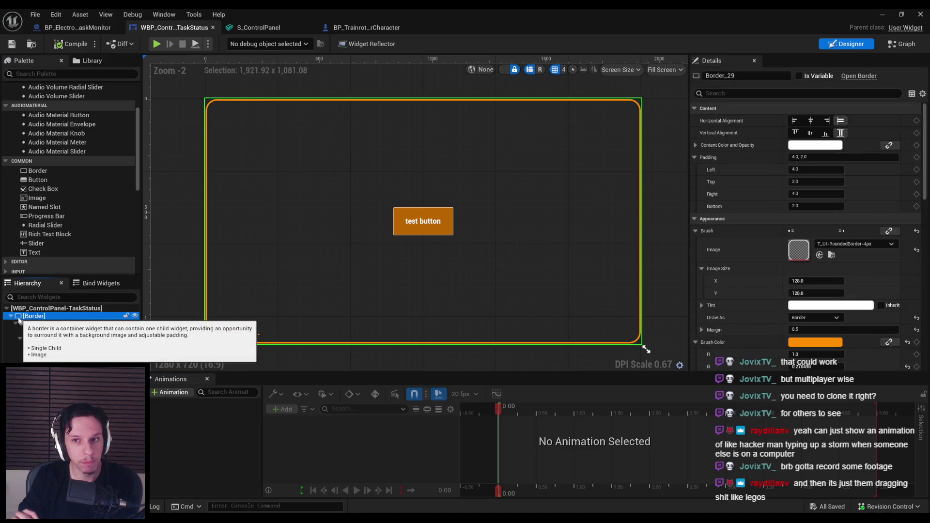
pyautogui.scroll(-1, 47, 221)
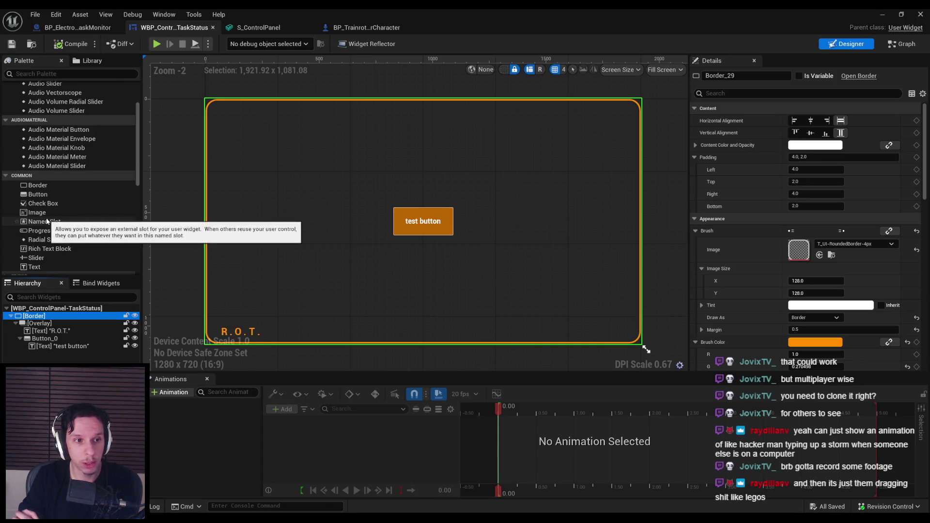
pyautogui.scroll(5, 58, 216)
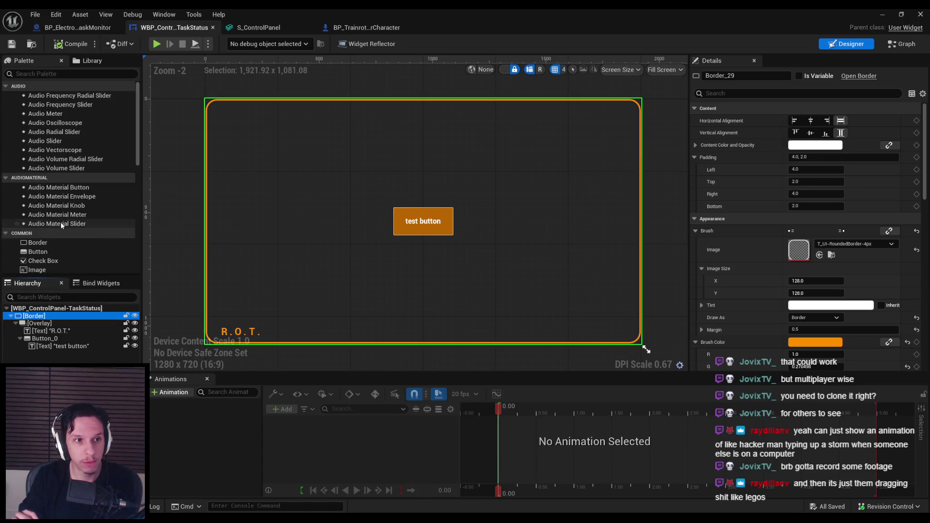
pyautogui.scroll(-9, 67, 207)
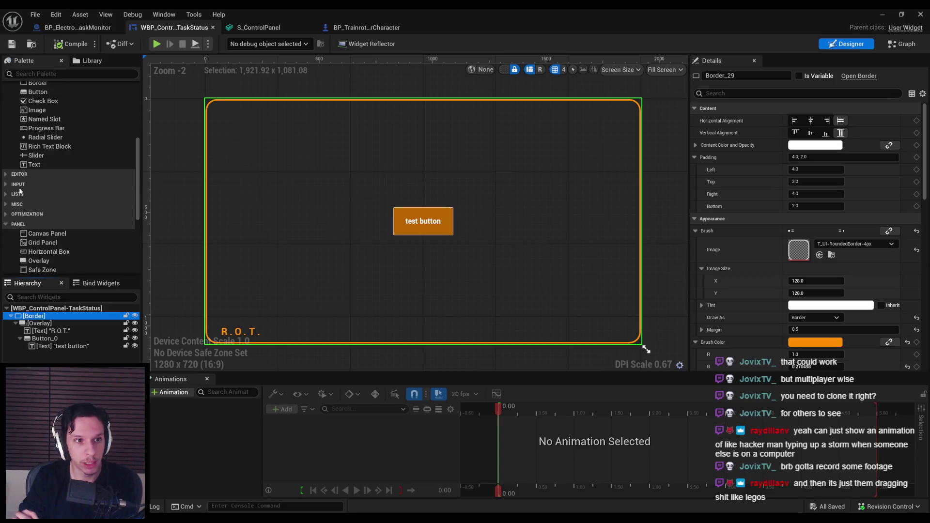
pyautogui.scroll(-1, 13, 187)
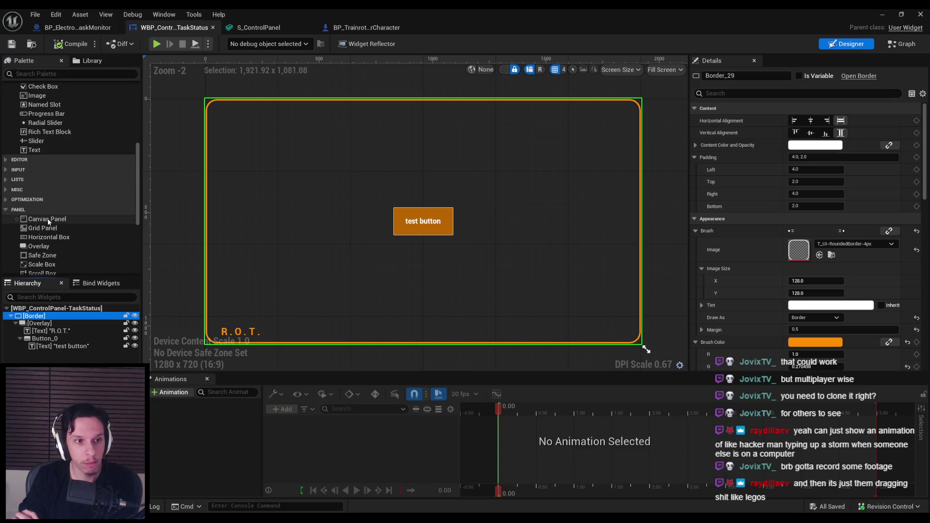
pyautogui.scroll(-3, 47, 231)
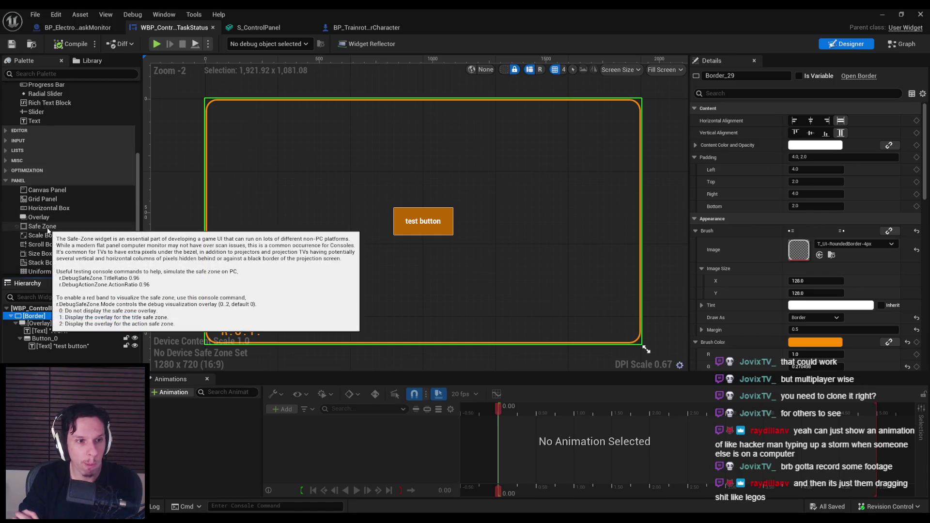
pyautogui.scroll(-1, 48, 231)
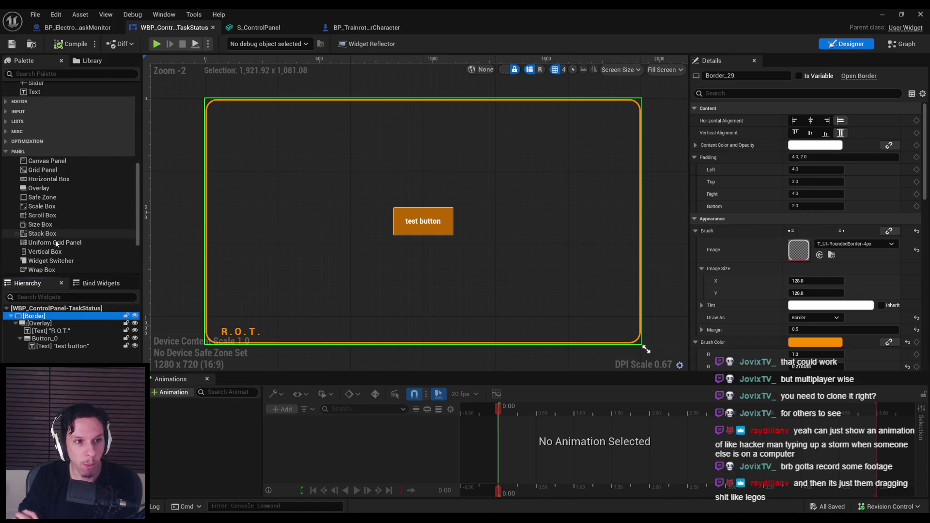
pyautogui.scroll(-1, 55, 248)
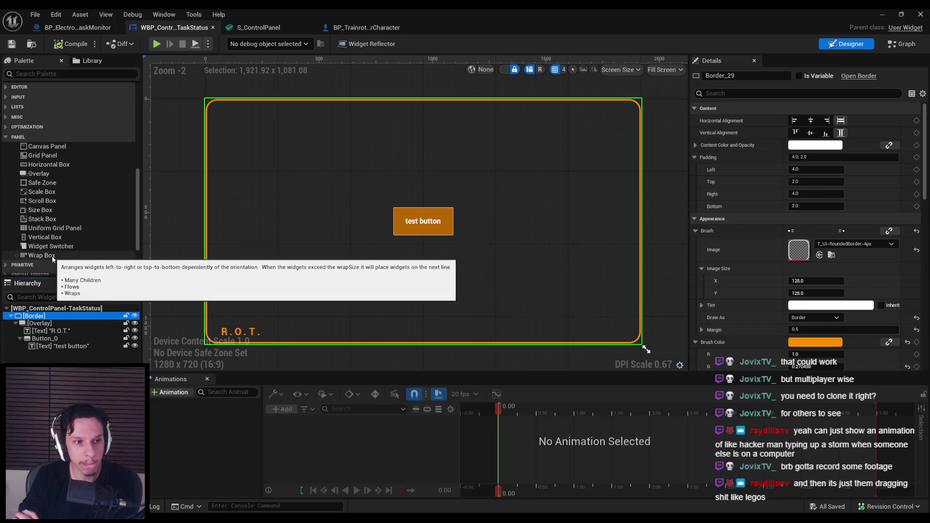
# Step: Add a Horizontal Box to the Overlay with Fill horizontal and vertical alignment, then compile and save
pyautogui.moveTo(49, 165)
pyautogui.mouseDown()
pyautogui.moveTo(54, 255)
pyautogui.moveTo(40, 359)
pyautogui.mouseUp()
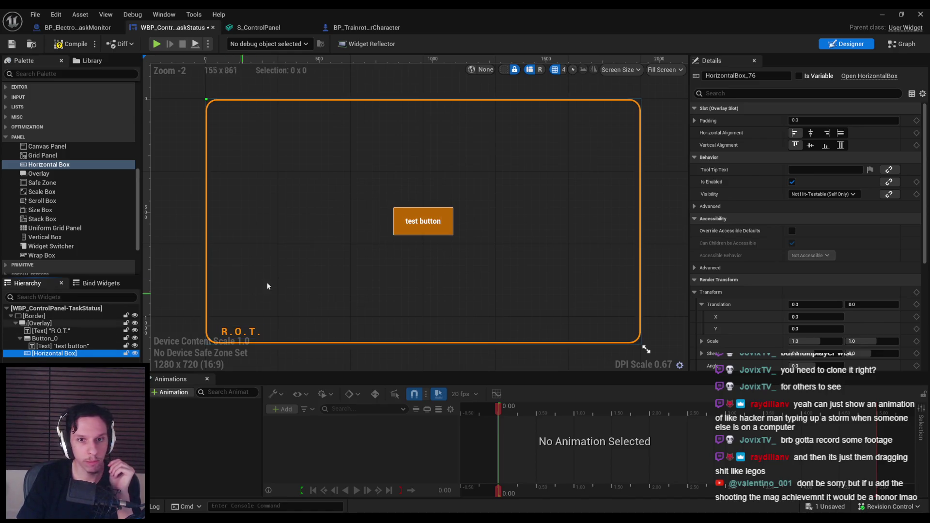
pyautogui.click(840, 132)
pyautogui.click(840, 145)
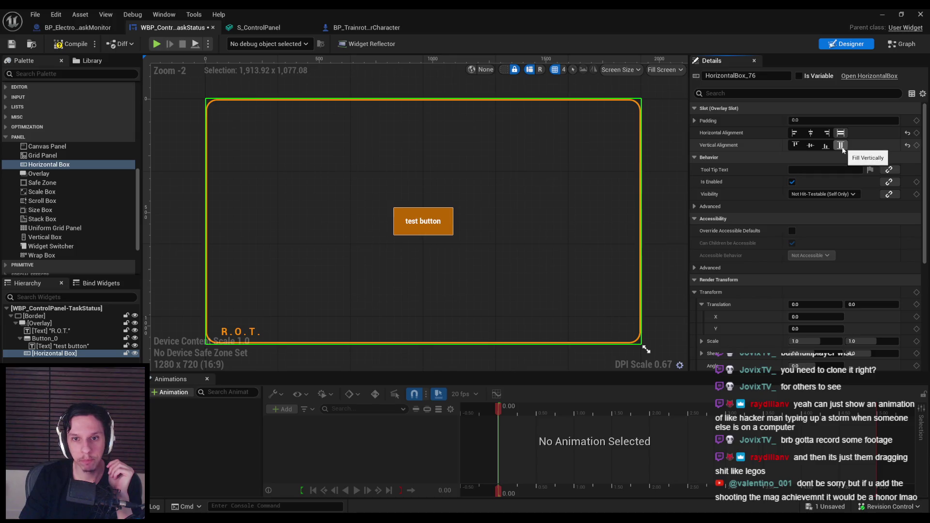
pyautogui.click(71, 43)
pyautogui.click(12, 43)
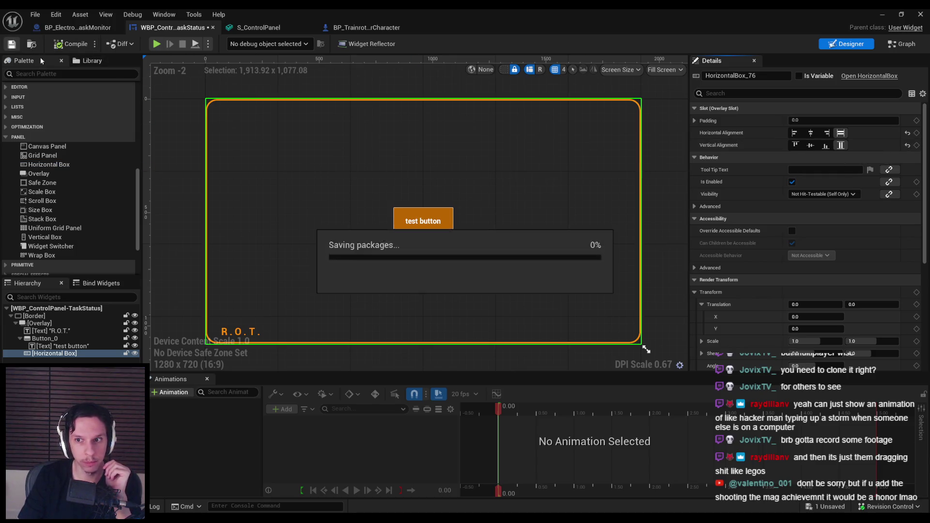
# Step: Set the Horizontal Box's Visibility to Visible and move the test button into it
pyautogui.click(820, 194)
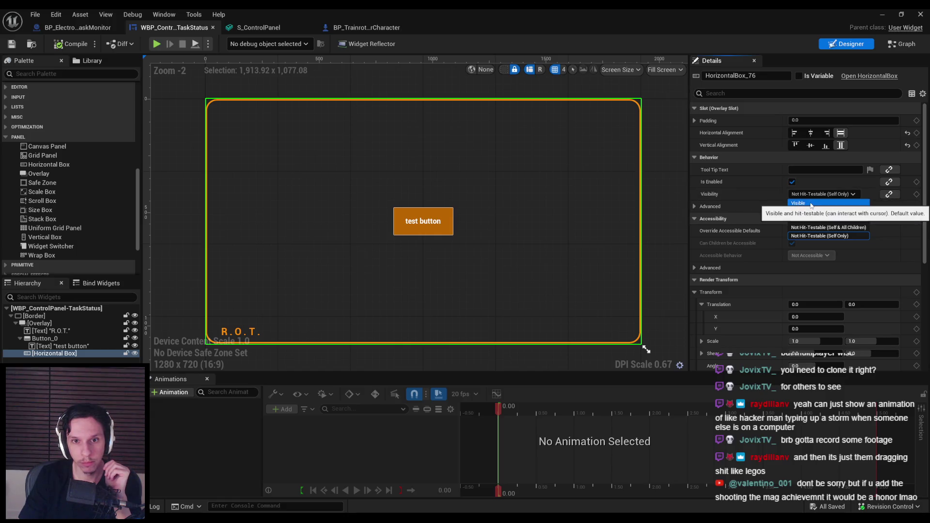
pyautogui.click(811, 203)
pyautogui.moveTo(49, 338); pyautogui.dragTo(55, 356)
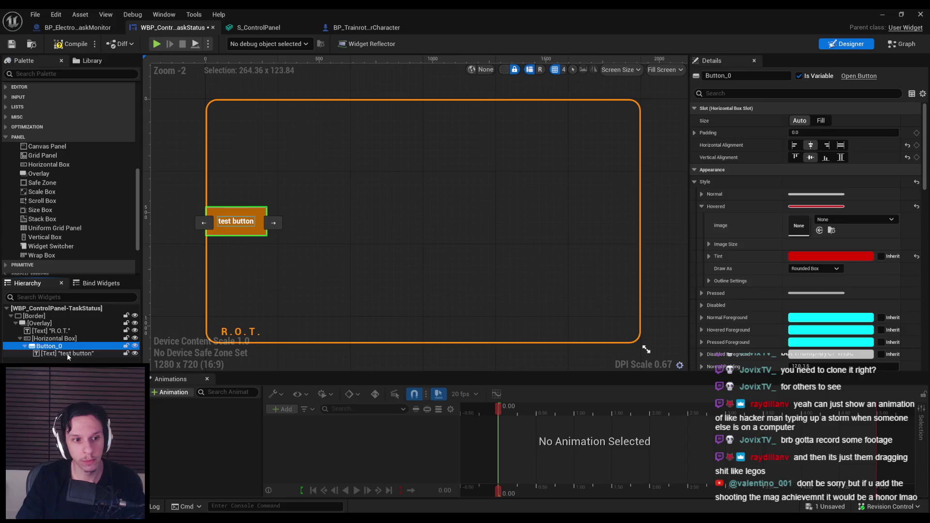
# Step: Set the test button's slot padding to 100, after first trying 32
pyautogui.click(62, 353)
pyautogui.click(810, 120)
pyautogui.press('Return')
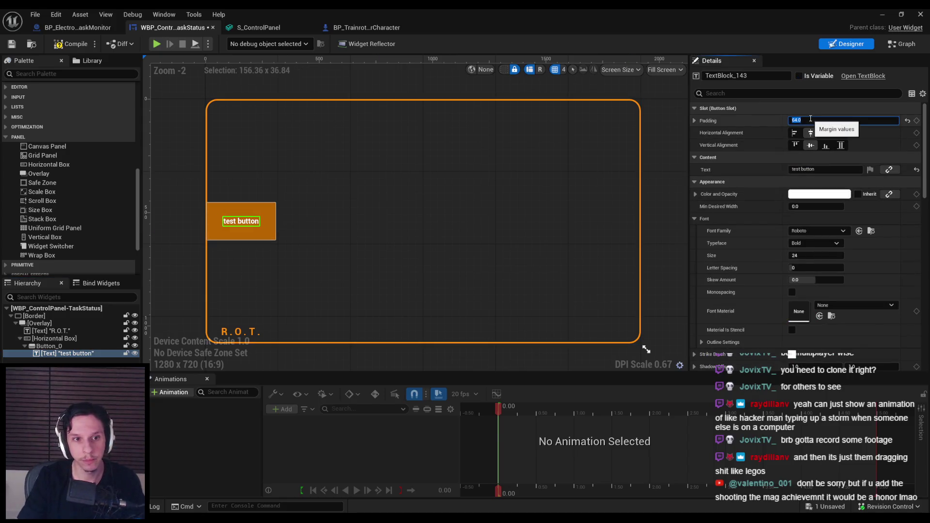
pyautogui.click(265, 233)
pyautogui.click(823, 133)
pyautogui.write('32')
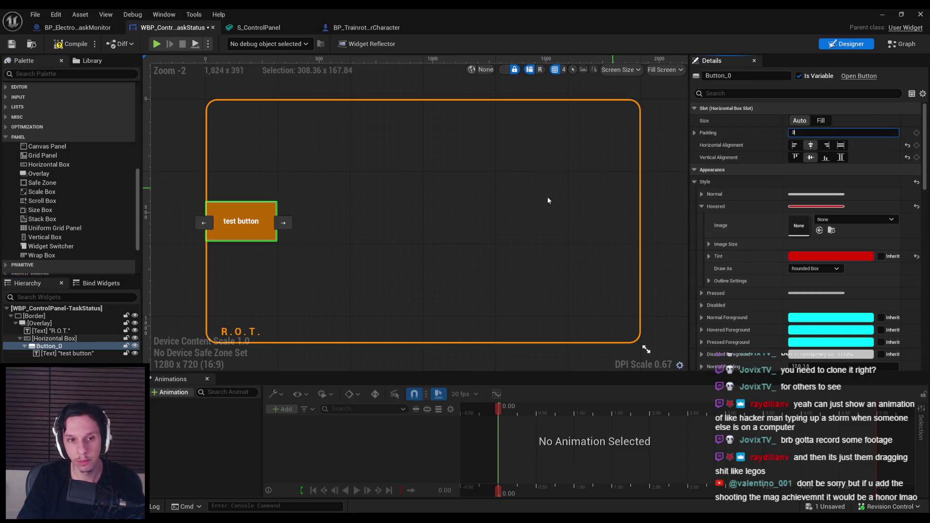
pyautogui.press('Return')
pyautogui.write('100')
pyautogui.press('Return')
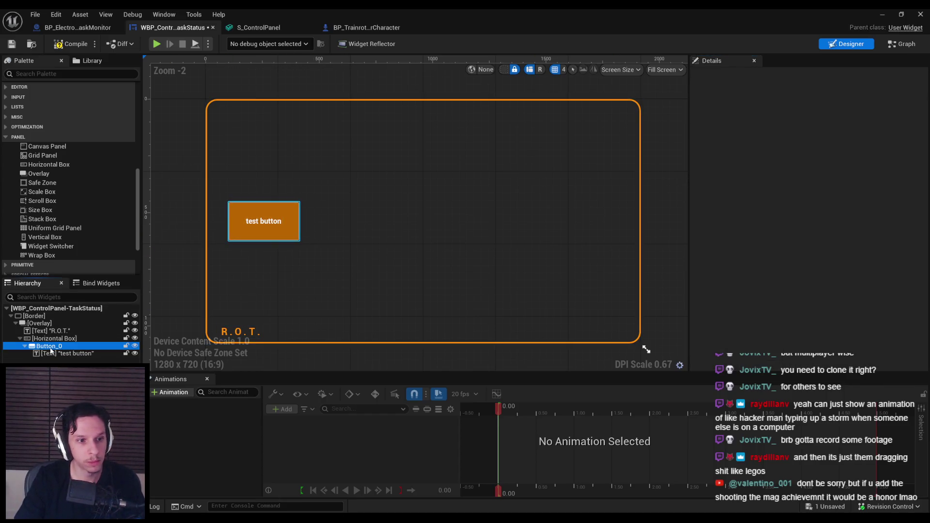
# Step: Paste copies of the test button into the Horizontal Box to form a row, and save
pyautogui.click(51, 338)
pyautogui.hotkey('ctrl', 'v')
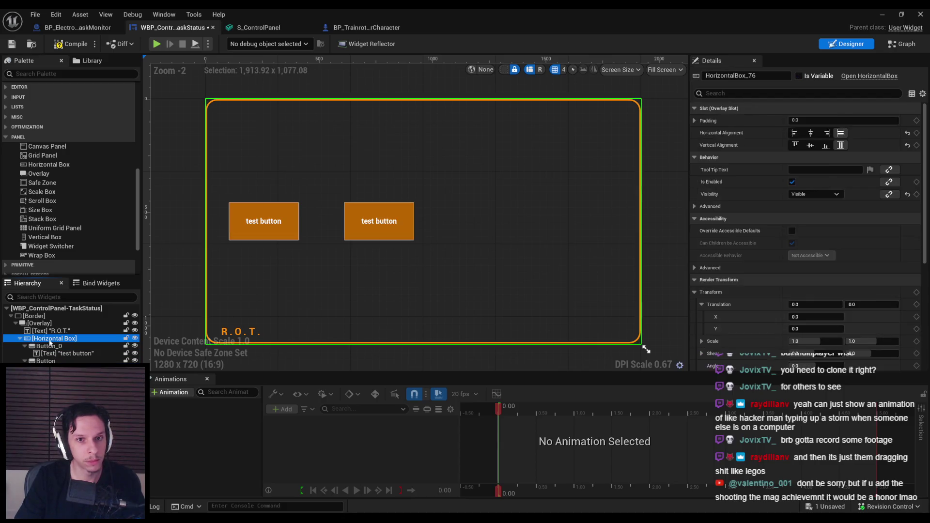
pyautogui.hotkey('ctrl', 'v')
pyautogui.hotkey('ctrl', 'v')
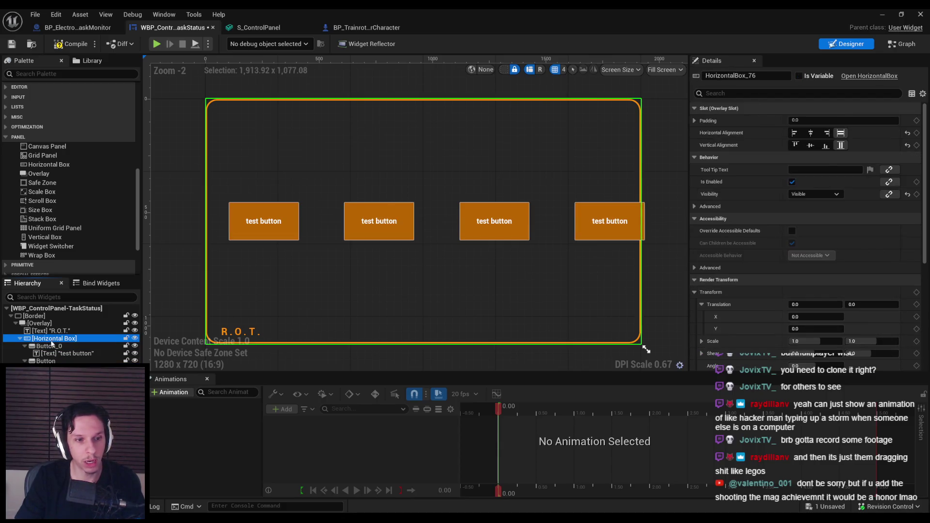
pyautogui.hotkey('ctrl', 'v')
pyautogui.scroll(-4, 644, 349)
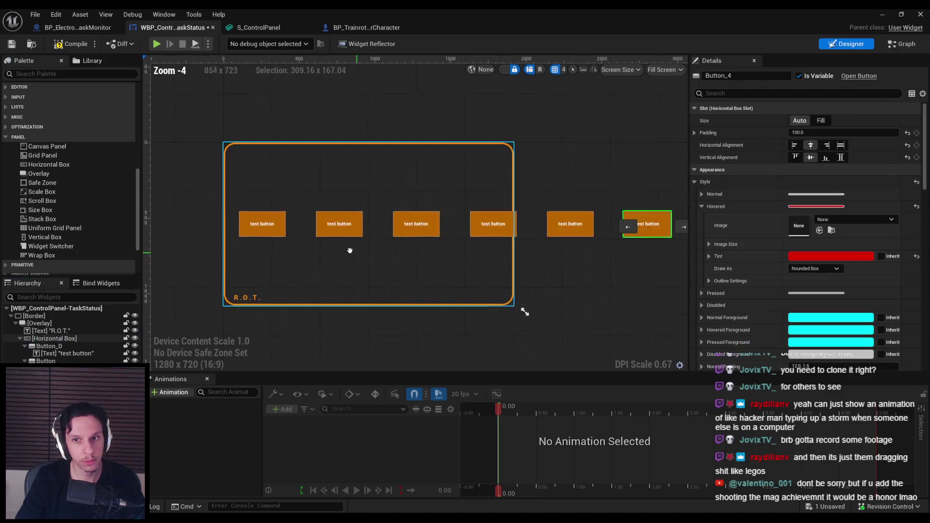
pyautogui.scroll(1, 519, 312)
pyautogui.hotkey('ctrl', 's')
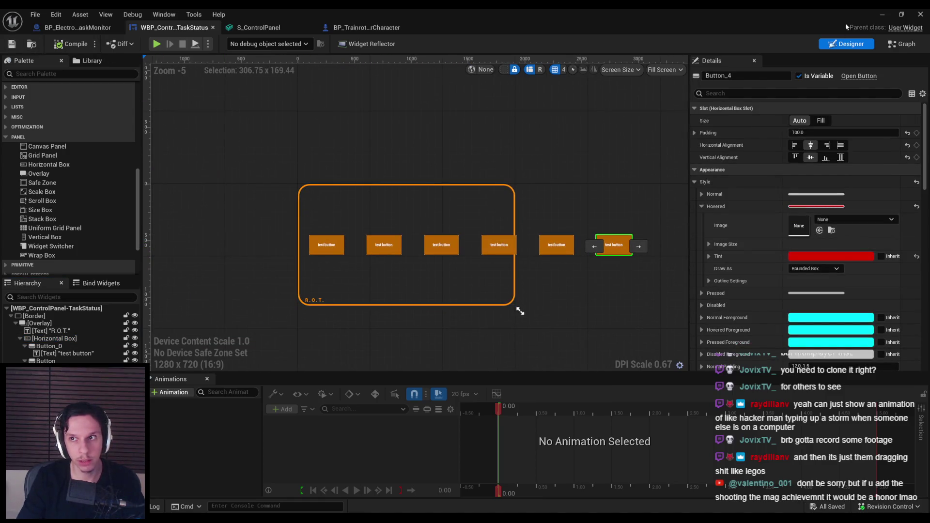
# Step: Play-test the level to check the button row on the monitor, then return to the widget editor
pyautogui.hotkey('alt', 'Tab')
pyautogui.hotkey('alt', 'p')
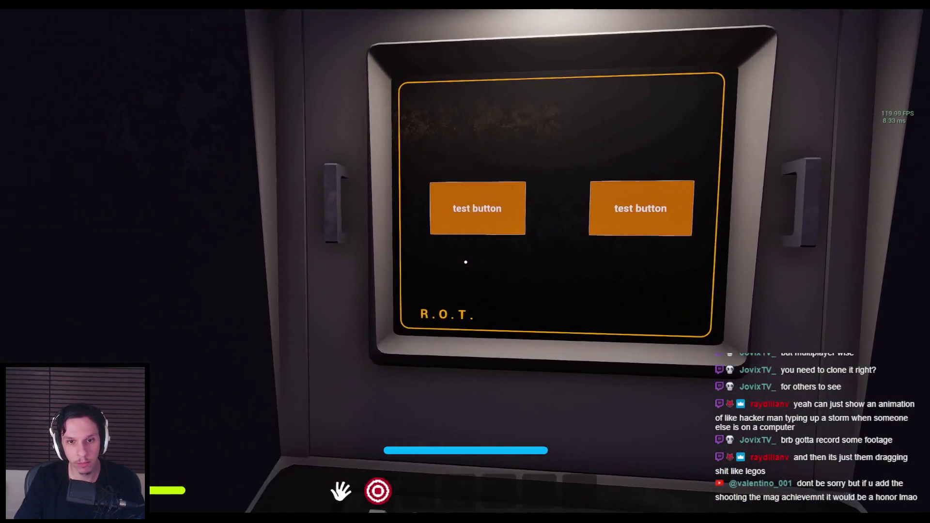
pyautogui.press('Escape')
pyautogui.click(339, 496)
pyautogui.scroll(1, 567, 322)
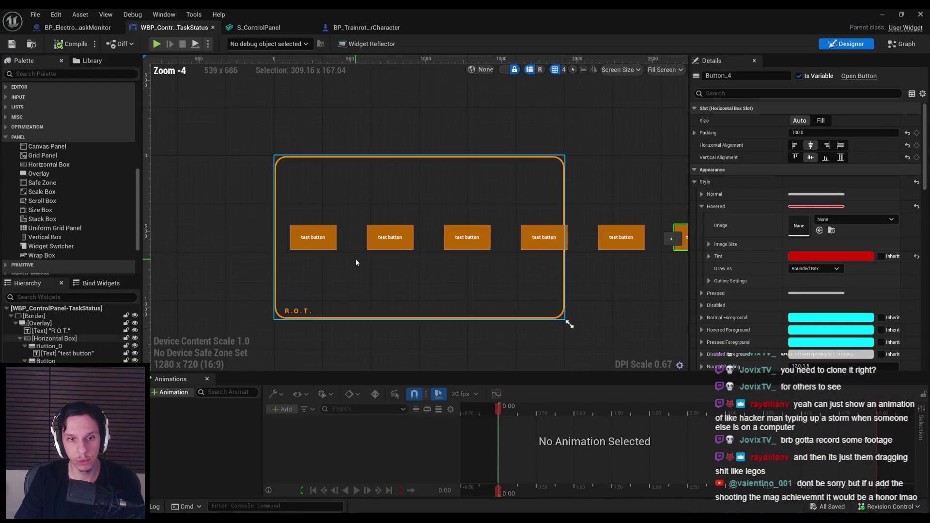
pyautogui.click(53, 346)
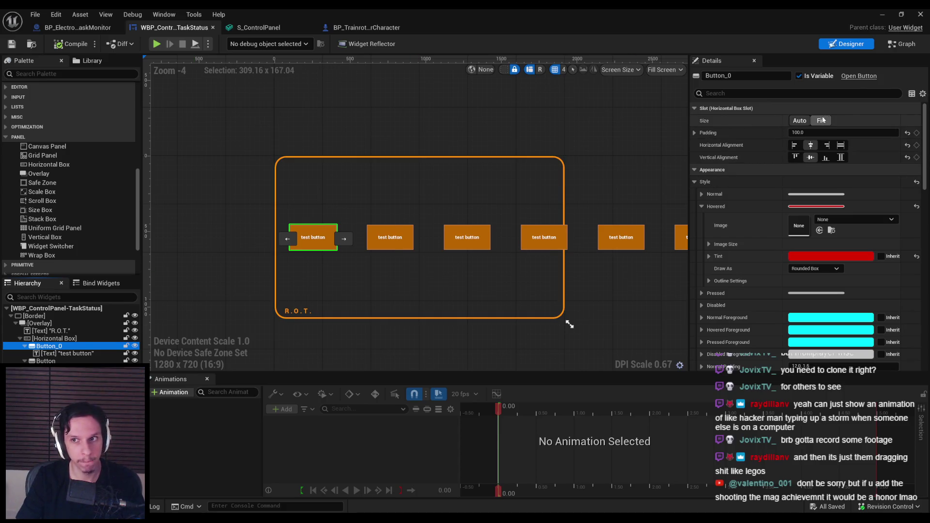
pyautogui.click(820, 121)
pyautogui.click(799, 121)
pyautogui.click(71, 43)
pyautogui.click(12, 44)
pyautogui.scroll(2, 369, 206)
pyautogui.scroll(-2, 373, 210)
pyautogui.scroll(2, 373, 210)
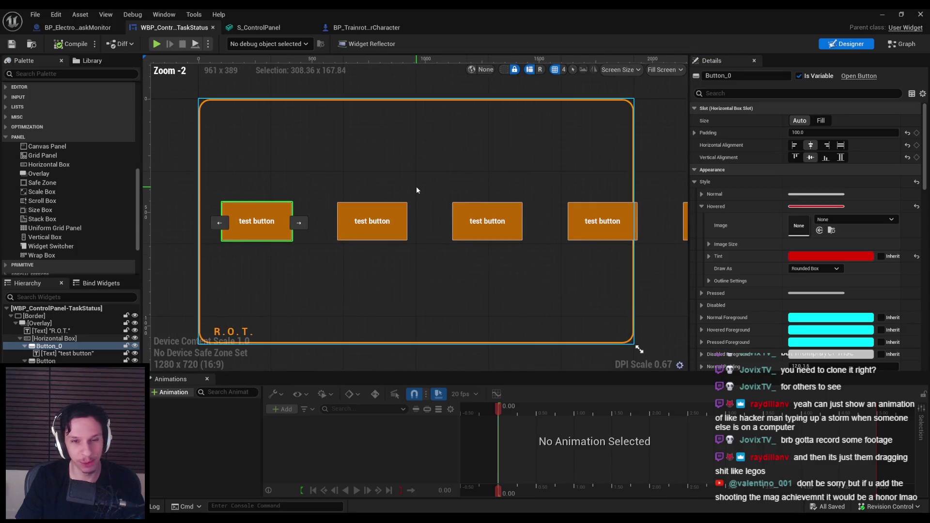
pyautogui.scroll(-1, 415, 190)
pyautogui.scroll(2, 368, 196)
pyautogui.scroll(-2, 392, 199)
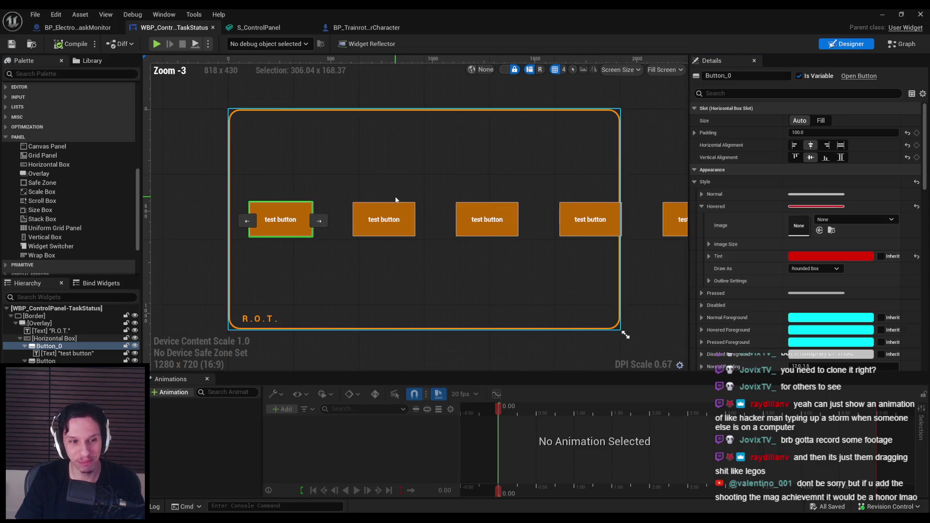
pyautogui.scroll(1, 416, 198)
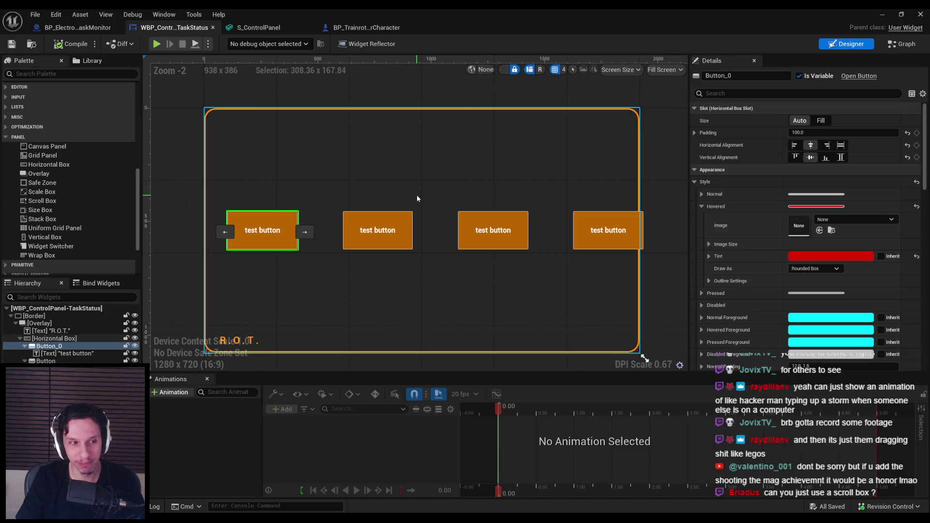
pyautogui.scroll(-1, 417, 198)
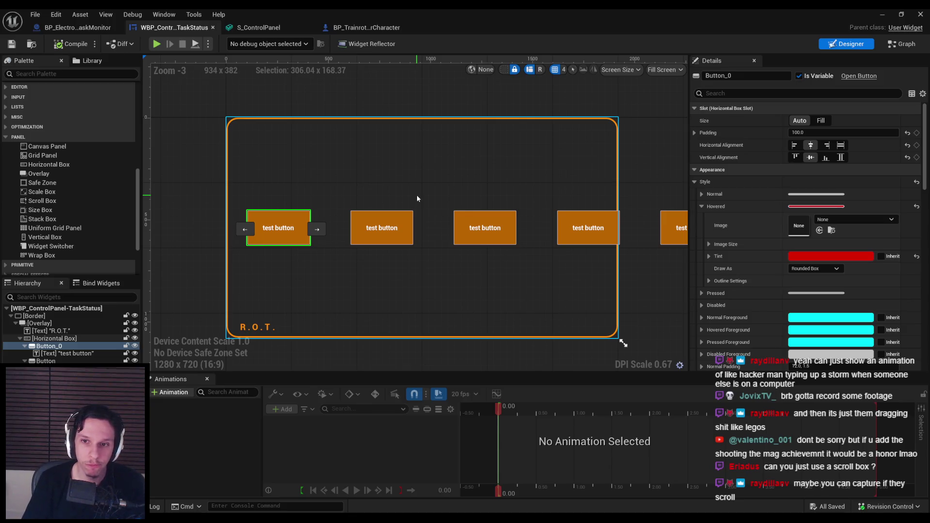
pyautogui.moveTo(42, 200)
pyautogui.mouseDown()
pyautogui.moveTo(41, 341)
pyautogui.moveTo(43, 327)
pyautogui.moveTo(291, 354)
pyautogui.moveTo(301, 364)
pyautogui.mouseUp()
# Step: Scroll through the Scroll Box's Scroll settings in Details, then open its ScrollBox.h source
pyautogui.scroll(-5, 818, 232)
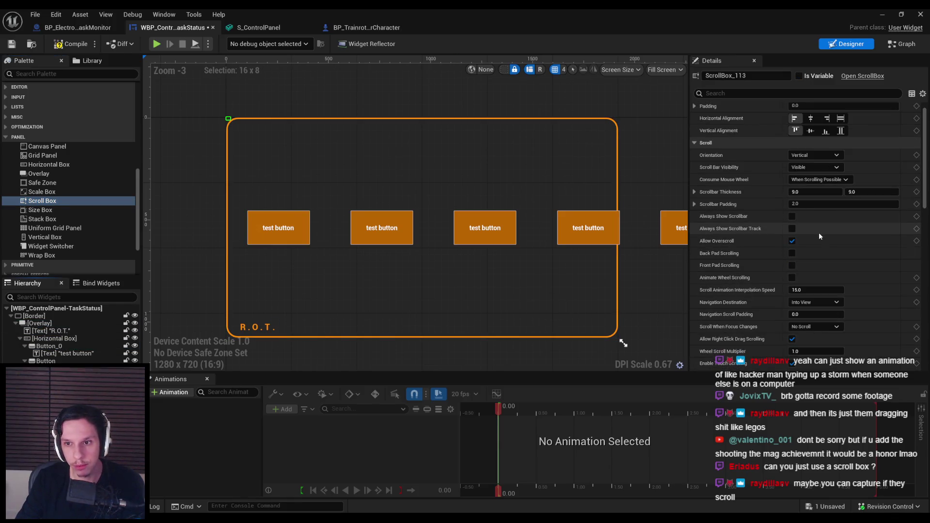
pyautogui.scroll(-2, 818, 232)
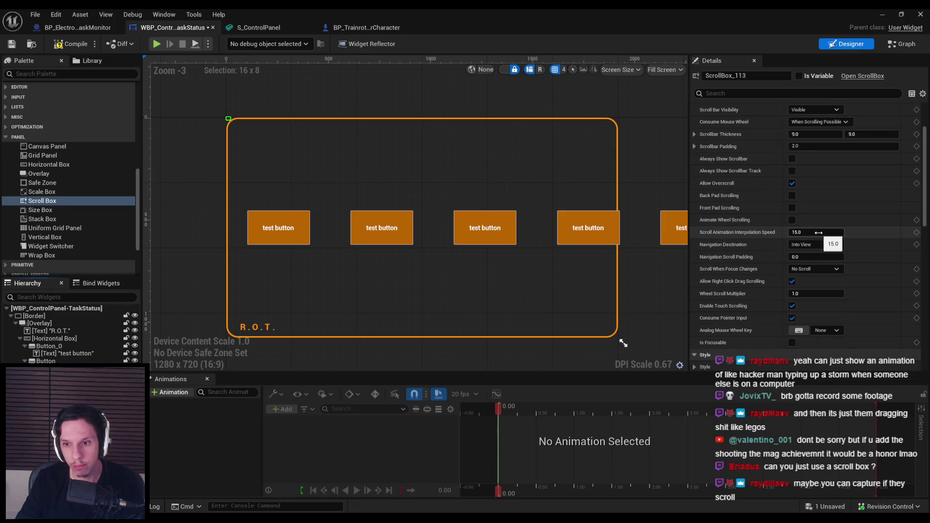
pyautogui.moveTo(748, 333)
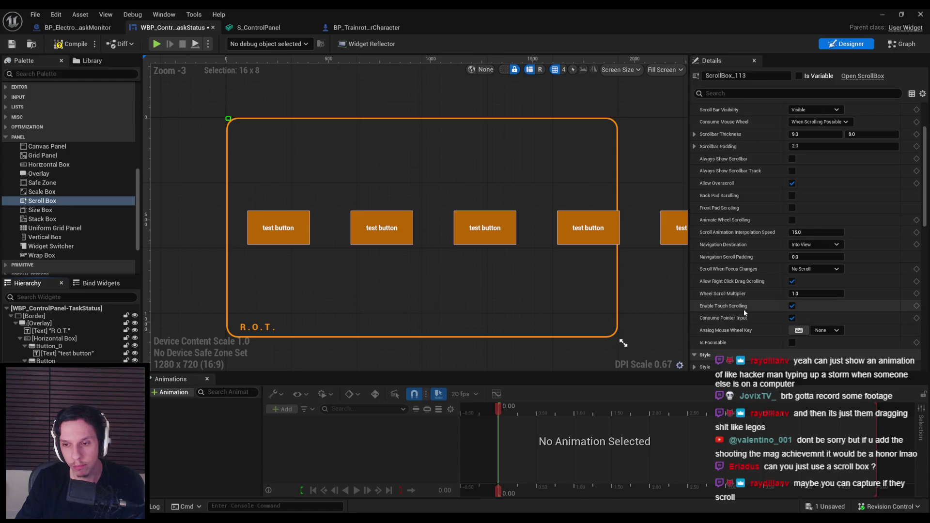
pyautogui.scroll(5, 741, 286)
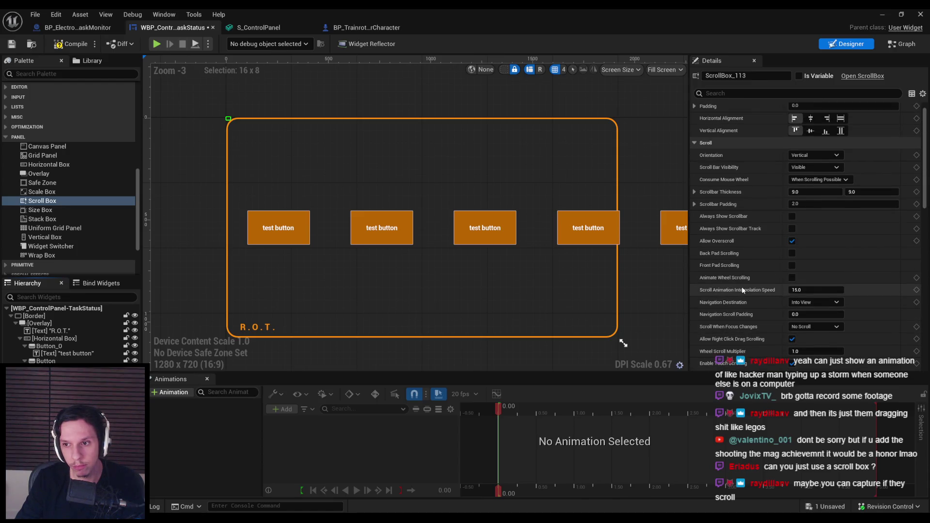
pyautogui.moveTo(734, 283)
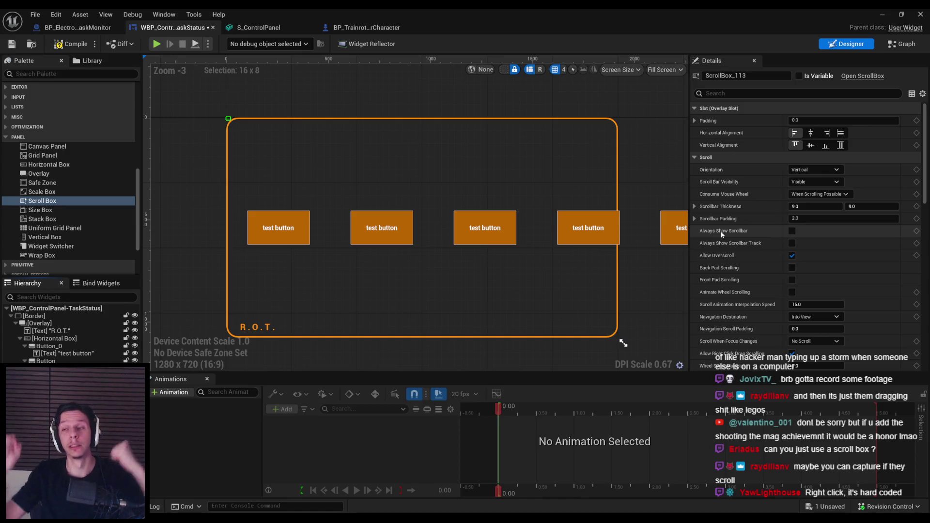
pyautogui.scroll(-10, 716, 242)
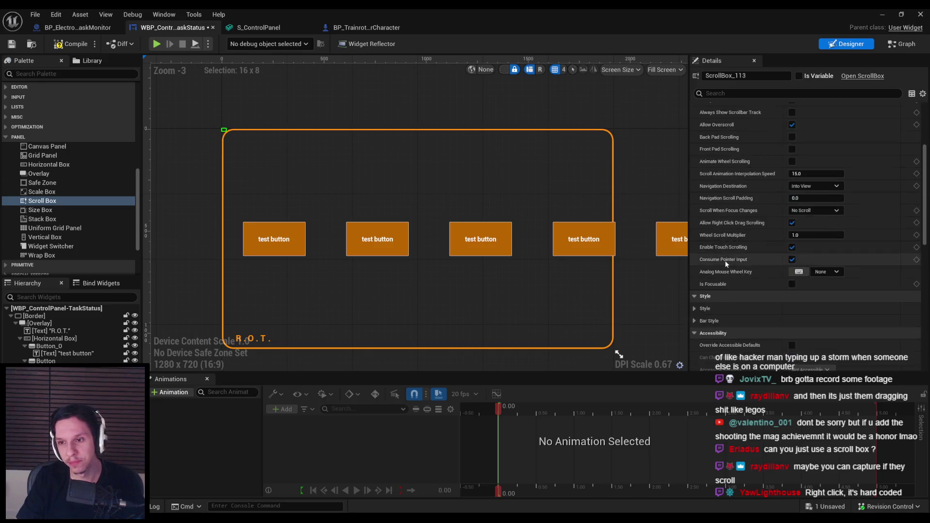
pyautogui.scroll(-5, 735, 270)
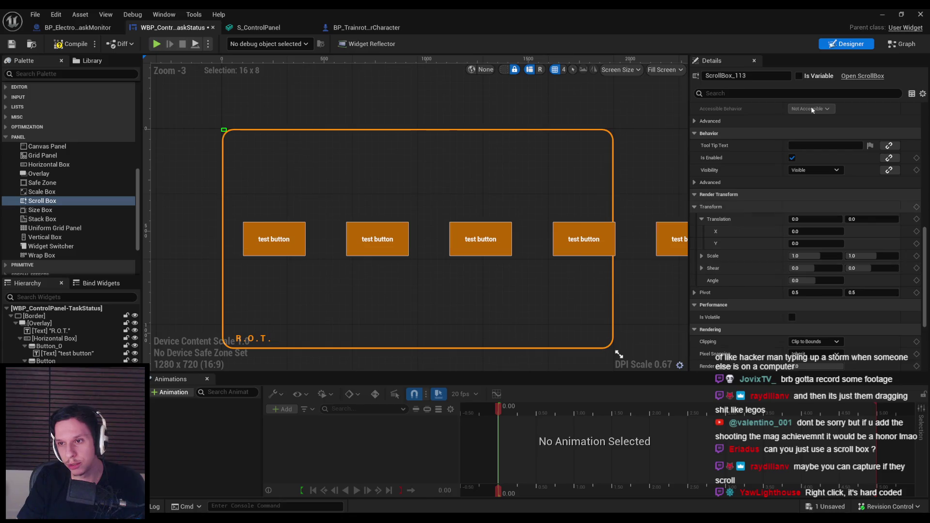
pyautogui.click(862, 76)
# Step: Browse the ScrollBox header's focus handlers and jump to the SlateHandleUserScrolled definition
pyautogui.scroll(-4, 376, 293)
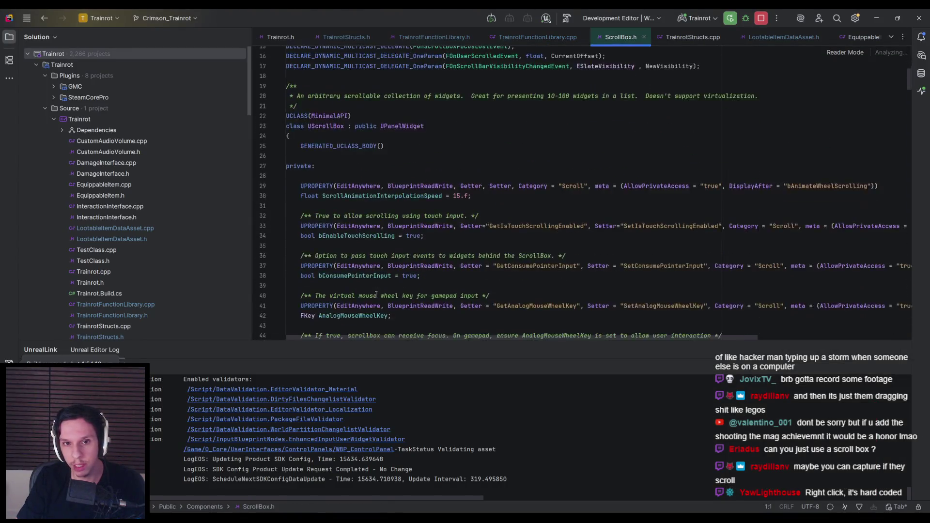
pyautogui.scroll(1, 376, 294)
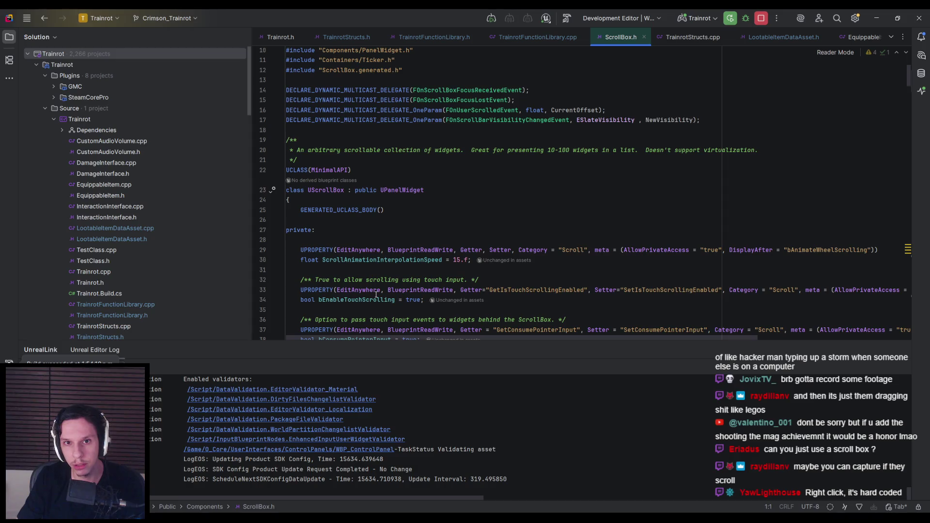
pyautogui.scroll(-2, 376, 293)
pyautogui.scroll(-4, 376, 294)
pyautogui.click(410, 262)
pyautogui.hotkey('ctrl', 'f')
pyautogui.write('t')
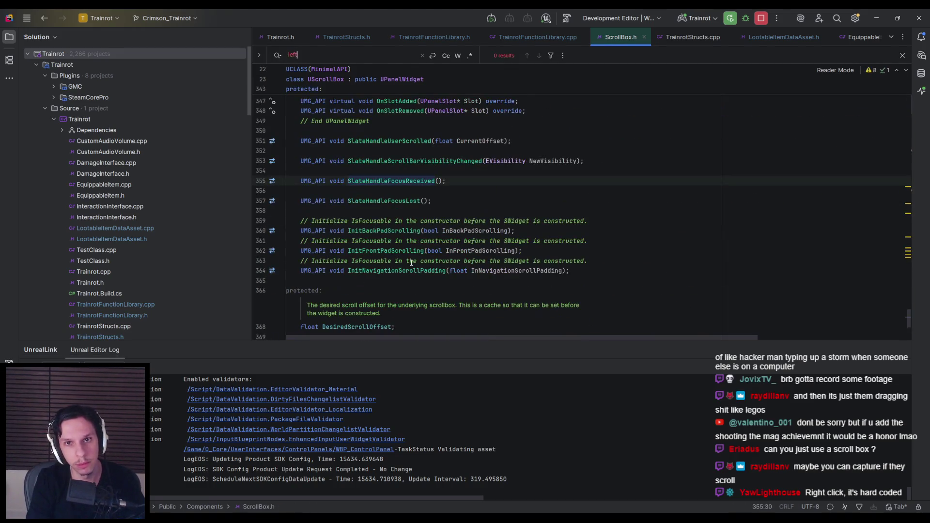
pyautogui.press('Escape')
pyautogui.click(442, 194)
pyautogui.click(446, 197)
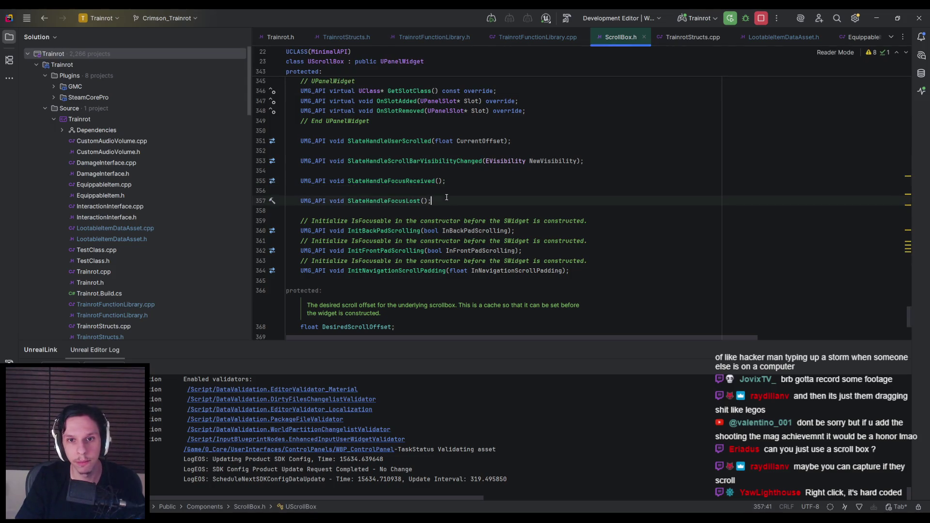
pyautogui.keyDown('ctrl'); pyautogui.click(405, 141); pyautogui.keyUp('ctrl')
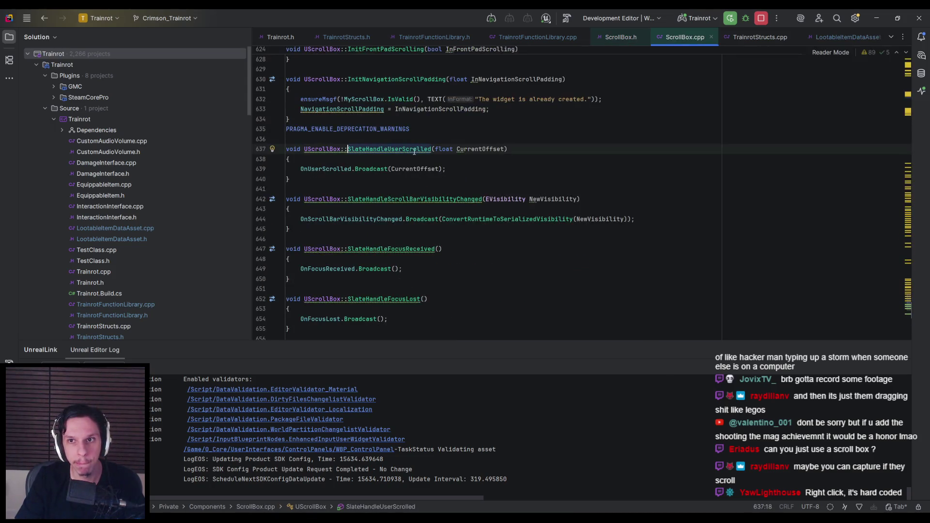
# Step: Search ScrollBox.cpp for 'lmbmouse' and step through the mouse-related matches
pyautogui.click(501, 166)
pyautogui.hotkey('ctrl', 'f')
pyautogui.scroll(-3, 499, 166)
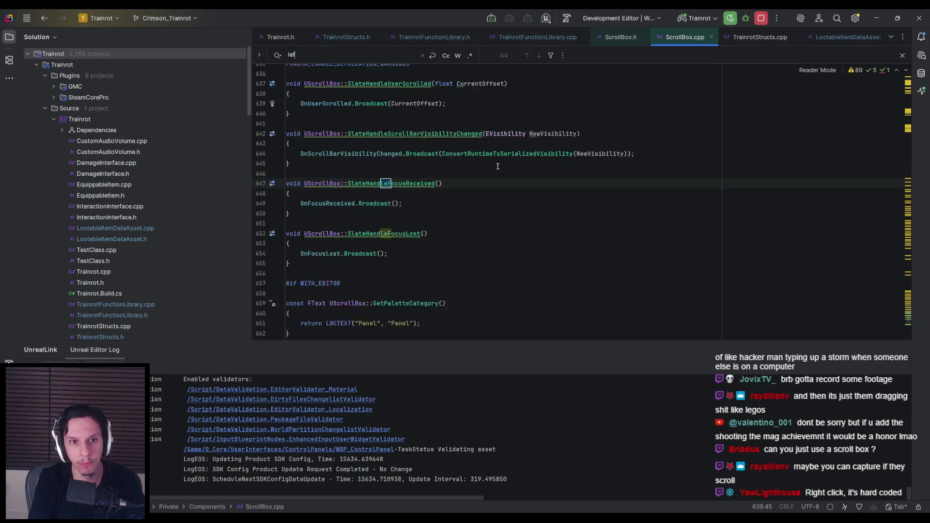
pyautogui.click(497, 167)
pyautogui.hotkey('ctrl', 'a')
pyautogui.write('lmb')
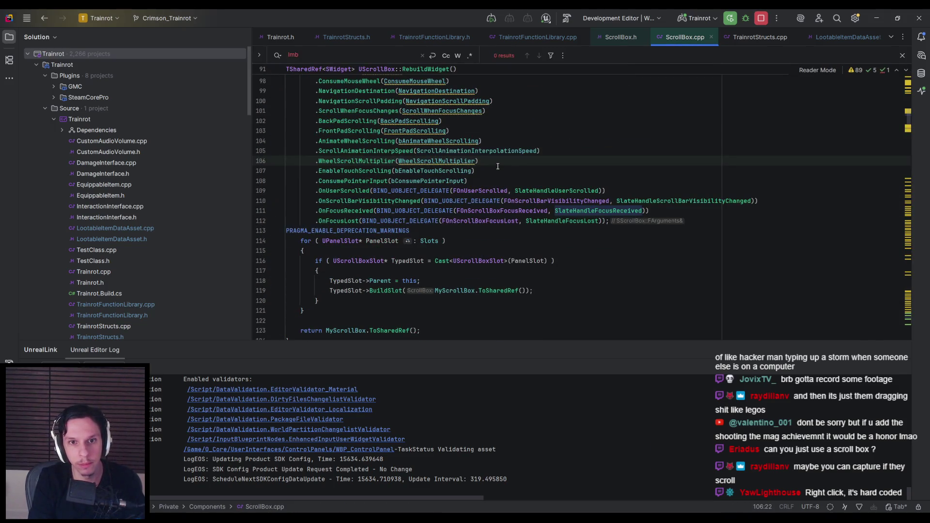
pyautogui.write('mouse')
pyautogui.press('Return')
pyautogui.press('Return')
pyautogui.press('Return')
pyautogui.press('Return')
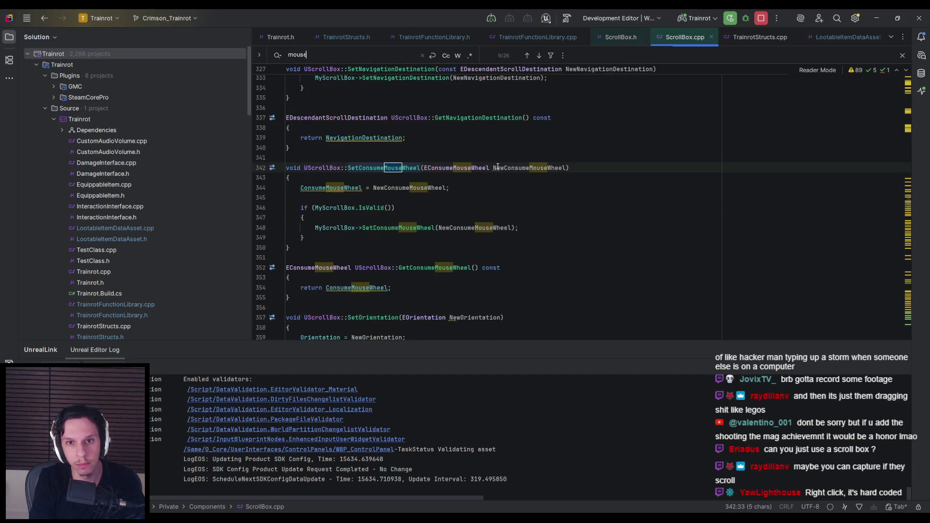
pyautogui.press('Return')
pyautogui.press('Return')
pyautogui.press('Return')
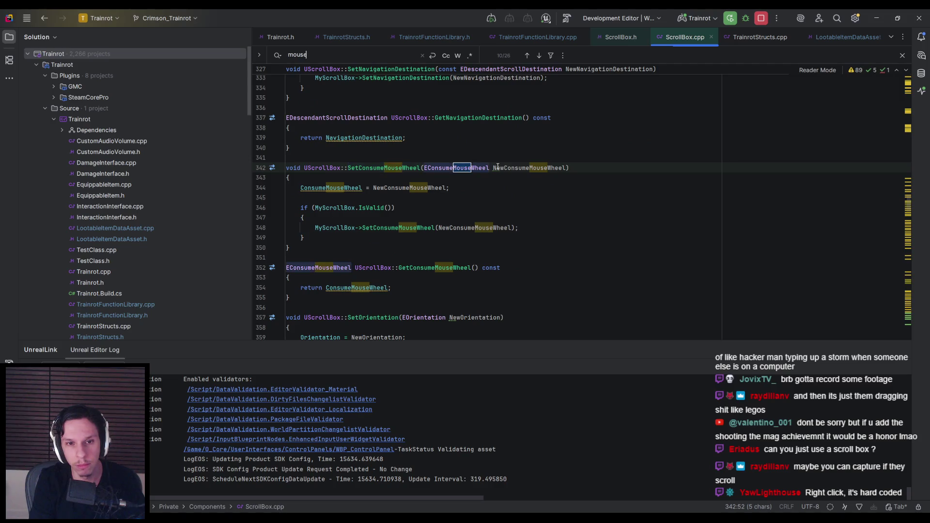
pyautogui.press('Return')
pyautogui.press('Return')
pyautogui.press('Return')
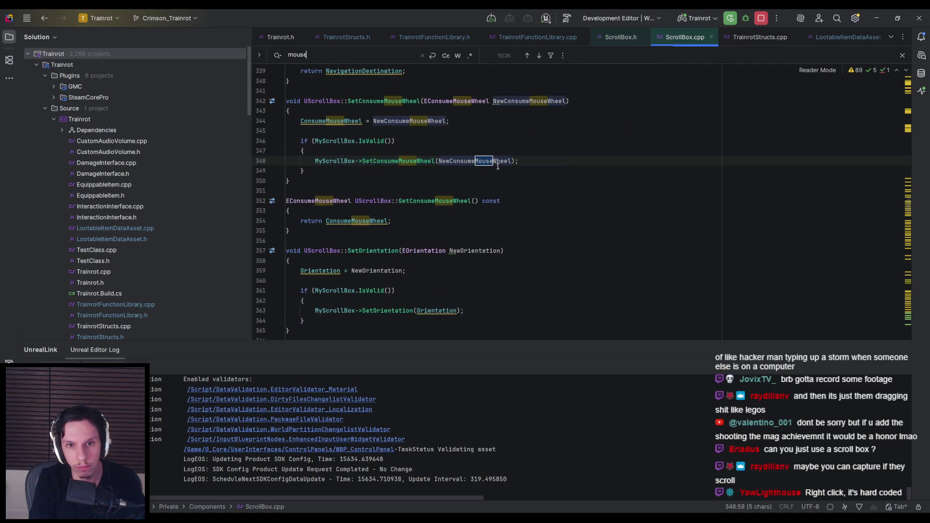
# Step: Search ScrollBox.cpp for 'right', cycling through bAllowRightClickDragScrolling and SetScrollBarRightClickDragAllowed matches
pyautogui.hotkey('ctrl', 'a')
pyautogui.write('right')
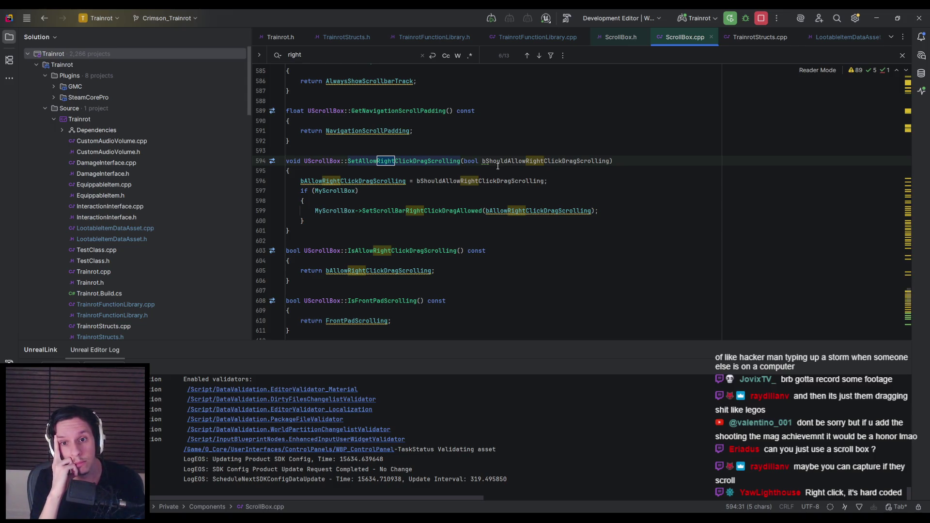
pyautogui.press('Return')
pyautogui.press('Return')
pyautogui.press('Return')
pyautogui.press('Return')
pyautogui.press('Return')
pyautogui.press('Return')
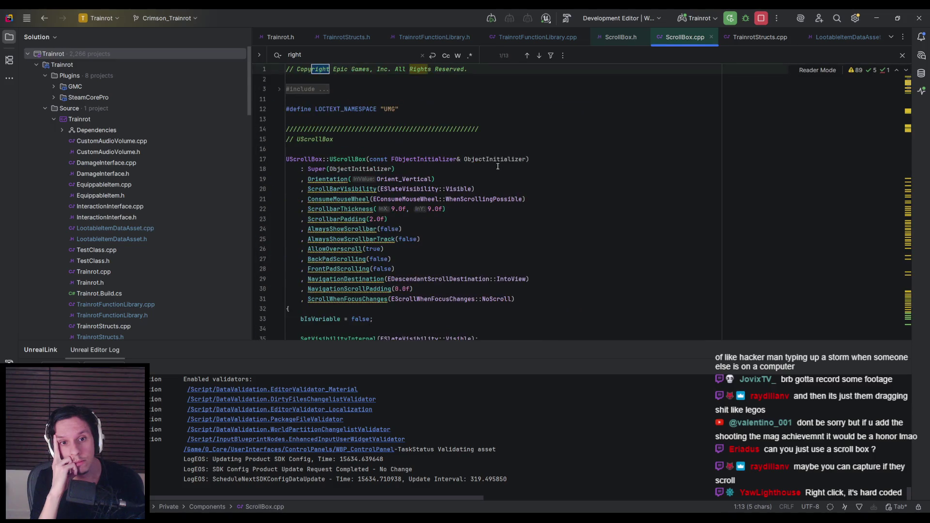
pyautogui.press('Return')
pyautogui.press('Return')
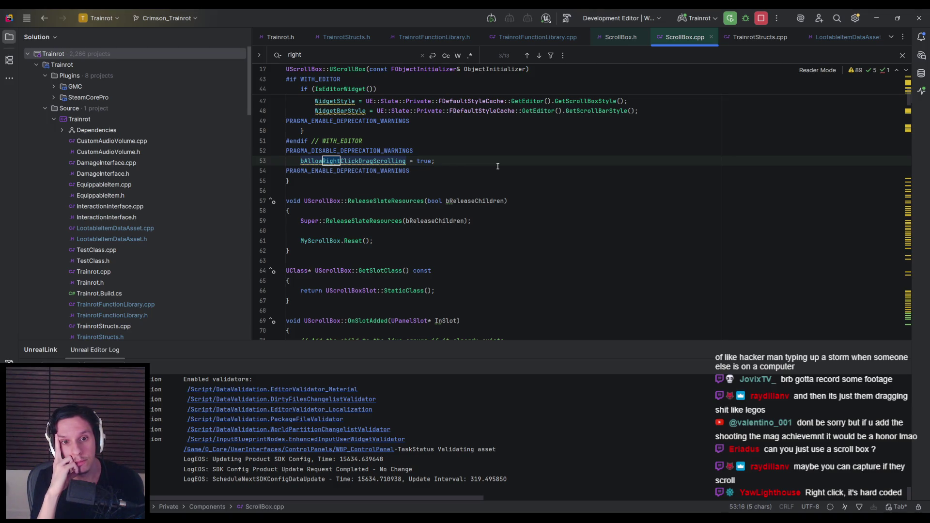
pyautogui.press('Return')
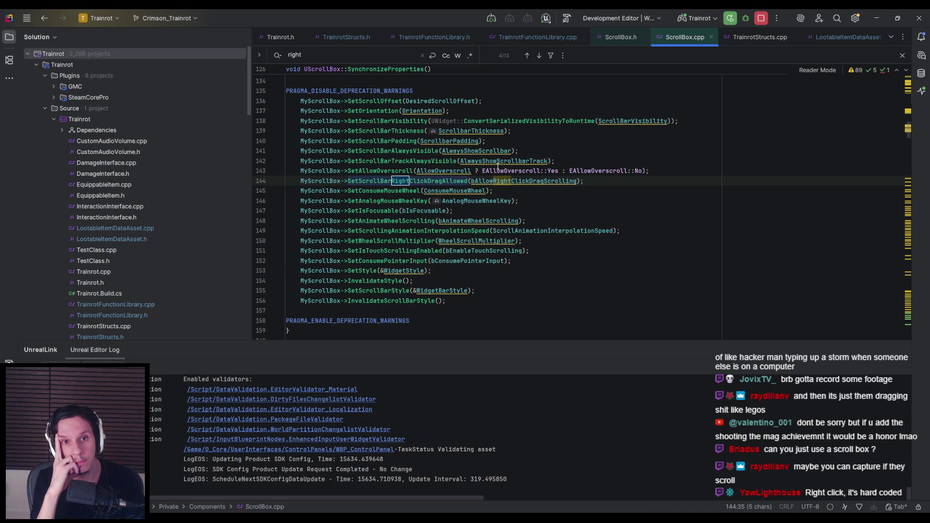
pyautogui.press('Return')
pyautogui.press('Return')
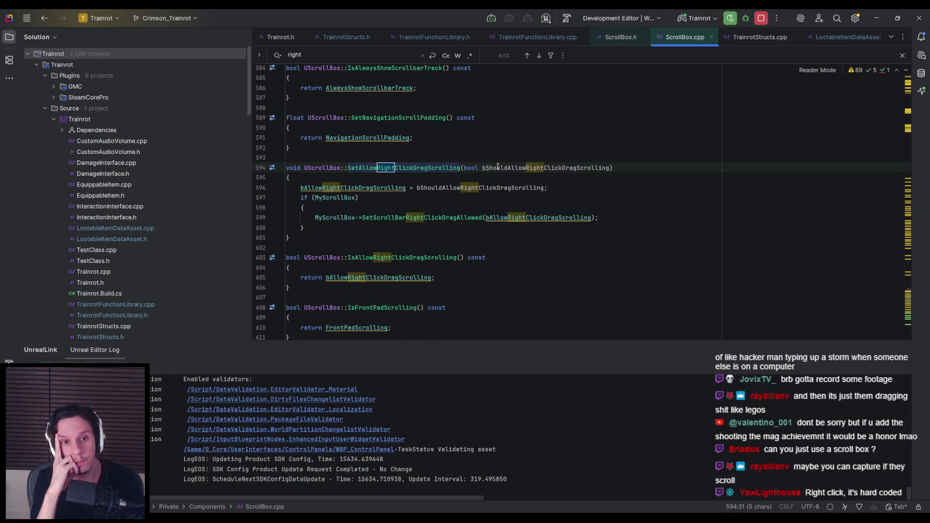
pyautogui.press('Return')
pyautogui.press('Return')
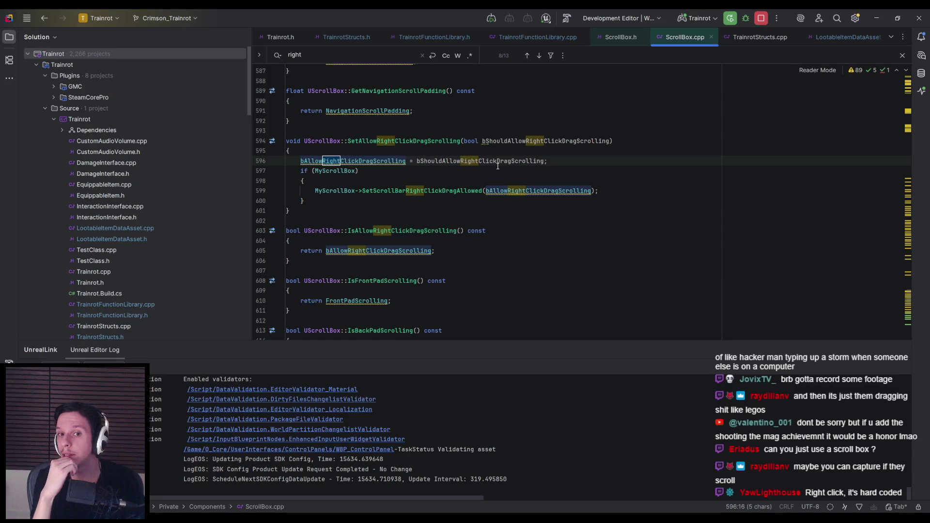
pyautogui.press('Return')
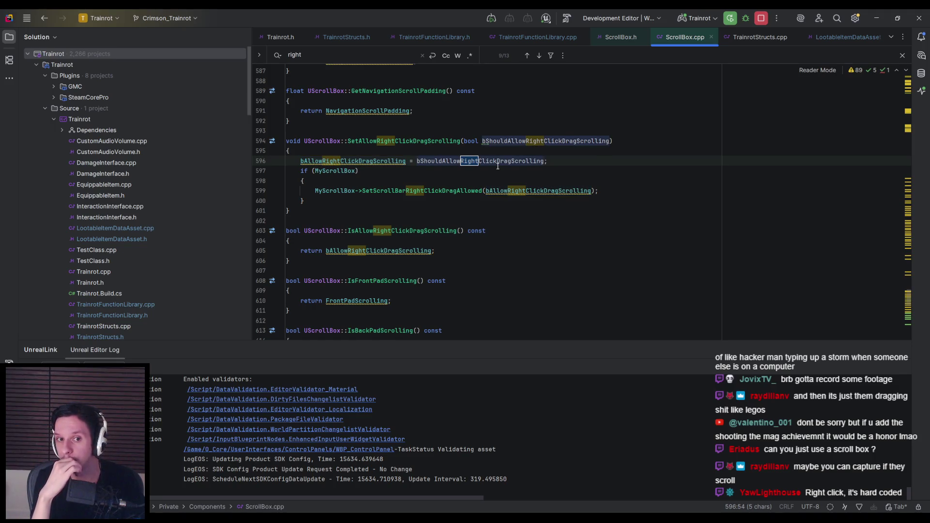
pyautogui.press('Return')
pyautogui.press('Return')
pyautogui.press('Return')
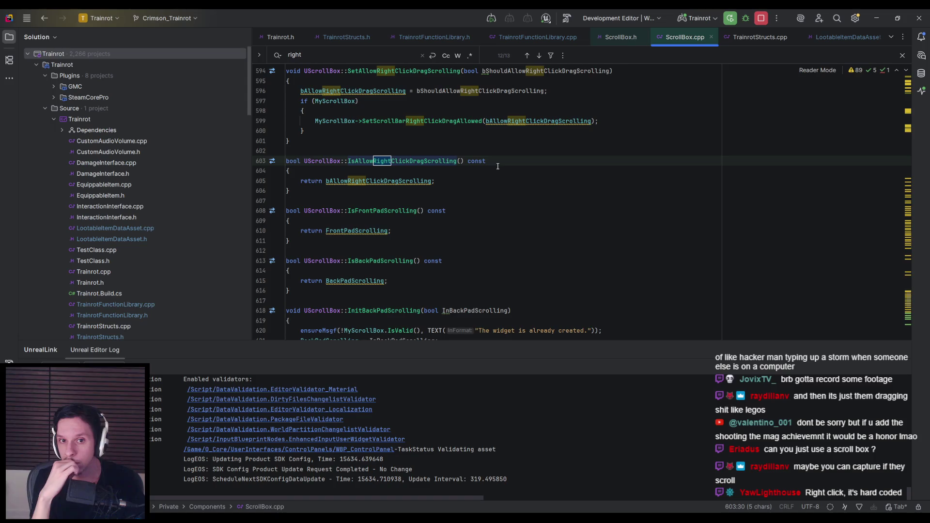
pyautogui.press('Return')
pyautogui.press('Return')
pyautogui.press('Return')
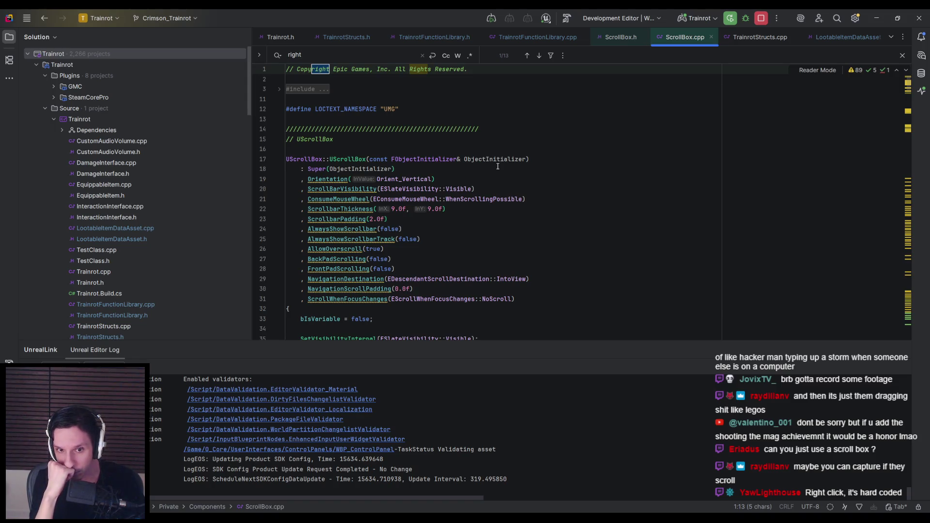
pyautogui.press('Return')
pyautogui.press('Return')
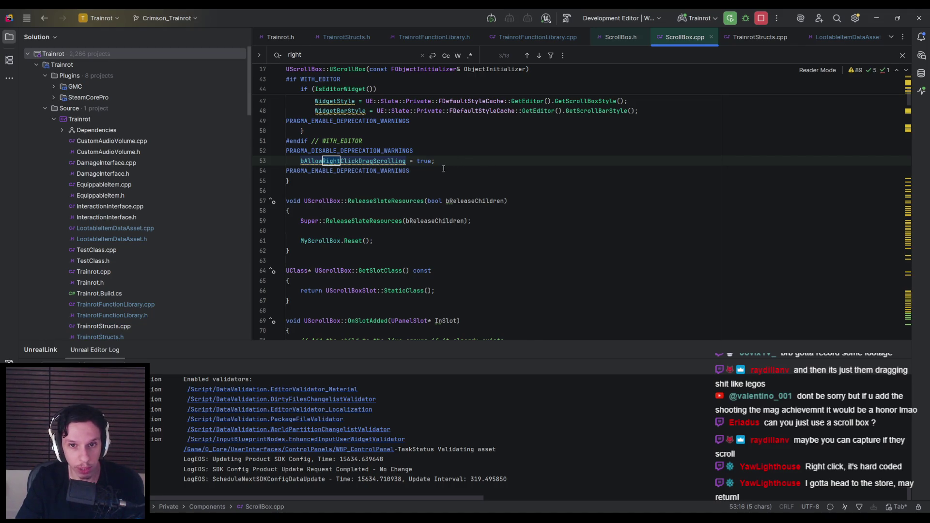
pyautogui.press('Return')
pyautogui.press('Return')
pyautogui.press('Return')
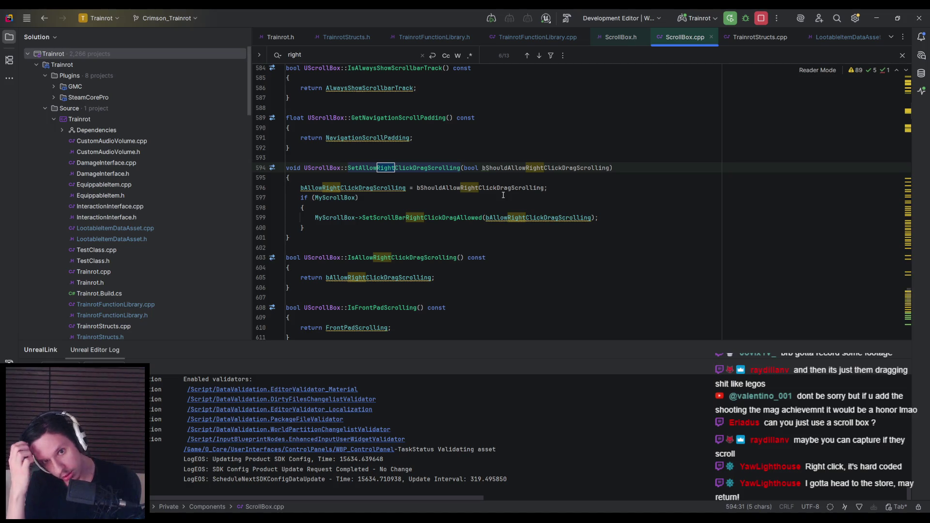
# Step: Open the SetScrollBarRightClickDragAllowed declaration in SScrollBox.h
pyautogui.press('Escape')
pyautogui.click(503, 196)
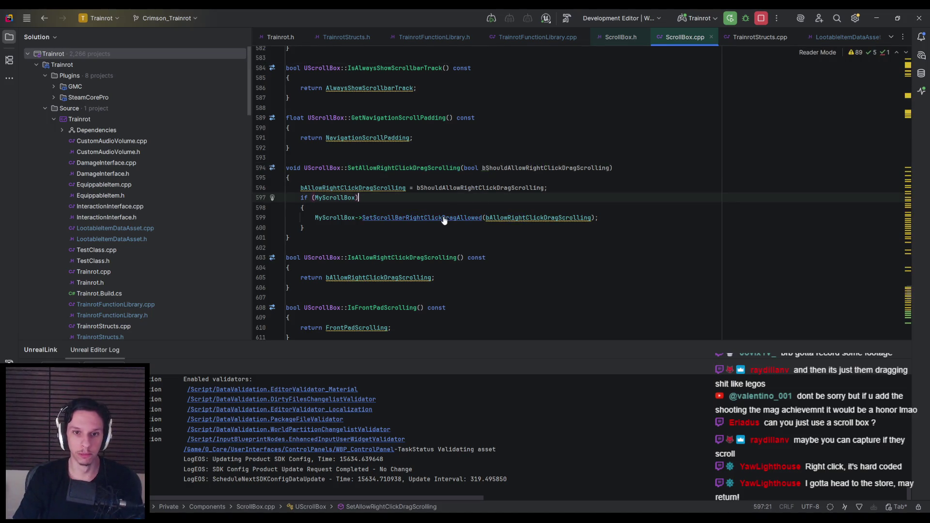
pyautogui.keyDown('ctrl'); pyautogui.click(444, 219); pyautogui.keyUp('ctrl')
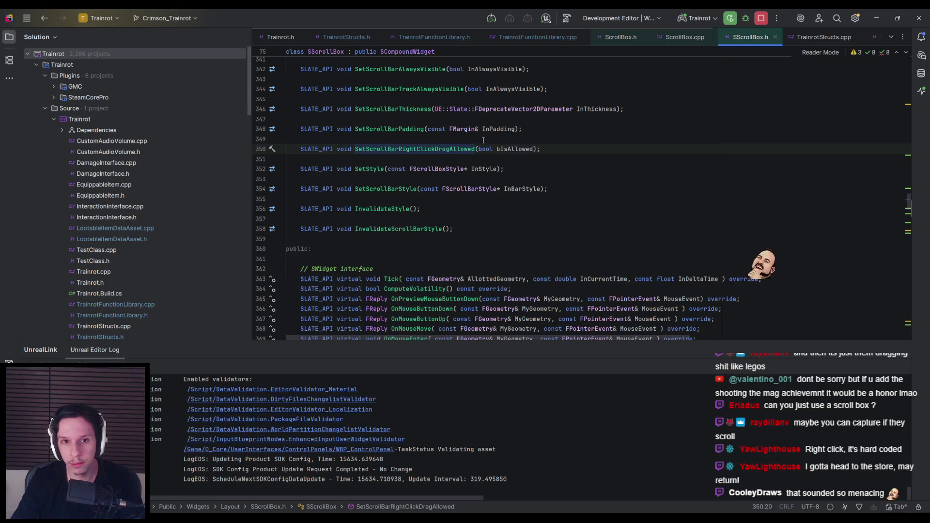
pyautogui.click(441, 160)
# Step: Search SScrollBox.h for 'right' down to the IsRightClickScrolling declaration
pyautogui.hotkey('ctrl', 'f')
pyautogui.write('right')
pyautogui.press('Return')
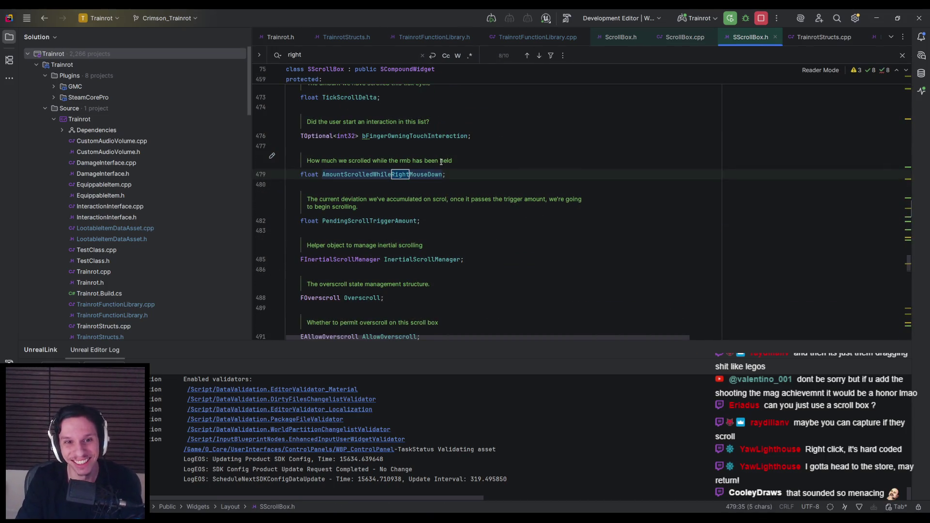
pyautogui.press('Return')
pyautogui.press('Return')
pyautogui.press('Return')
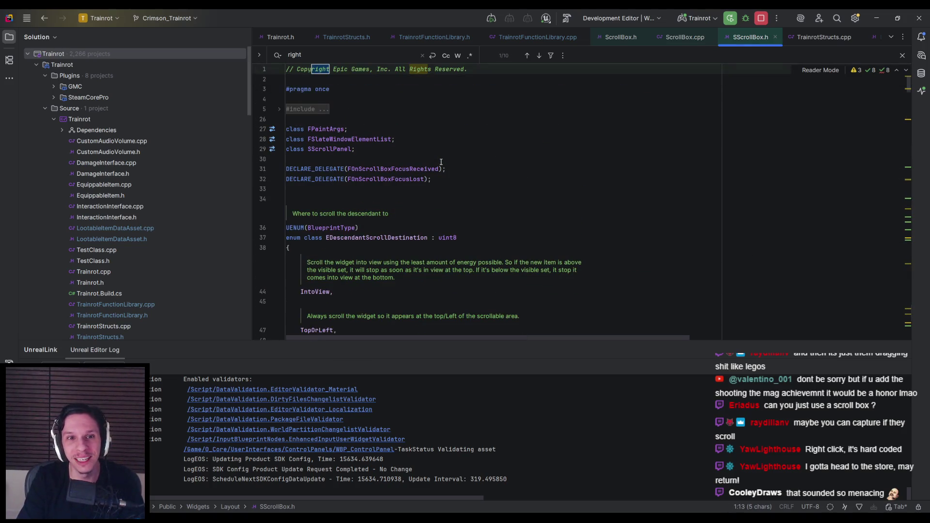
pyautogui.press('Return')
pyautogui.press('Return')
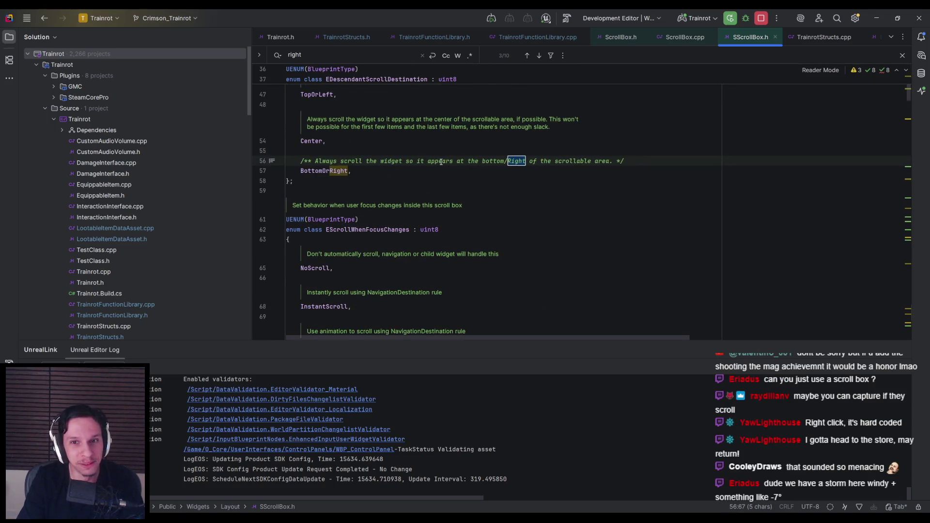
pyautogui.press('Return')
pyautogui.press('Return')
pyautogui.press('Return')
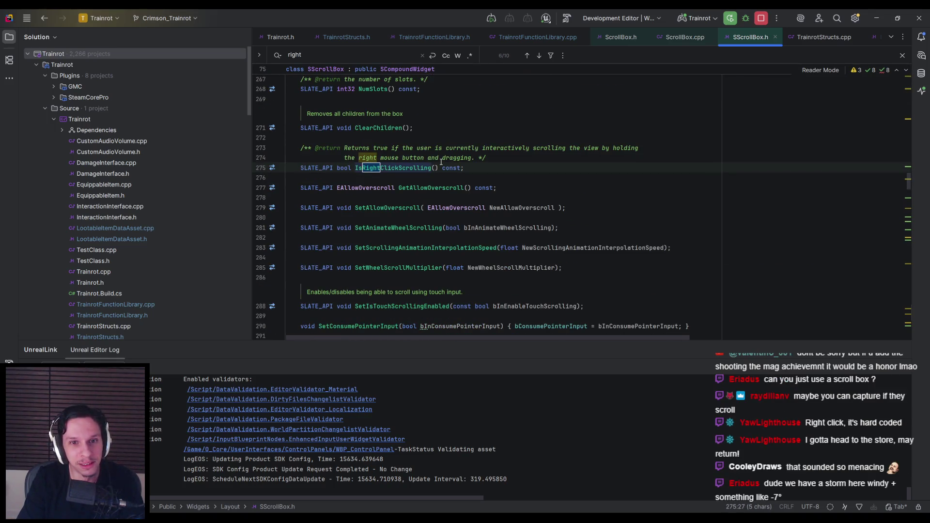
pyautogui.press('Escape')
pyautogui.press('Down')
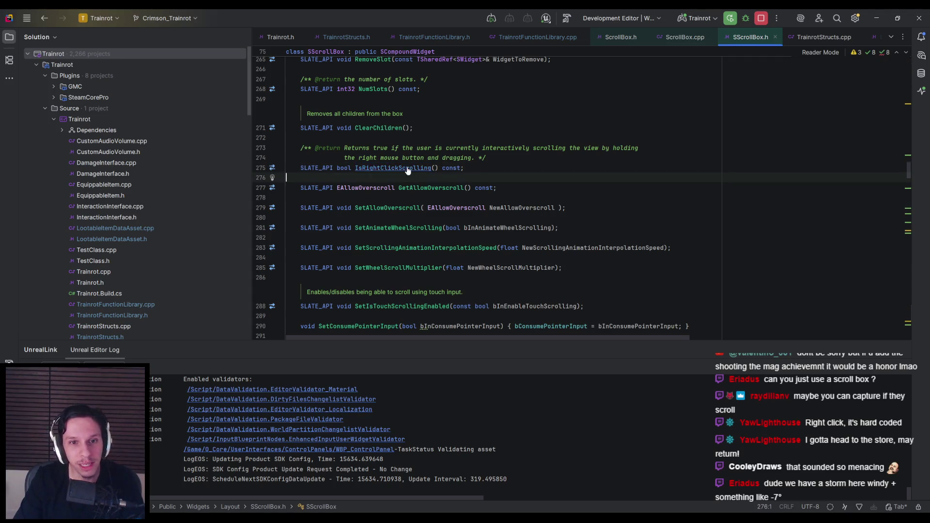
# Step: Open IsRightClickScrolling in SScrollBox.cpp and step through its 'right' matches to OnMouseButtonDown
pyautogui.keyDown('ctrl'); pyautogui.click(407, 168); pyautogui.keyUp('ctrl')
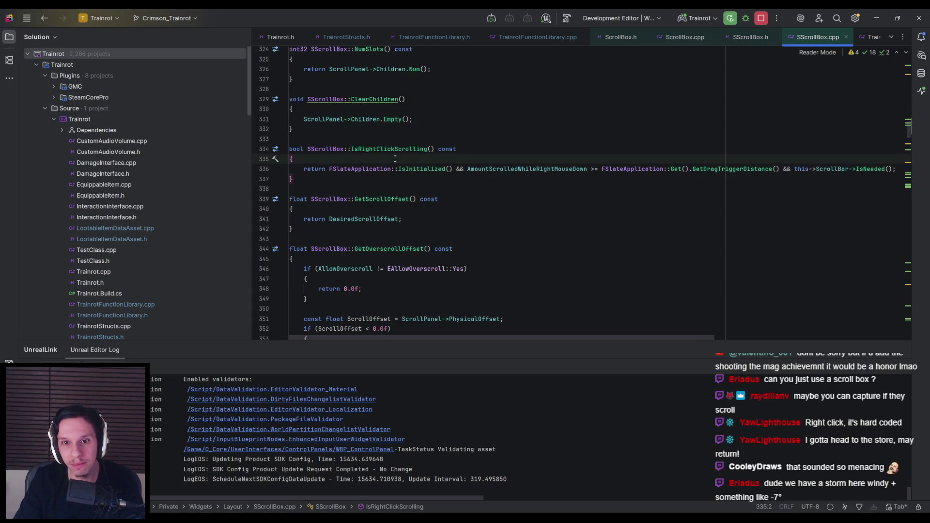
pyautogui.moveTo(515, 336)
pyautogui.mouseDown()
pyautogui.moveTo(617, 337)
pyautogui.moveTo(514, 338)
pyautogui.mouseUp()
pyautogui.hotkey('ctrl', 'f')
pyautogui.write('right')
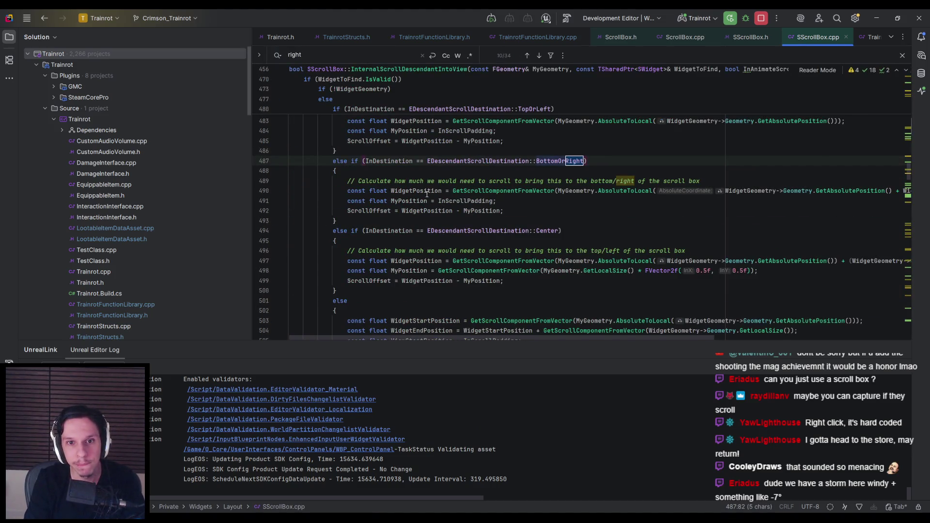
pyautogui.press('Return')
pyautogui.press('Return')
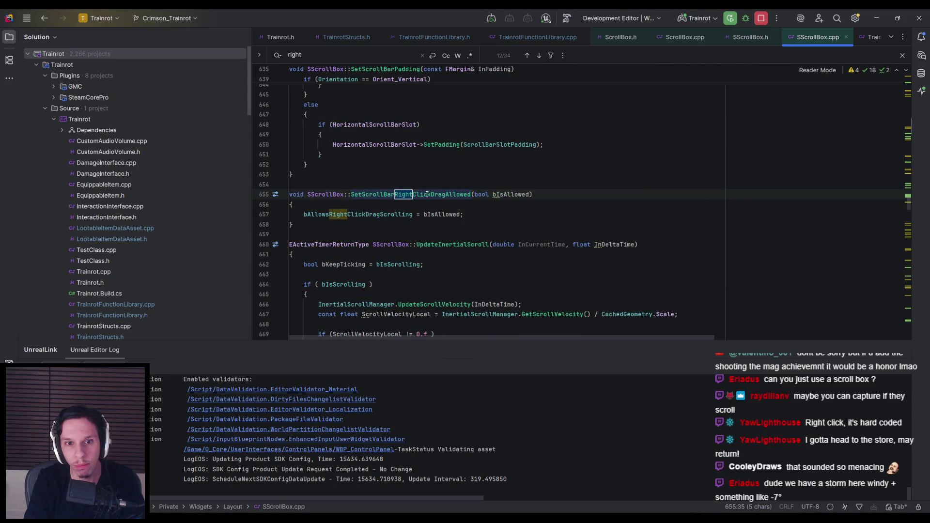
pyautogui.press('Return')
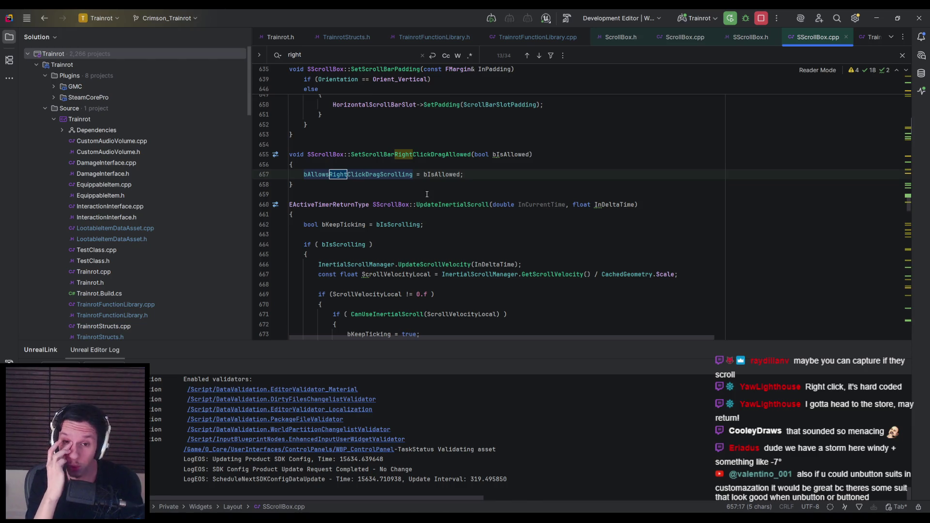
pyautogui.press('Return')
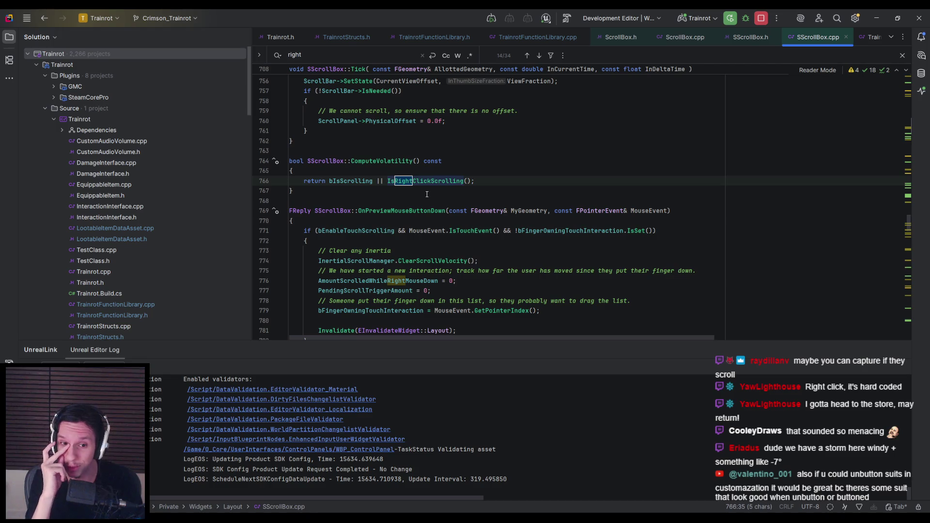
pyautogui.press('Return')
pyautogui.press('Return')
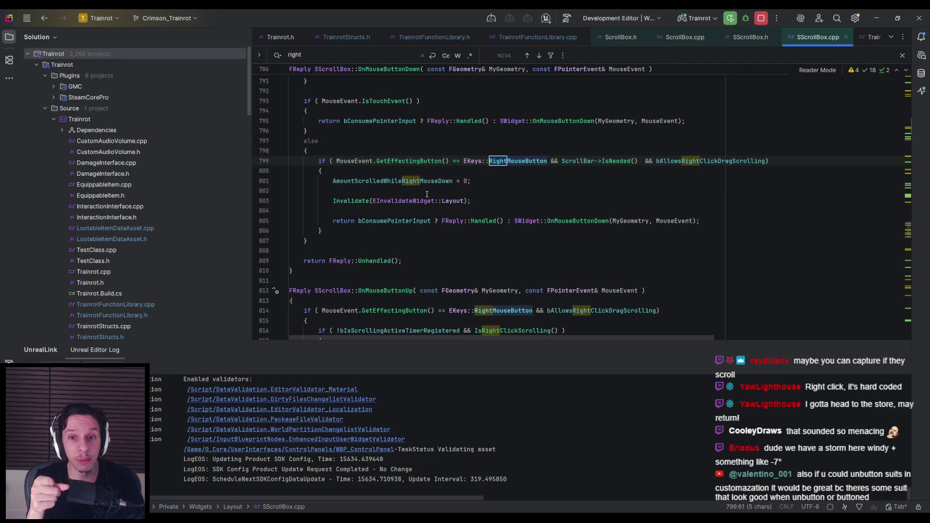
# Step: Read OnMouseButtonDown's hard-coded right mouse button check for drag scrolling
pyautogui.scroll(3, 426, 194)
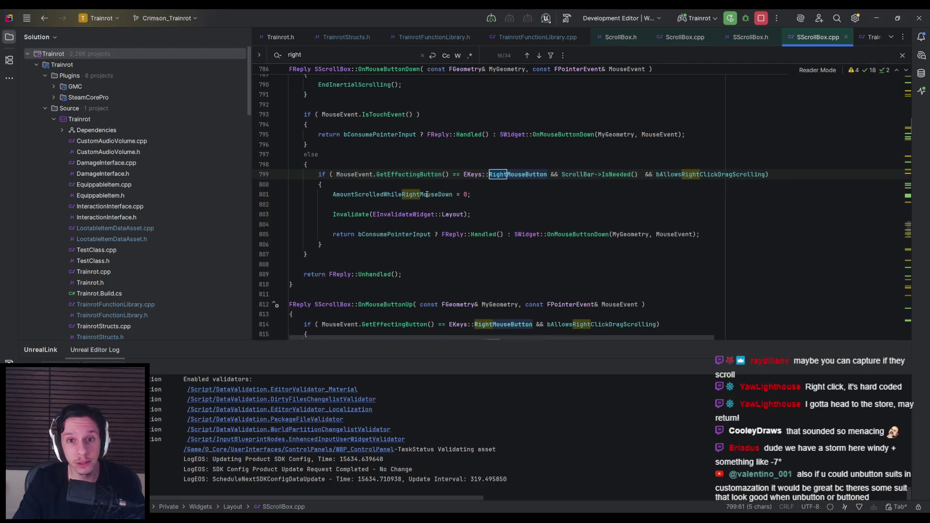
pyautogui.scroll(-1, 427, 194)
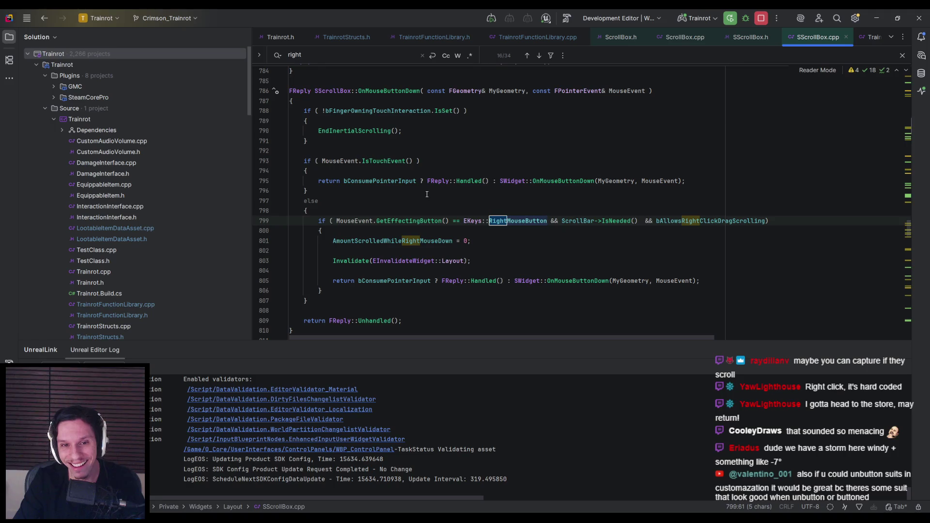
pyautogui.scroll(-2, 427, 194)
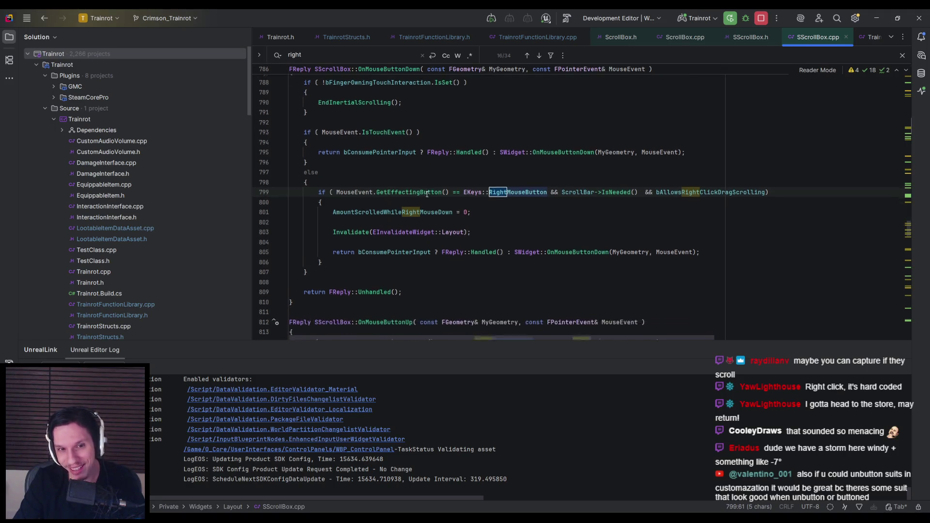
pyautogui.press('Escape')
pyautogui.scroll(-3, 427, 194)
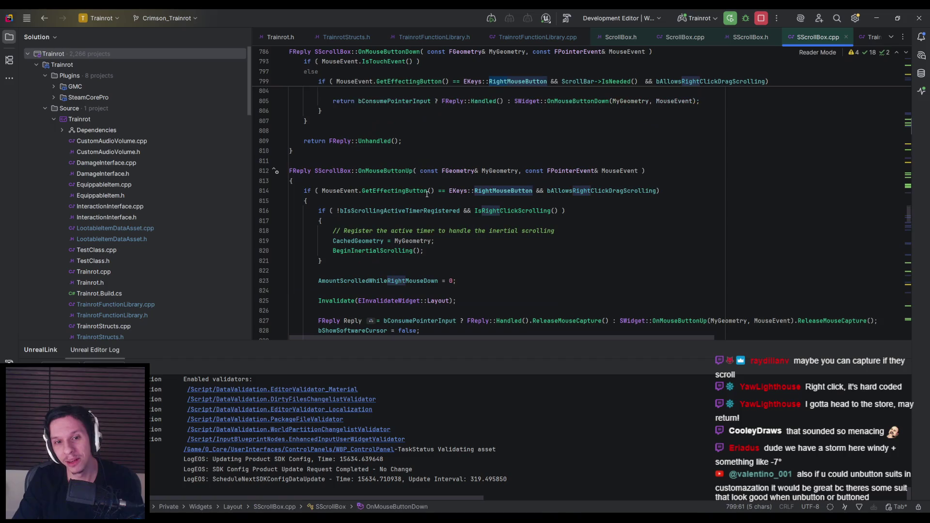
pyautogui.click(540, 153)
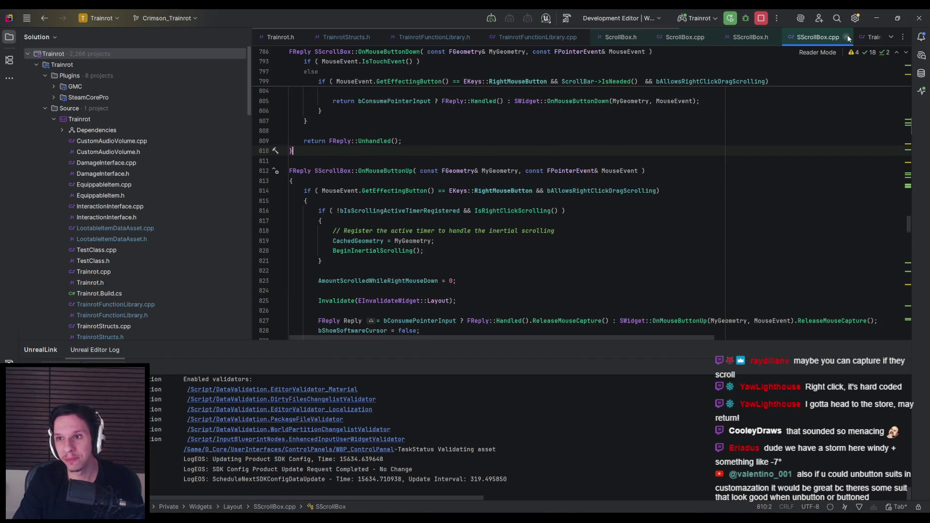
# Step: Close the SScrollBox.cpp, SScrollBox.h, ScrollBox.cpp and ScrollBox.h tabs in Rider
pyautogui.click(845, 36)
pyautogui.click(775, 36)
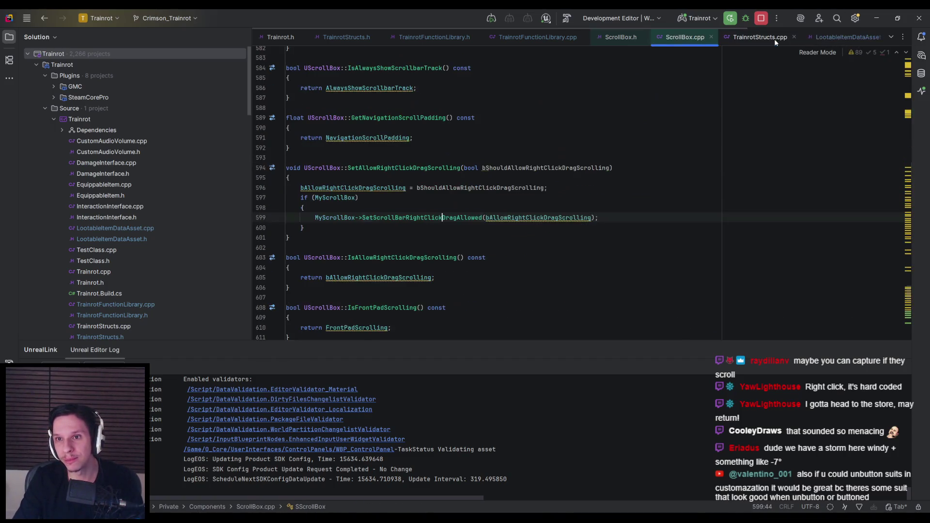
pyautogui.click(710, 37)
pyautogui.click(645, 37)
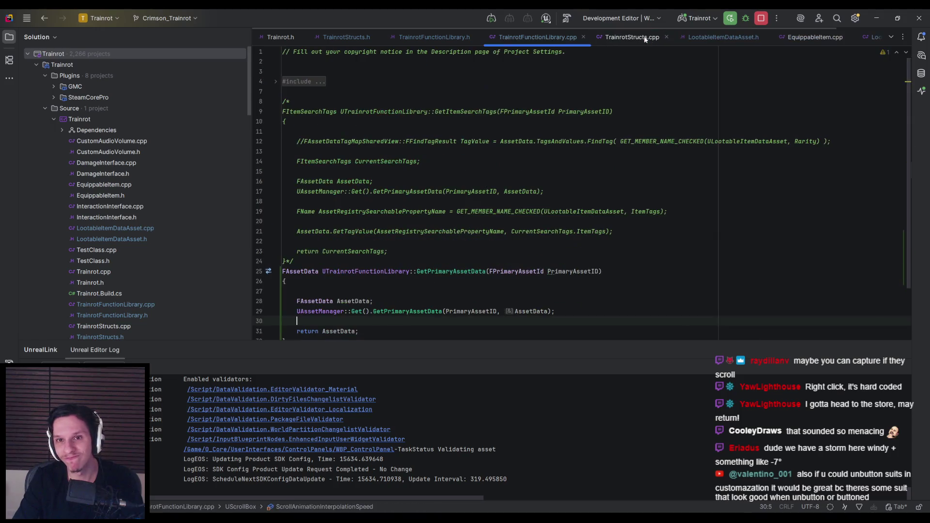
pyautogui.click(315, 457)
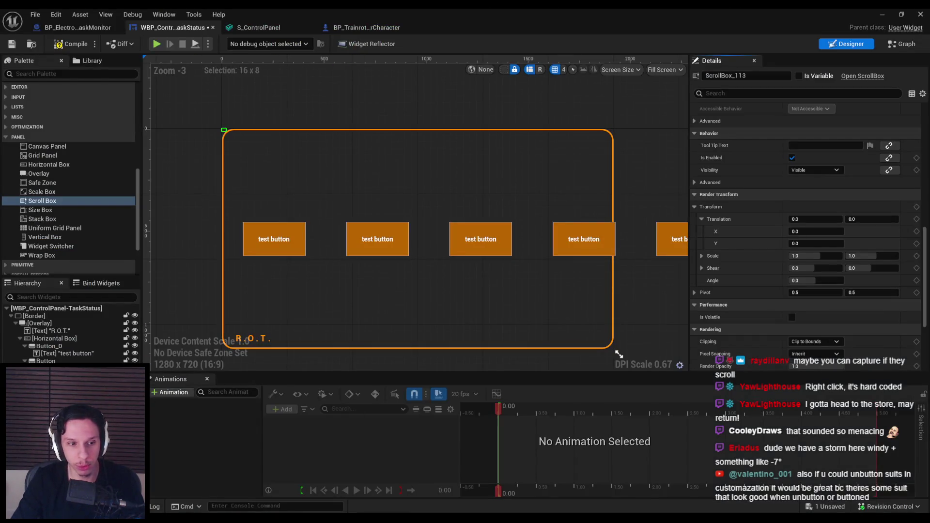
# Step: Tick Is Variable on HorizontalBox_76, save the TaskStatus widget, and switch to its Graph
pyautogui.press('Escape')
pyautogui.hotkey('ctrl', 's')
pyautogui.click(265, 147)
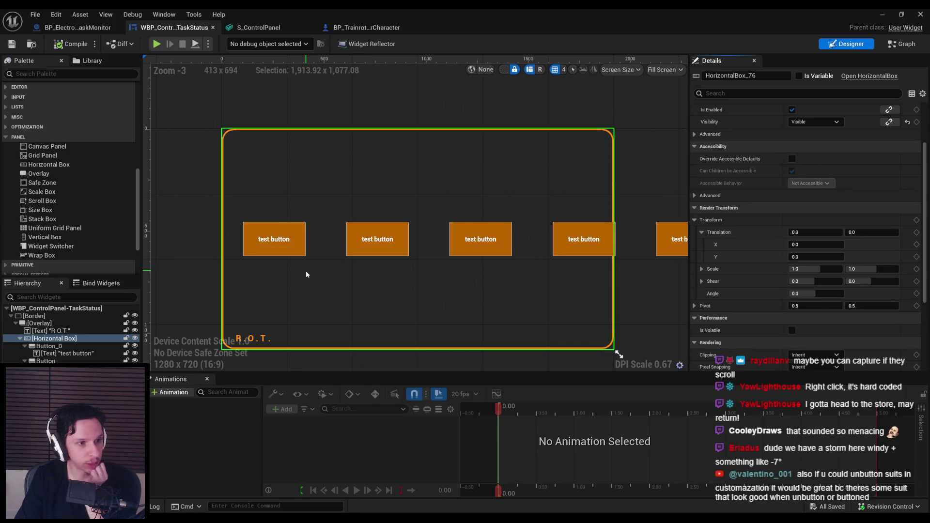
pyautogui.moveTo(306, 271); pyautogui.dragTo(311, 249)
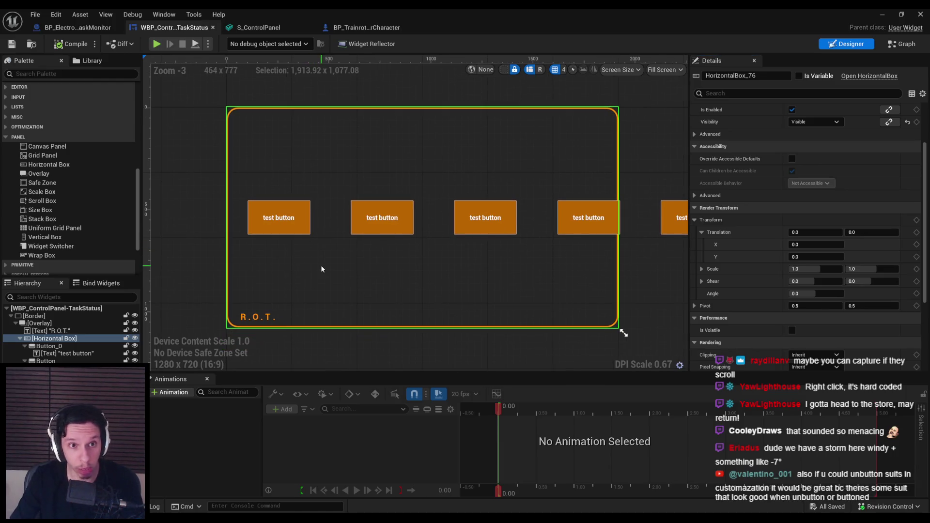
pyautogui.scroll(3, 926, 200)
pyautogui.click(799, 75)
pyautogui.click(12, 44)
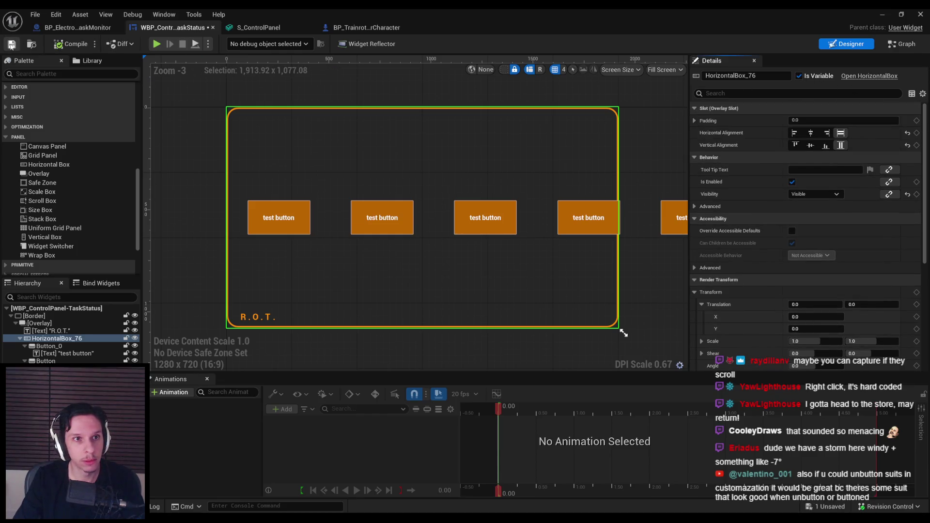
pyautogui.click(78, 28)
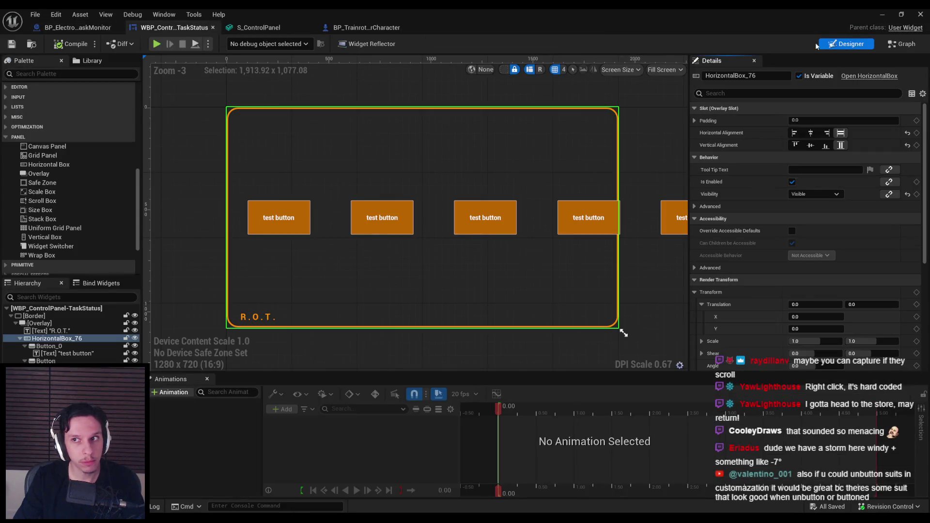
pyautogui.hotkey('shift', 'alt', 'g')
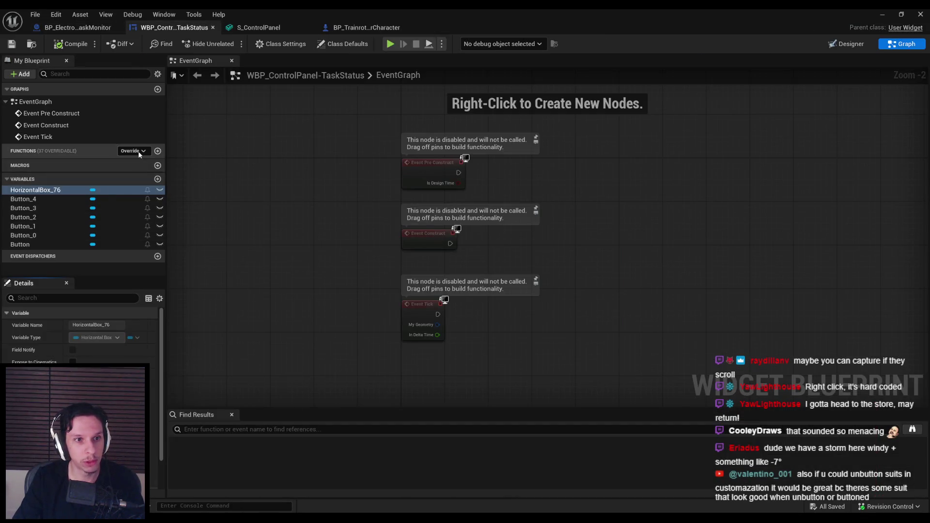
# Step: Override On Mouse Button Down and wire a Print String 'MOUSE' node into its Return Node
pyautogui.click(132, 151)
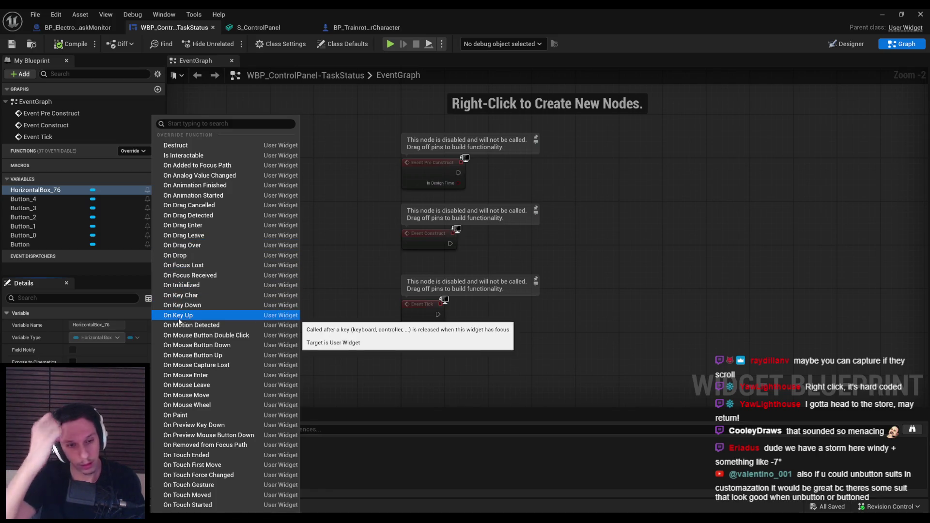
pyautogui.click(208, 345)
pyautogui.moveTo(416, 224); pyautogui.dragTo(614, 224)
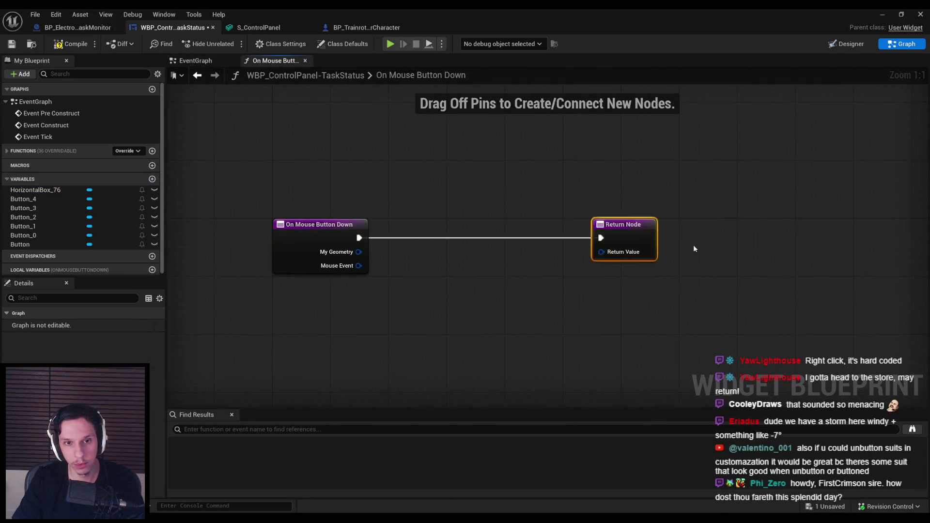
pyautogui.rightClick(425, 282)
pyautogui.write('print string')
pyautogui.press('Return')
pyautogui.moveTo(465, 280); pyautogui.dragTo(470, 224)
pyautogui.moveTo(441, 238); pyautogui.dragTo(358, 237)
pyautogui.write('MOUSE')
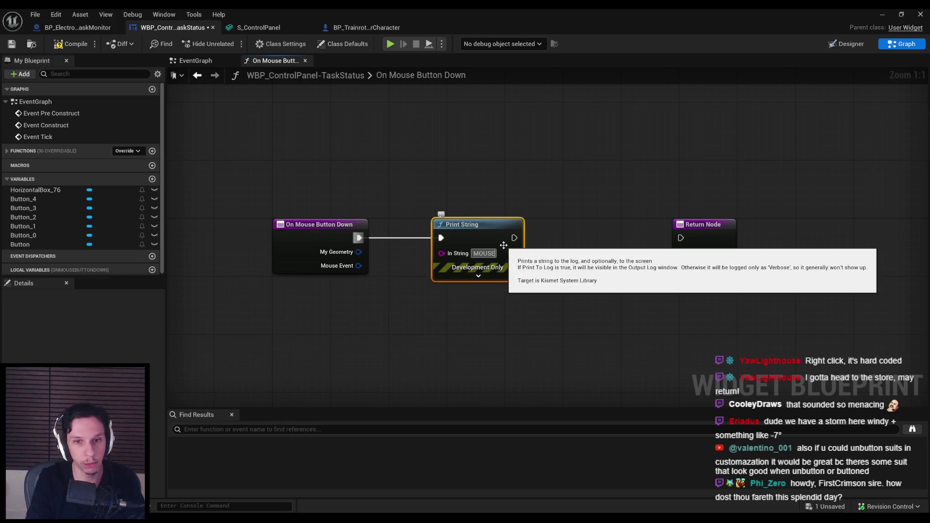
pyautogui.moveTo(517, 238)
pyautogui.mouseDown()
pyautogui.moveTo(694, 237)
pyautogui.moveTo(625, 284)
pyautogui.mouseUp()
# Step: Feed an Unhandled node into Return Value in place of Handled, then save
pyautogui.click(70, 44)
pyautogui.write('hand')
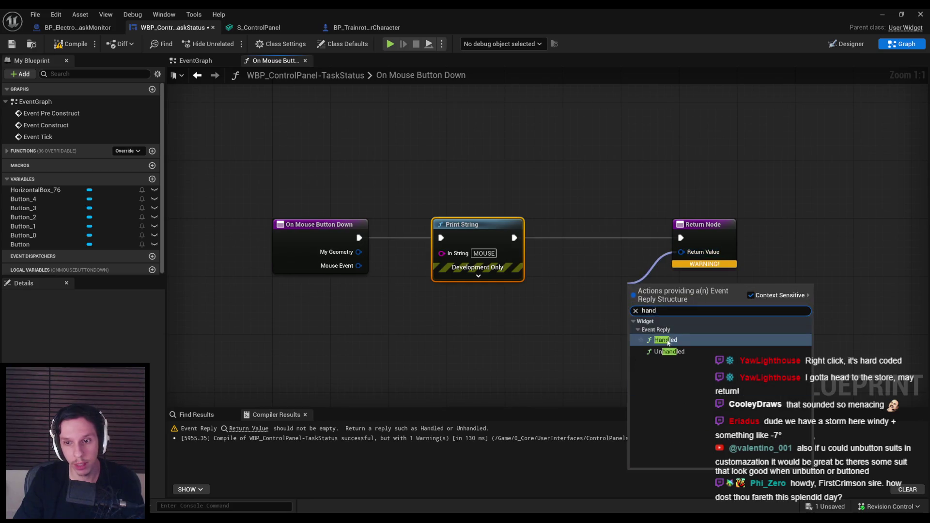
pyautogui.press('Return')
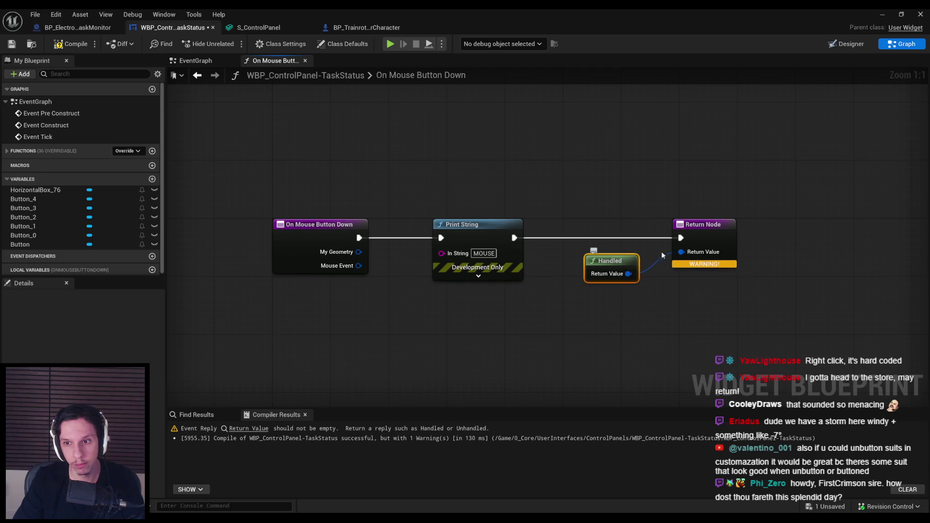
pyautogui.click(674, 254)
pyautogui.write('unhandled')
pyautogui.moveTo(661, 299); pyautogui.dragTo(632, 268)
pyautogui.press('Return')
pyautogui.click(605, 266)
pyautogui.press('Delete')
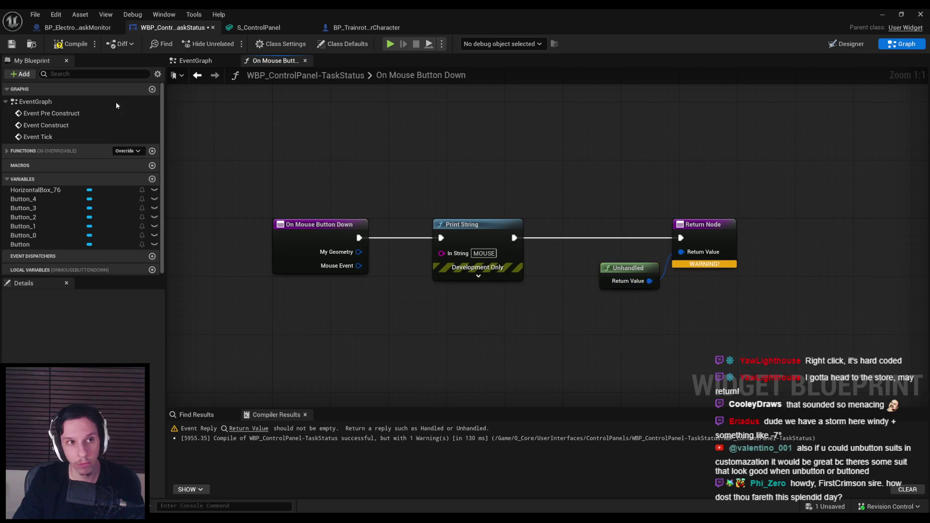
pyautogui.hotkey('ctrl', 's')
# Step: Insert a Call to Parent Function before Print String, passing My Geometry through
pyautogui.rightClick(337, 231)
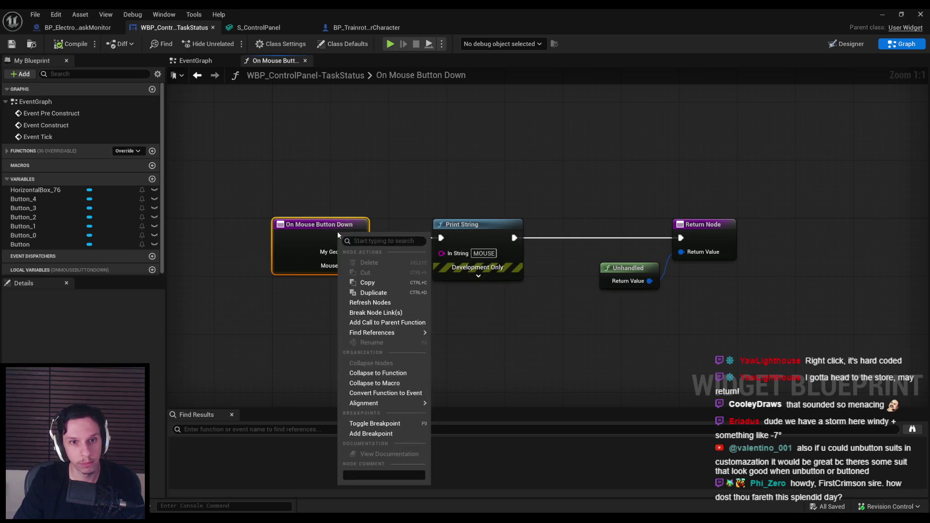
pyautogui.click(390, 199)
pyautogui.moveTo(370, 193); pyautogui.dragTo(745, 296)
pyautogui.moveTo(464, 224); pyautogui.dragTo(579, 226)
pyautogui.rightClick(297, 234)
pyautogui.click(339, 324)
pyautogui.moveTo(304, 291); pyautogui.dragTo(421, 231)
pyautogui.moveTo(339, 251); pyautogui.dragTo(382, 250)
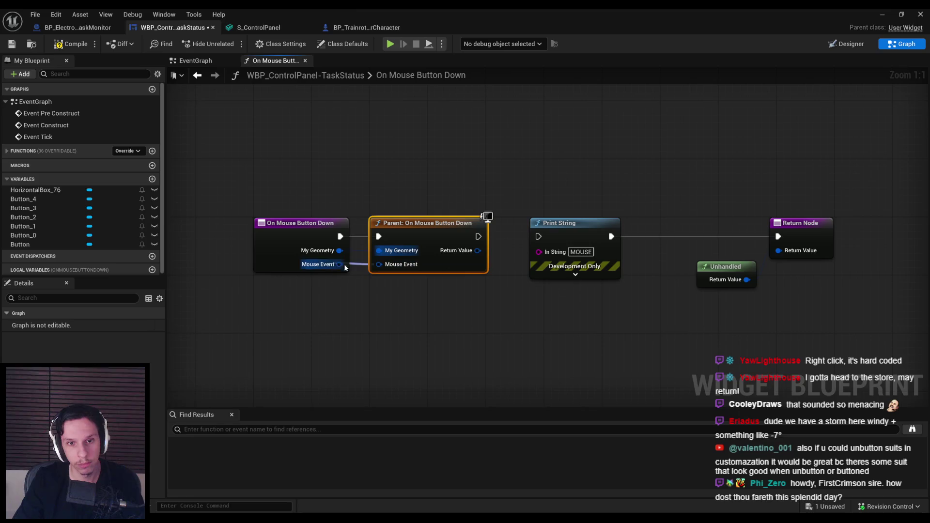
pyautogui.moveTo(480, 236); pyautogui.dragTo(538, 236)
pyautogui.click(368, 198)
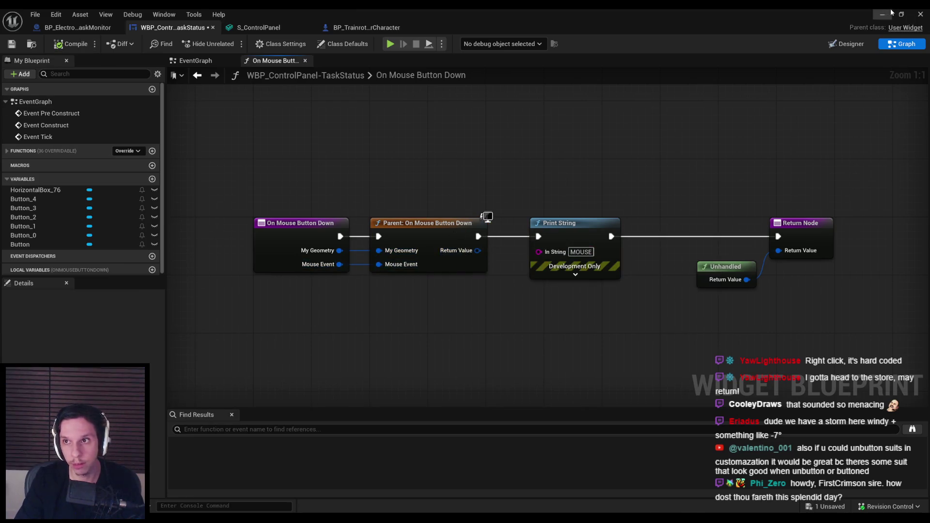
pyautogui.hotkey('alt', 'p')
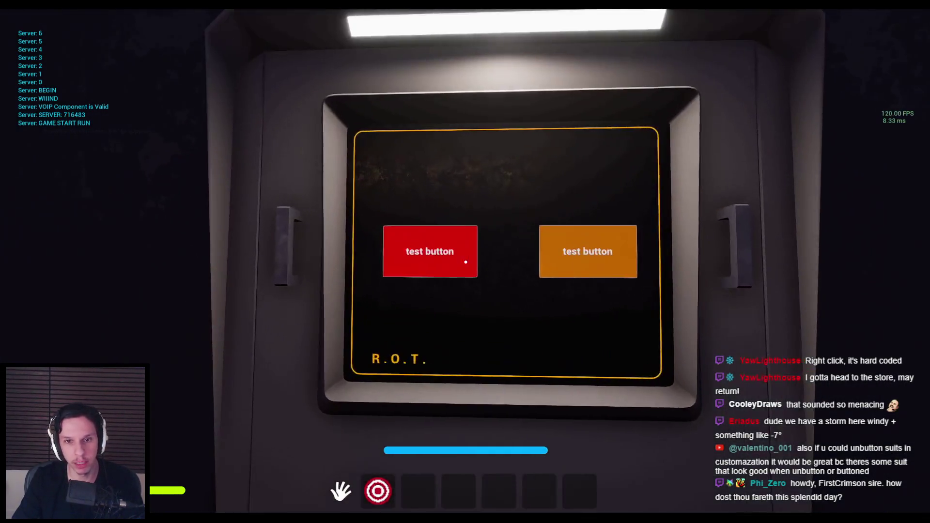
pyautogui.click(465, 262)
pyautogui.click(465, 262)
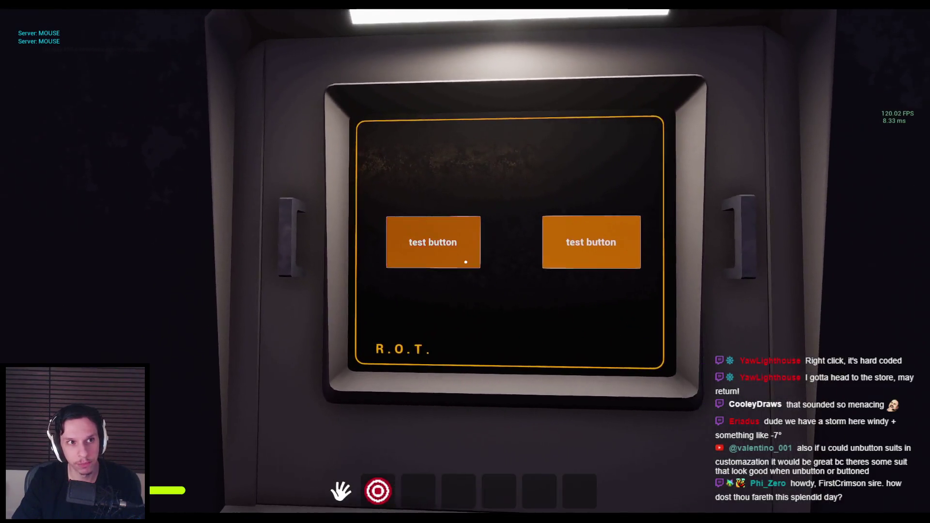
pyautogui.click(465, 262)
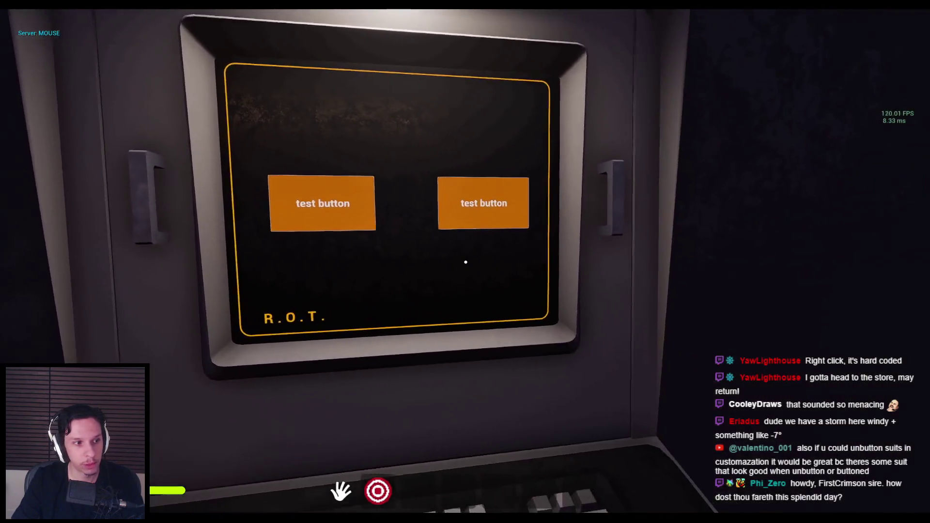
pyautogui.press('s')
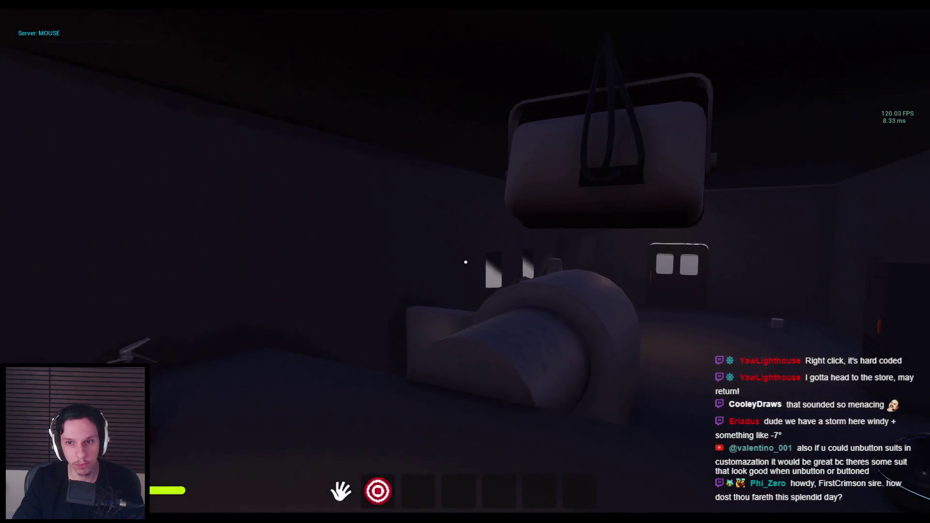
pyautogui.press('w')
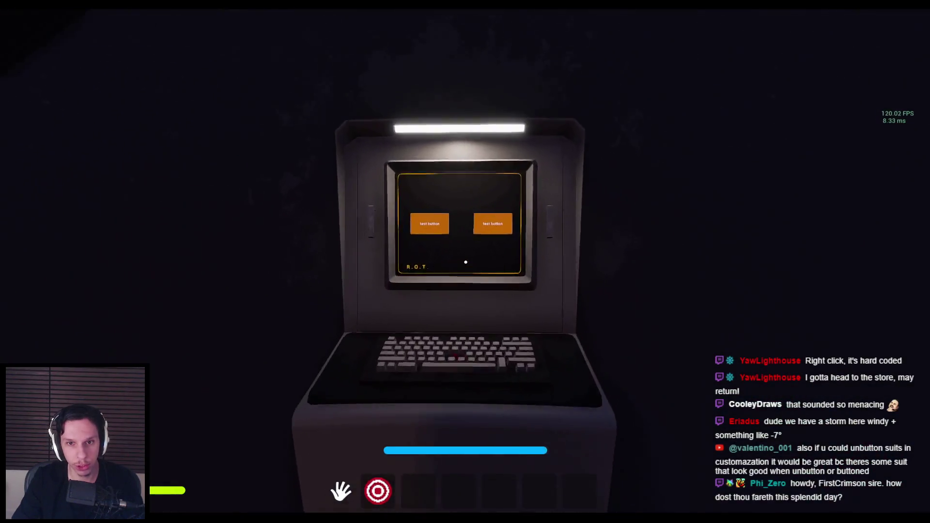
pyautogui.press('w')
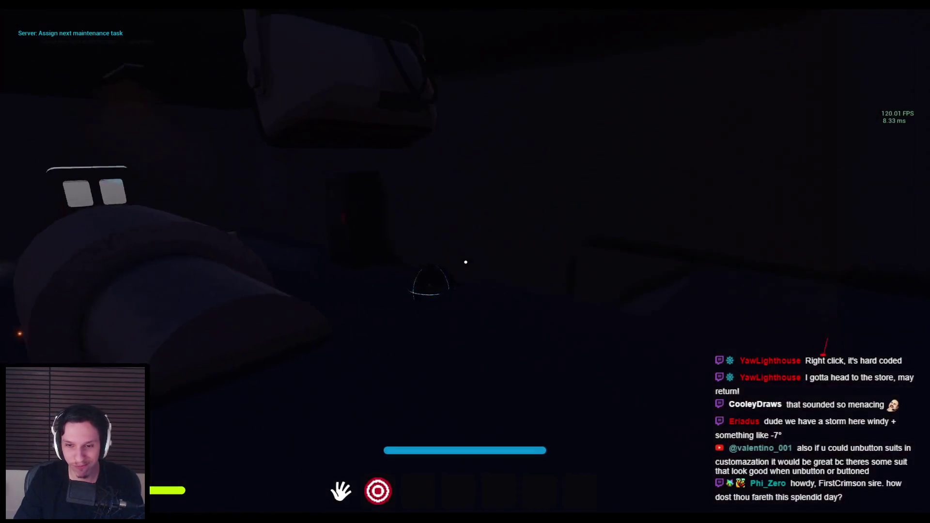
pyautogui.press('w')
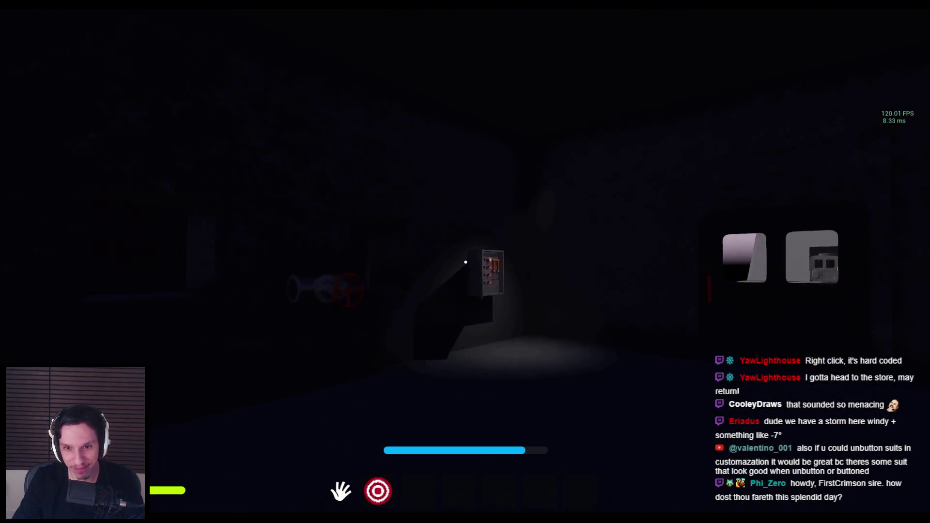
pyautogui.press('w')
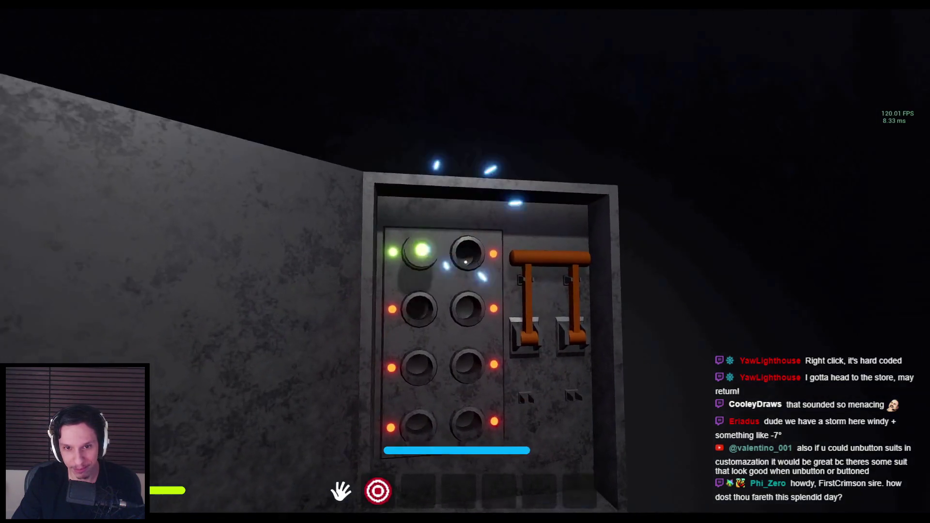
pyautogui.press('s')
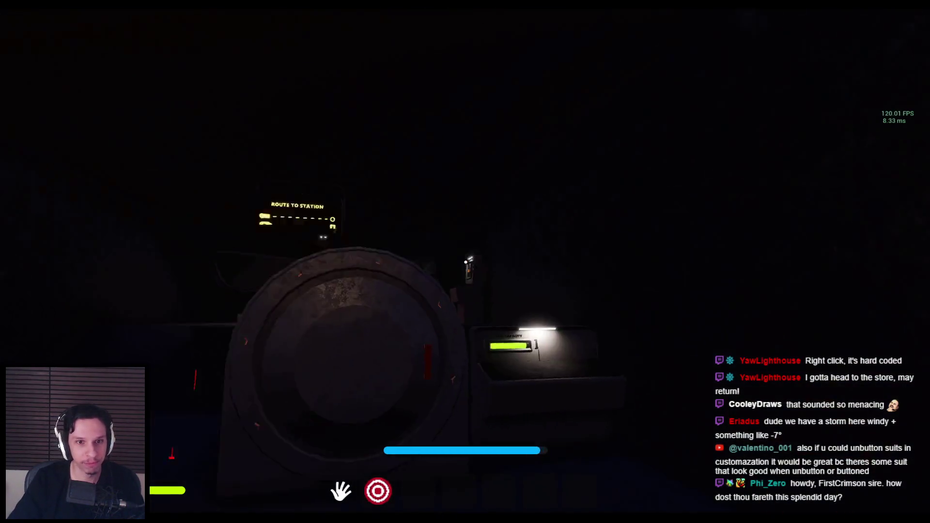
pyautogui.press('w')
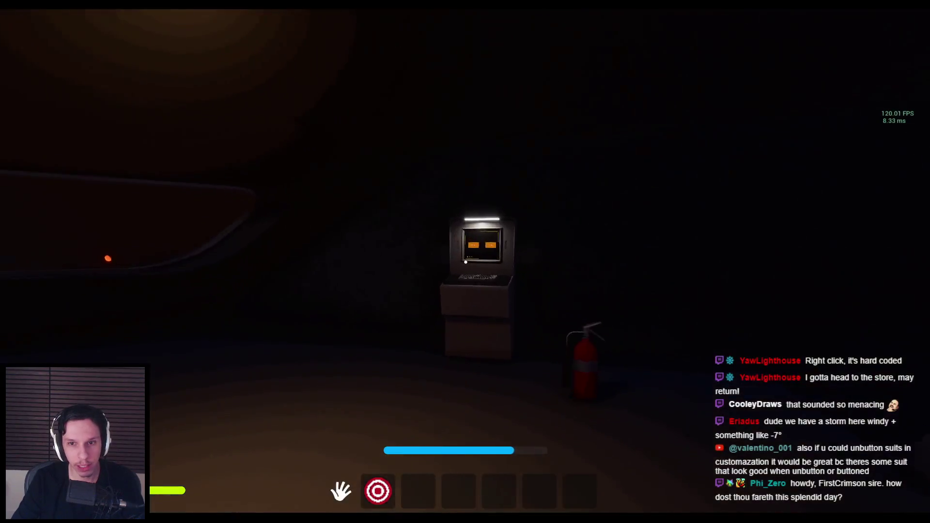
pyautogui.press('w')
pyautogui.press('e')
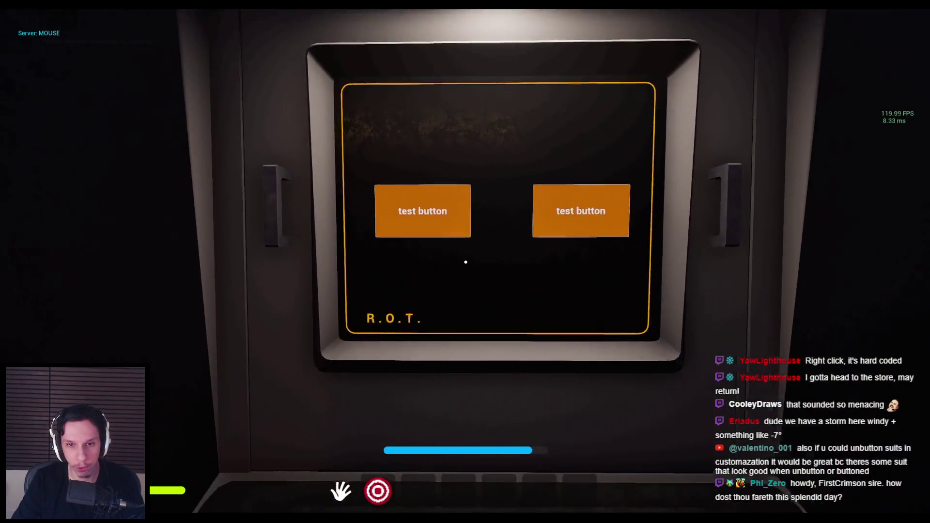
pyautogui.press('Escape')
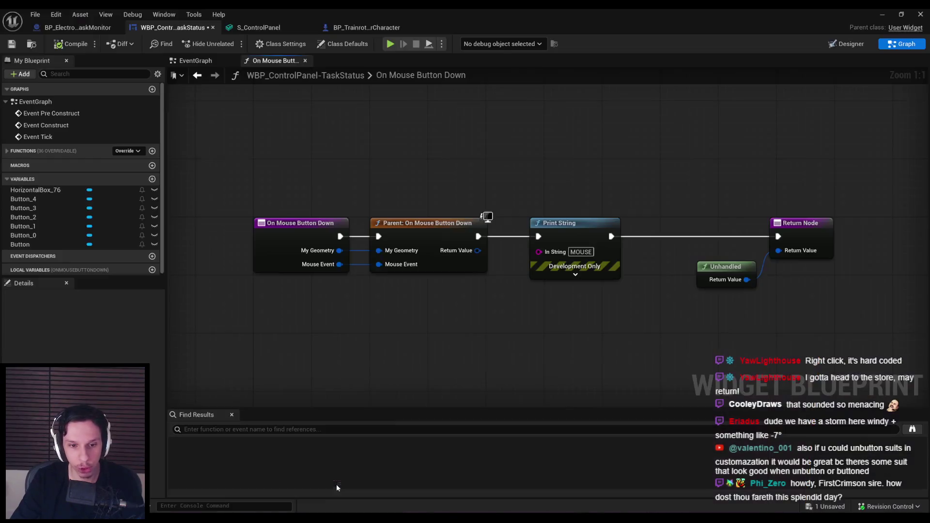
# Step: Save the widget and shift the Unhandled and Return nodes right to make room
pyautogui.hotkey('ctrl', 's')
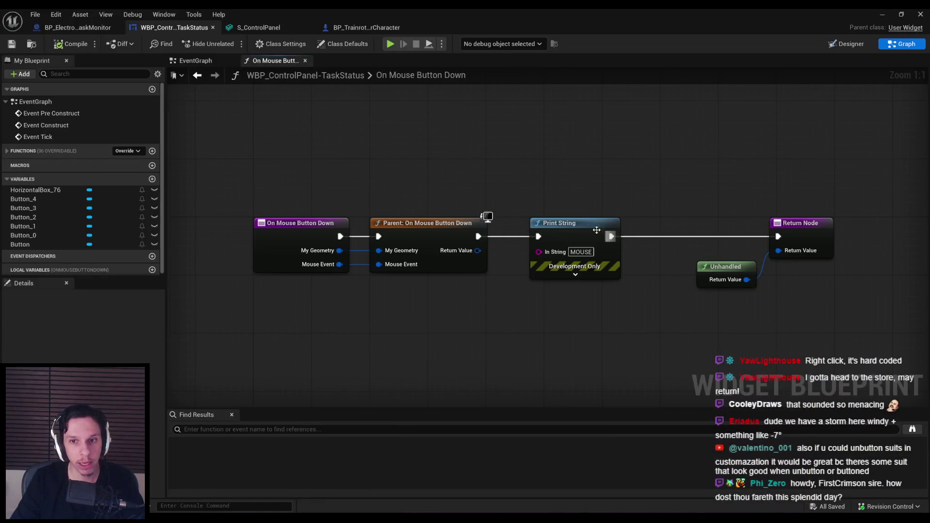
pyautogui.scroll(-1, 483, 202)
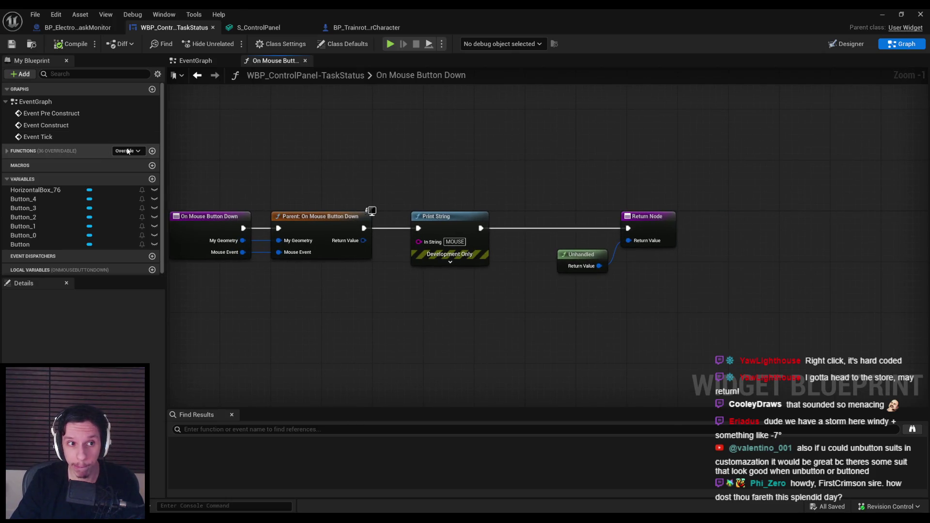
pyautogui.click(10, 151)
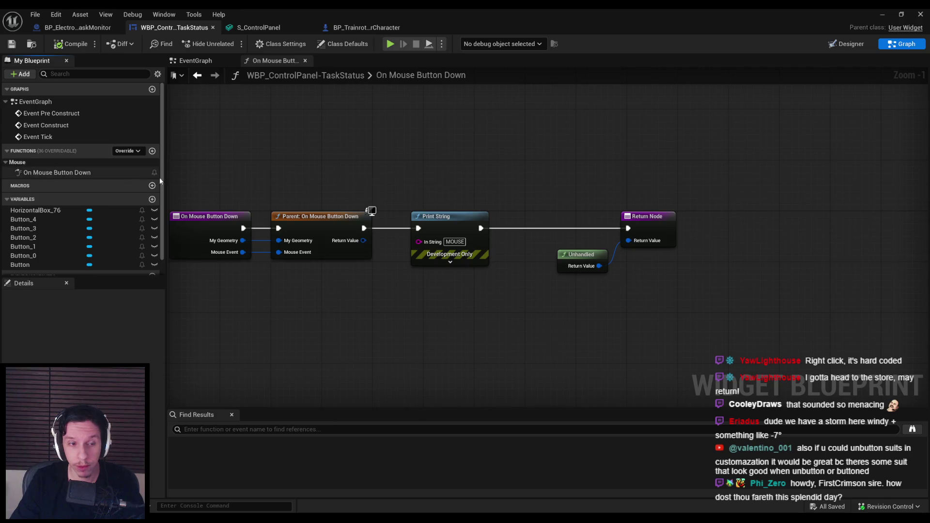
pyautogui.click(127, 151)
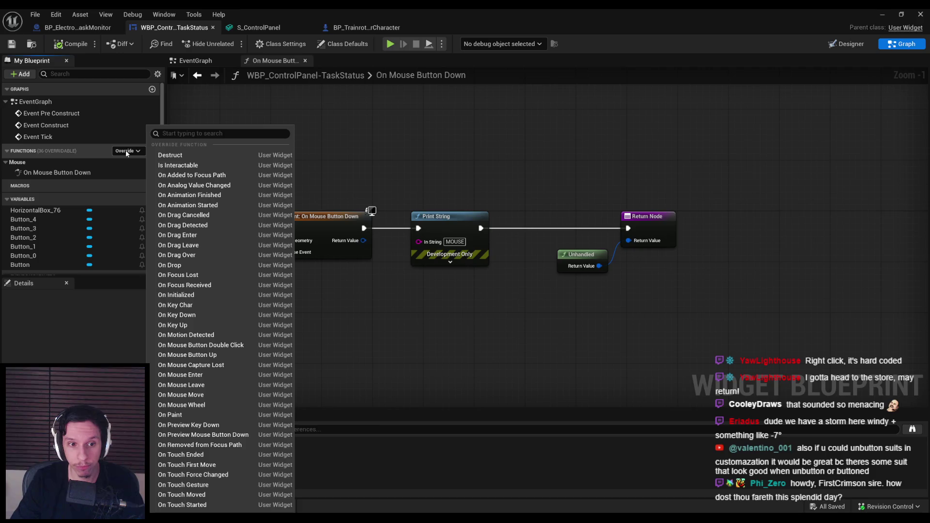
pyautogui.click(126, 149)
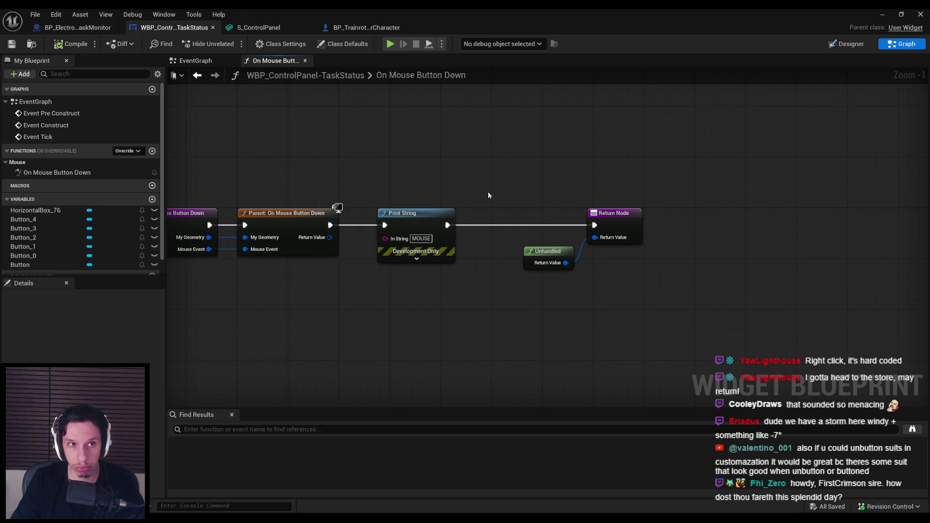
pyautogui.moveTo(488, 195); pyautogui.dragTo(645, 272)
pyautogui.moveTo(614, 230); pyautogui.dragTo(754, 226)
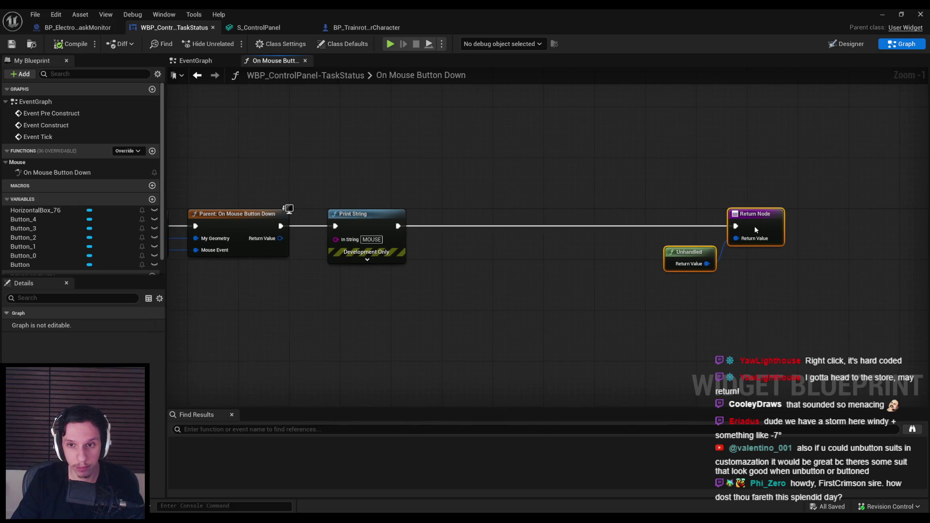
pyautogui.click(352, 301)
pyautogui.scroll(-1, 113, 233)
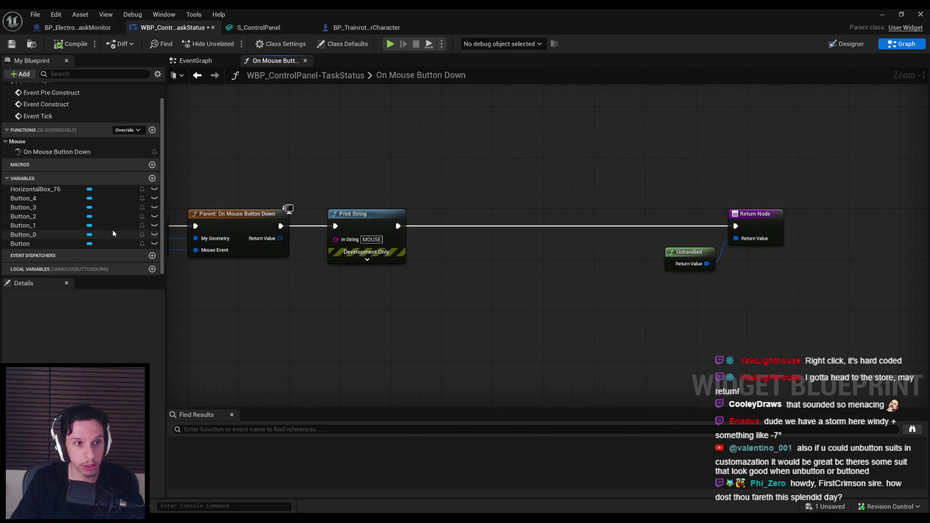
# Step: Create Boolean MouseButtonDown and add a SET node setting it true before the Return Node
pyautogui.click(152, 179)
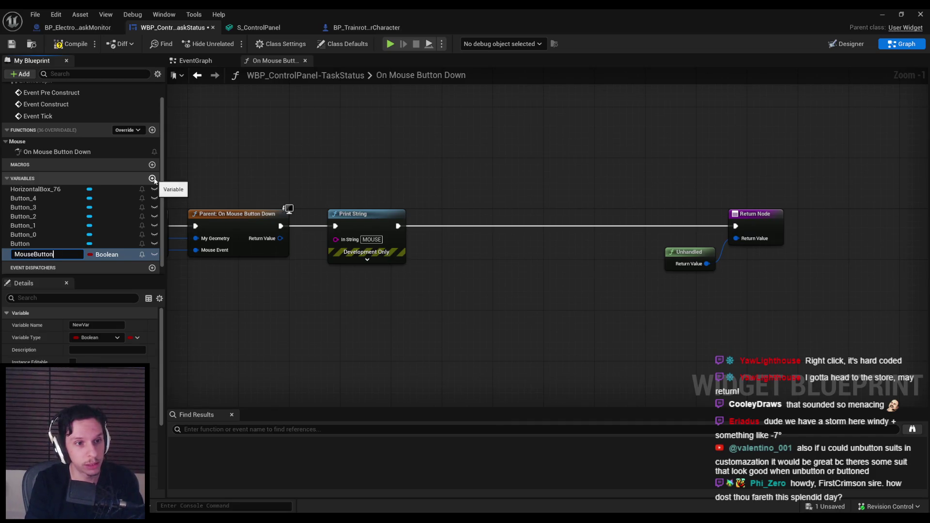
pyautogui.write('Down')
pyautogui.press('Return')
pyautogui.moveTo(82, 258); pyautogui.dragTo(465, 237)
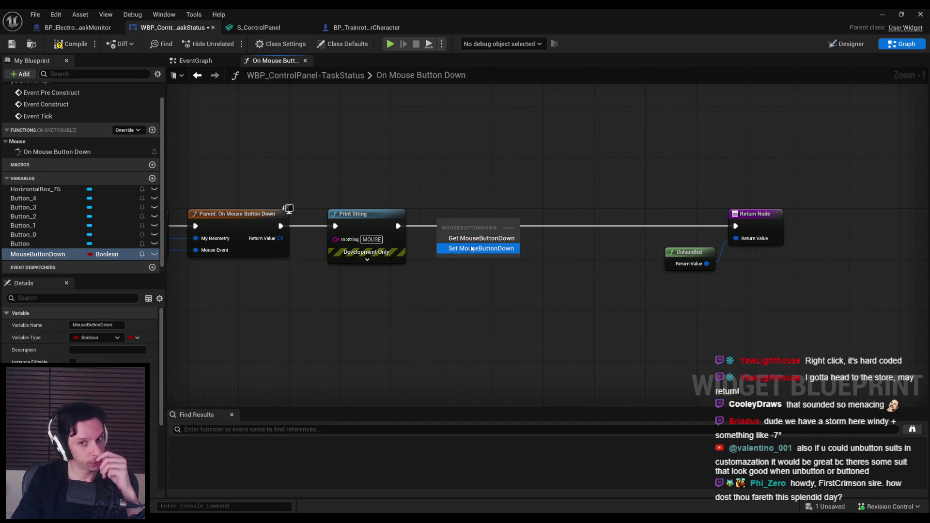
pyautogui.click(472, 242)
pyautogui.moveTo(292, 273); pyautogui.dragTo(369, 226)
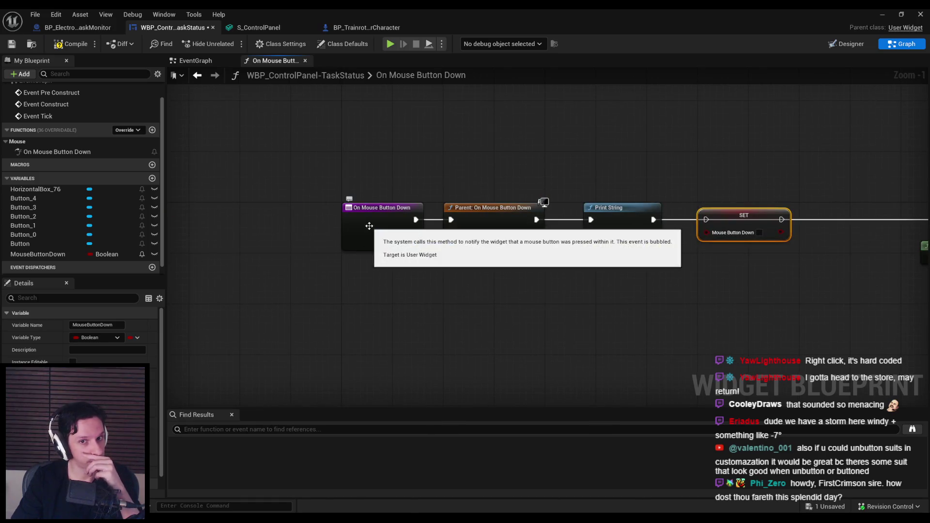
pyautogui.moveTo(785, 223)
pyautogui.mouseDown()
pyautogui.moveTo(636, 233)
pyautogui.moveTo(842, 229)
pyautogui.mouseUp()
pyautogui.click(632, 260)
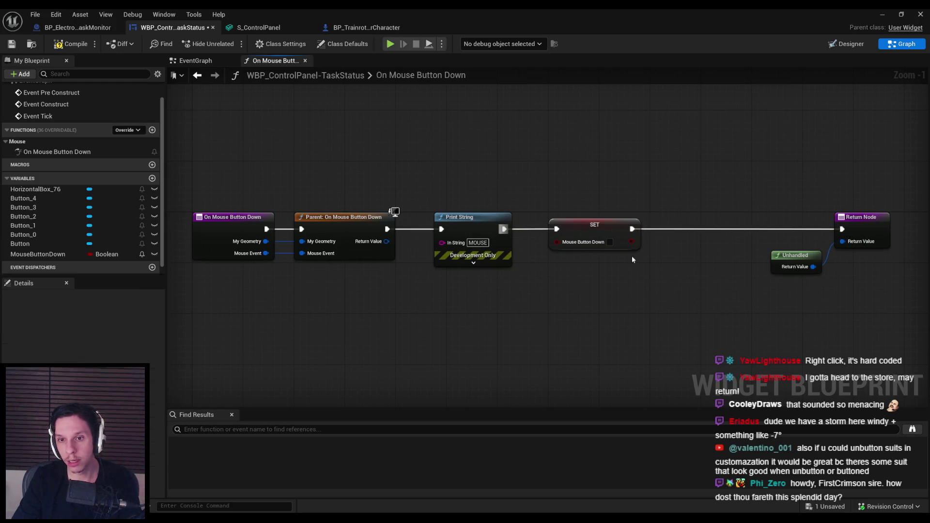
pyautogui.click(608, 244)
pyautogui.moveTo(604, 277); pyautogui.dragTo(496, 296)
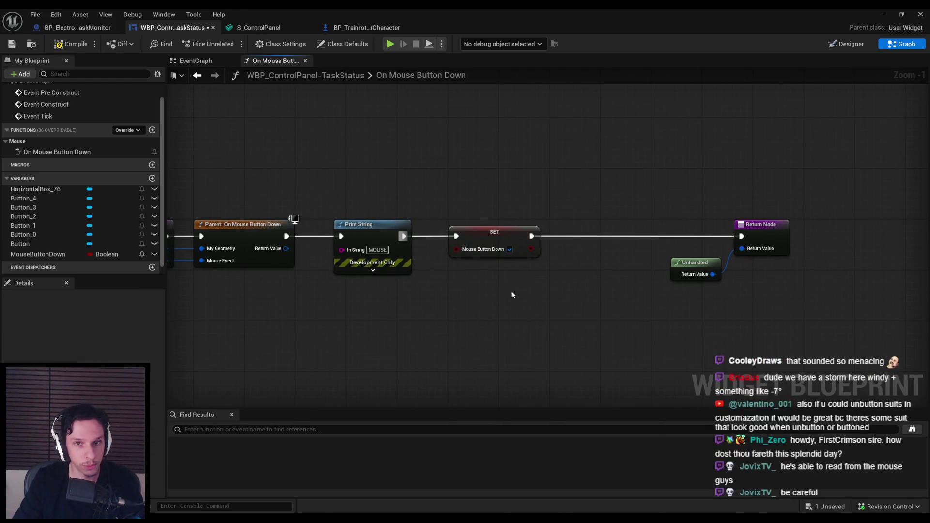
pyautogui.click(504, 240)
pyautogui.click(127, 130)
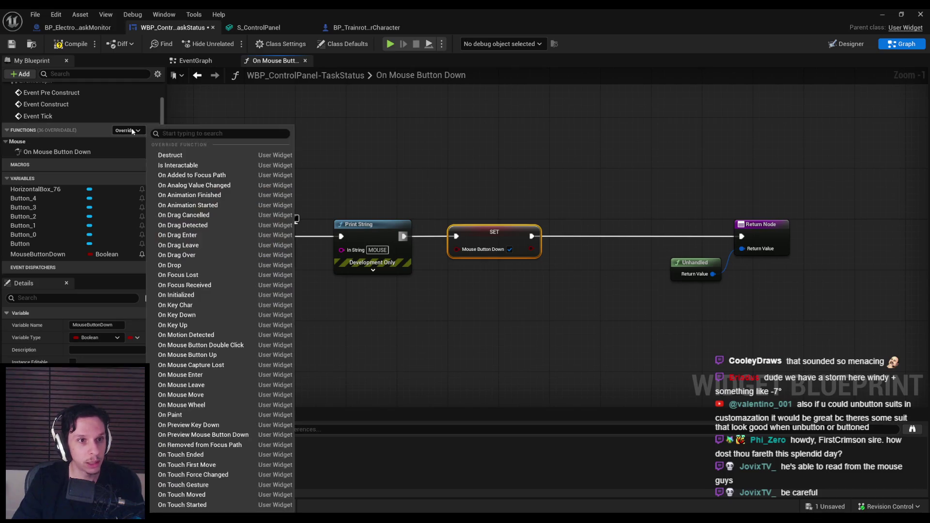
# Step: Override On Mouse Button Up, paste an unticked MouseButtonDown setter and add a parent call
pyautogui.click(194, 355)
pyautogui.moveTo(418, 229); pyautogui.dragTo(738, 234)
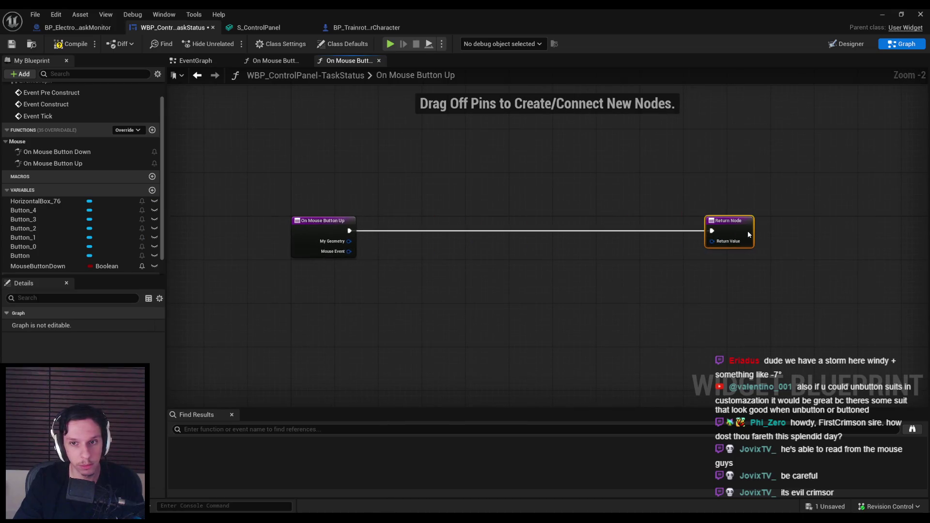
pyautogui.hotkey('ctrl', 'v')
pyautogui.scroll(2, 473, 232)
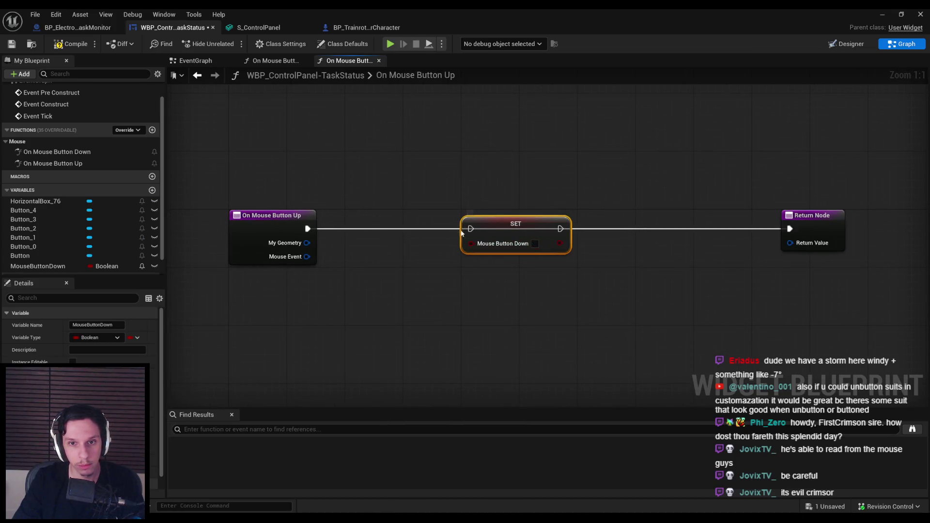
pyautogui.rightClick(255, 249)
pyautogui.click(291, 314)
# Step: Wire the entry node and Mouse Event into the parent call, then into the setter
pyautogui.moveTo(515, 234); pyautogui.dragTo(575, 234)
pyautogui.moveTo(328, 267); pyautogui.dragTo(436, 209)
pyautogui.moveTo(346, 228); pyautogui.dragTo(307, 228)
pyautogui.moveTo(347, 256); pyautogui.dragTo(307, 259)
pyautogui.moveTo(438, 229); pyautogui.dragTo(583, 233)
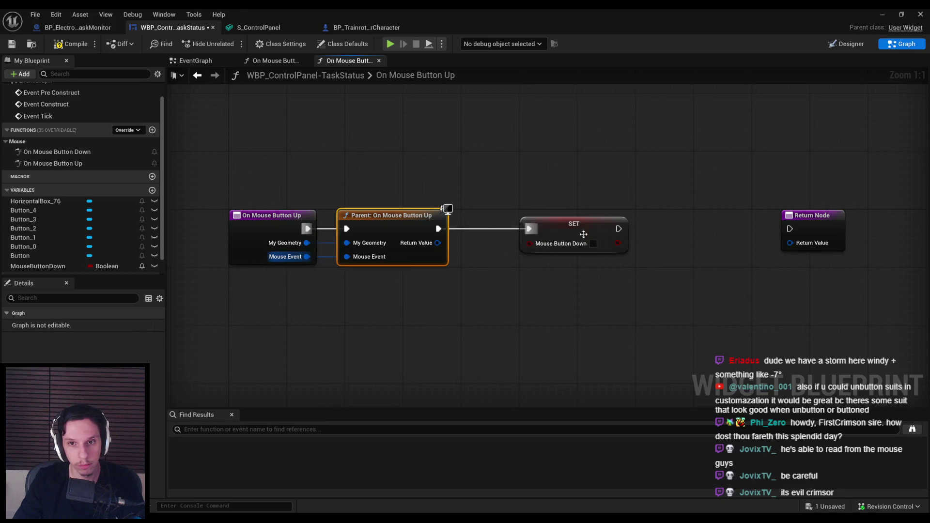
# Step: Return Unhandled from the function, then compile and save the widget
pyautogui.moveTo(790, 243); pyautogui.dragTo(748, 264)
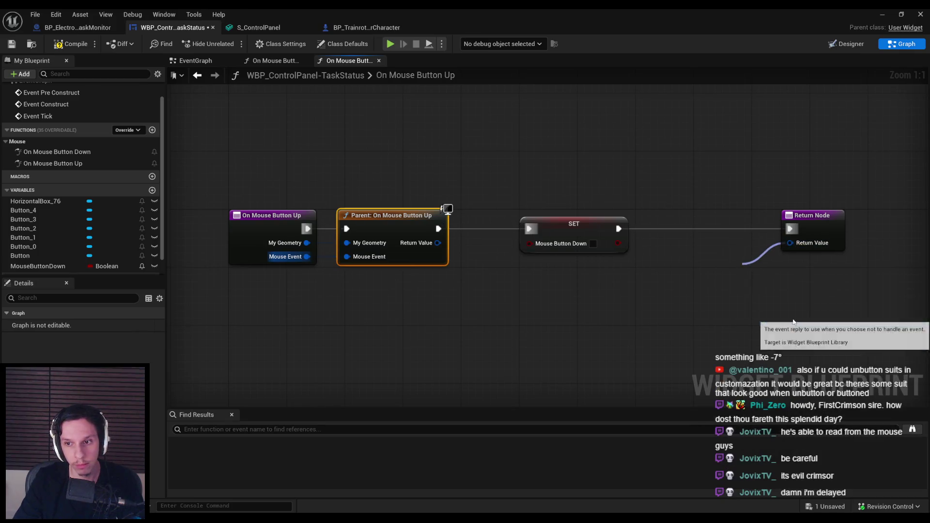
pyautogui.click(777, 317)
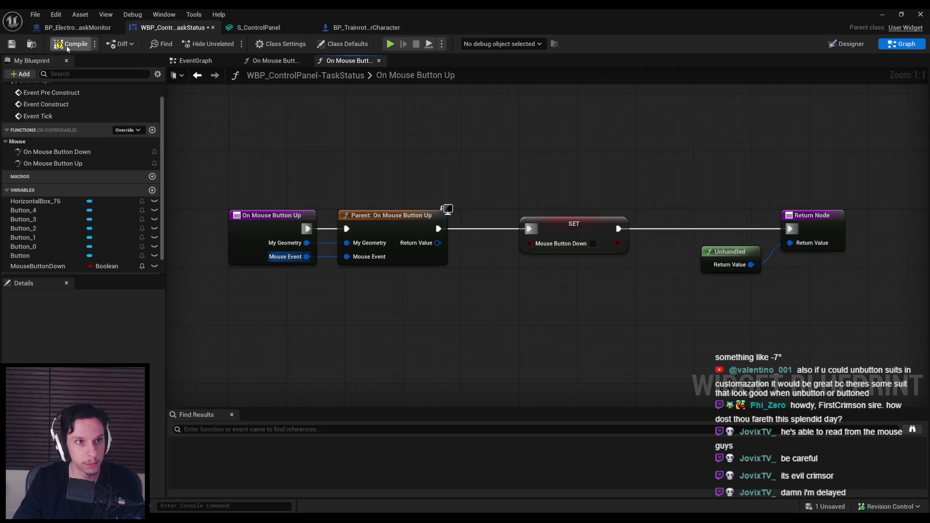
pyautogui.click(68, 46)
pyautogui.click(17, 45)
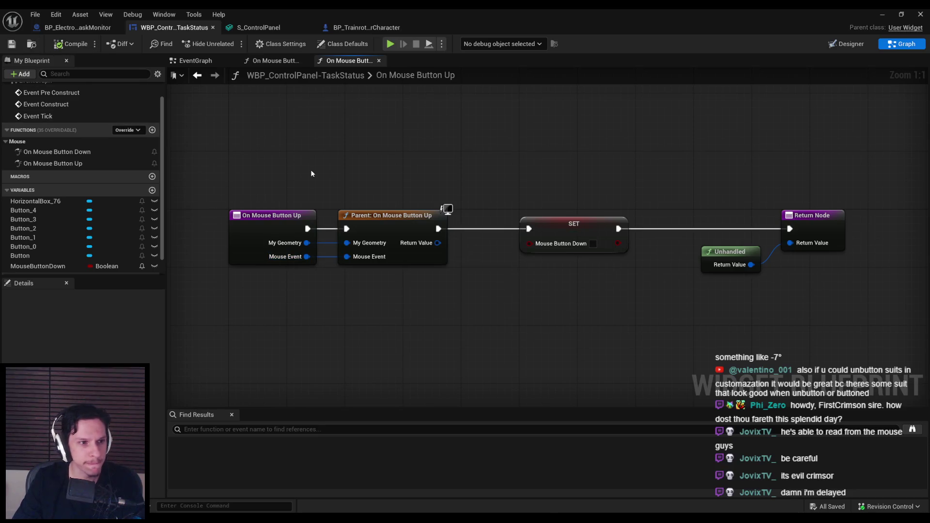
# Step: Tidy the setter, Unhandled and Return nodes and re-centre the graph
pyautogui.moveTo(573, 223); pyautogui.dragTo(538, 224)
pyautogui.moveTo(606, 307)
pyautogui.mouseDown()
pyautogui.moveTo(792, 226)
pyautogui.moveTo(741, 226)
pyautogui.mouseUp()
pyautogui.click(724, 321)
pyautogui.press('Home')
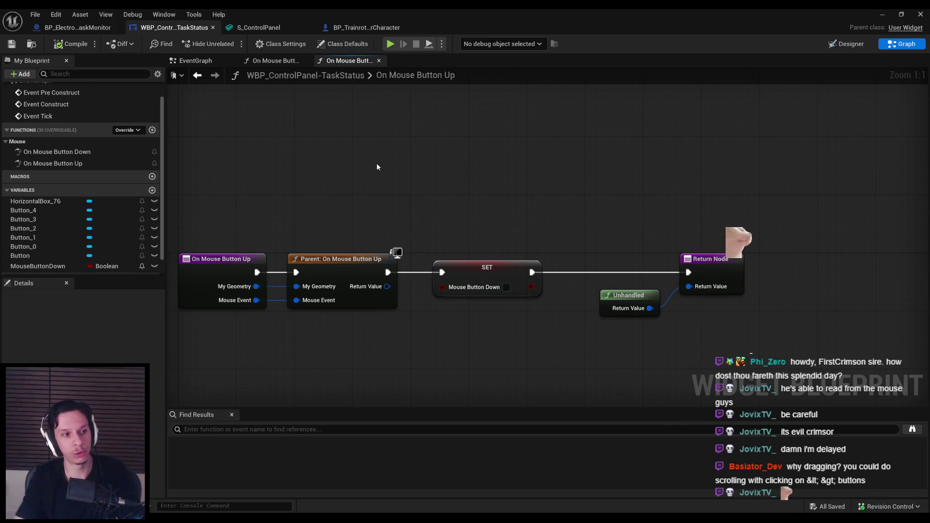
pyautogui.hotkey('alt', 'Tab')
pyautogui.press('f')
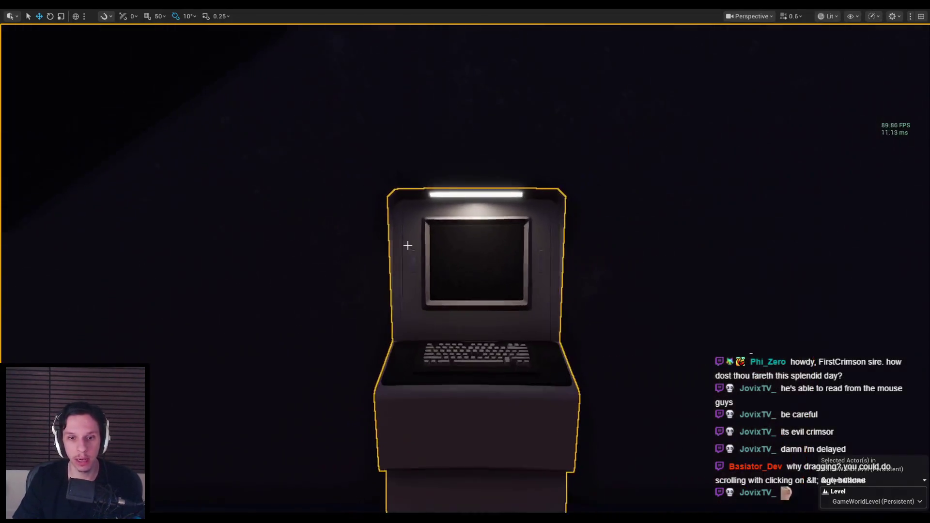
pyautogui.hotkey('alt', 'p')
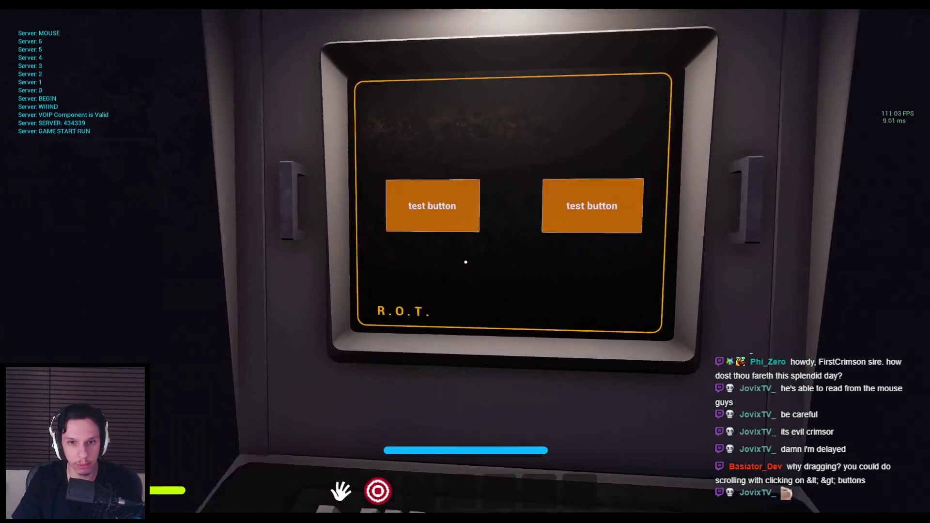
pyautogui.press('s')
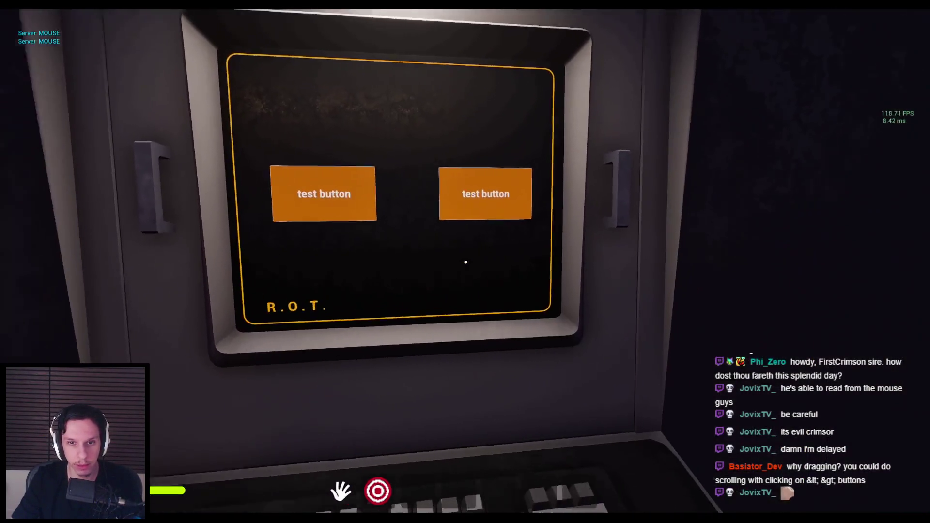
pyautogui.press('w')
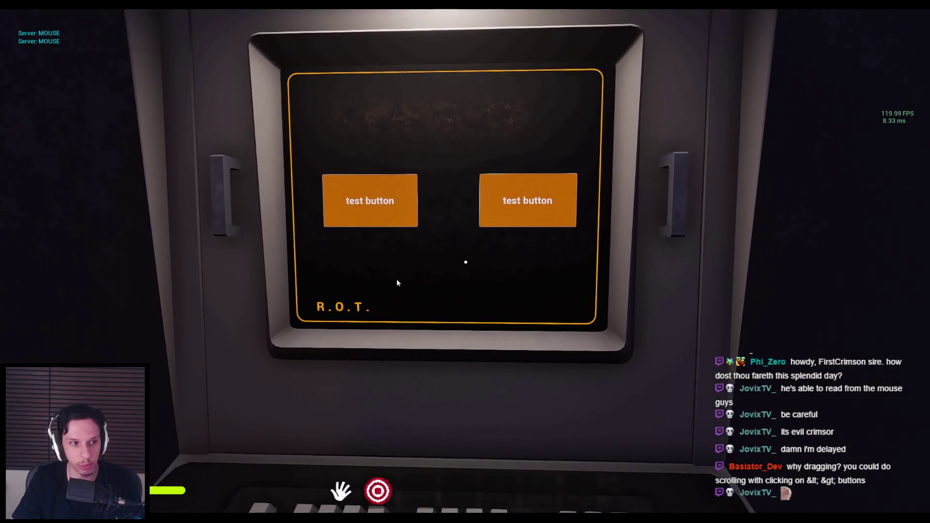
pyautogui.press('Escape')
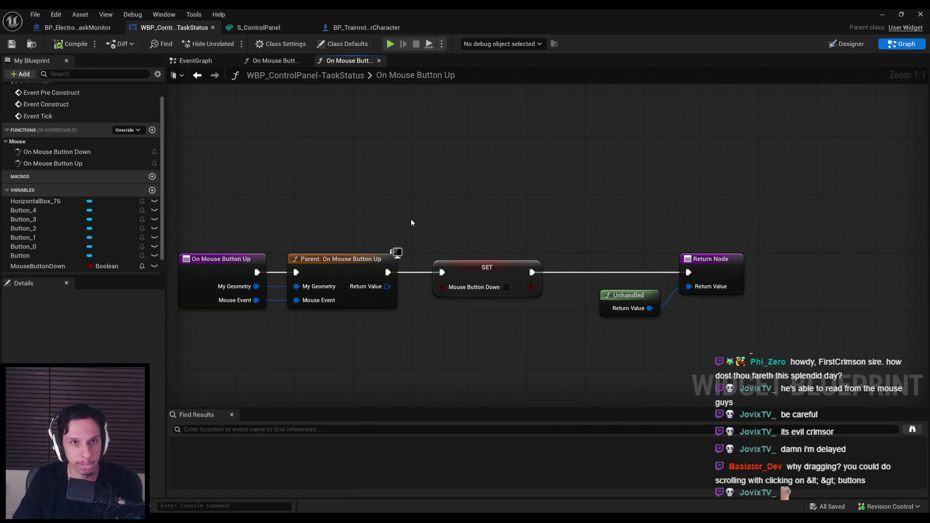
# Step: Select HorizontalBox_76 in the Designer and drag its Translation X to -563
pyautogui.click(85, 27)
pyautogui.click(174, 27)
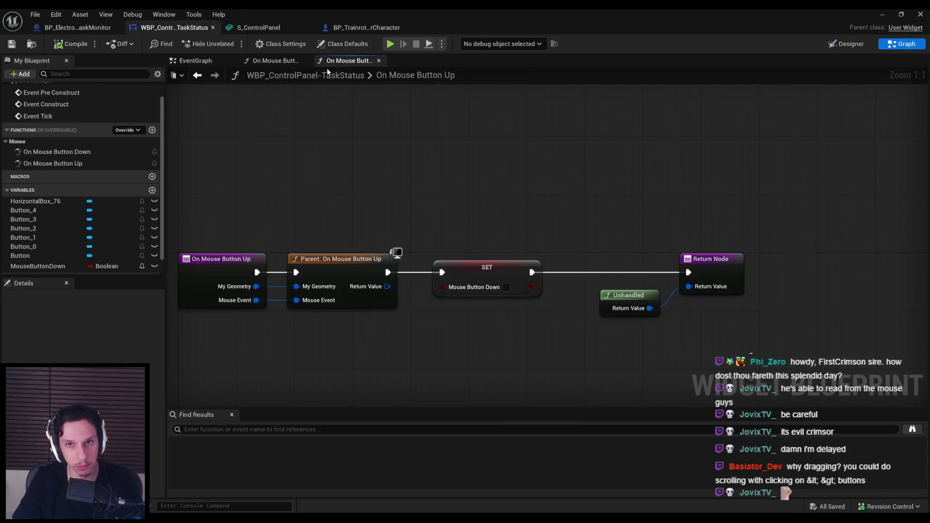
pyautogui.click(845, 48)
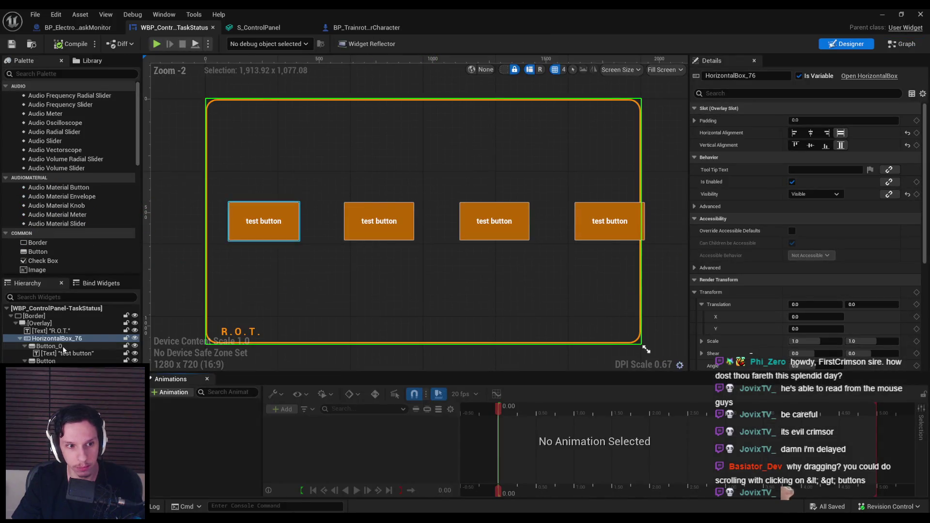
pyautogui.scroll(-3, 401, 303)
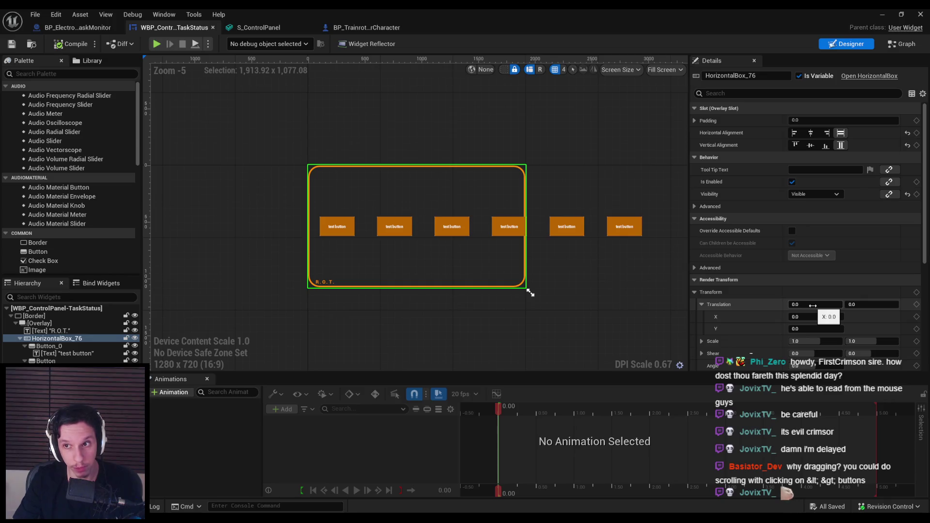
pyautogui.click(85, 346)
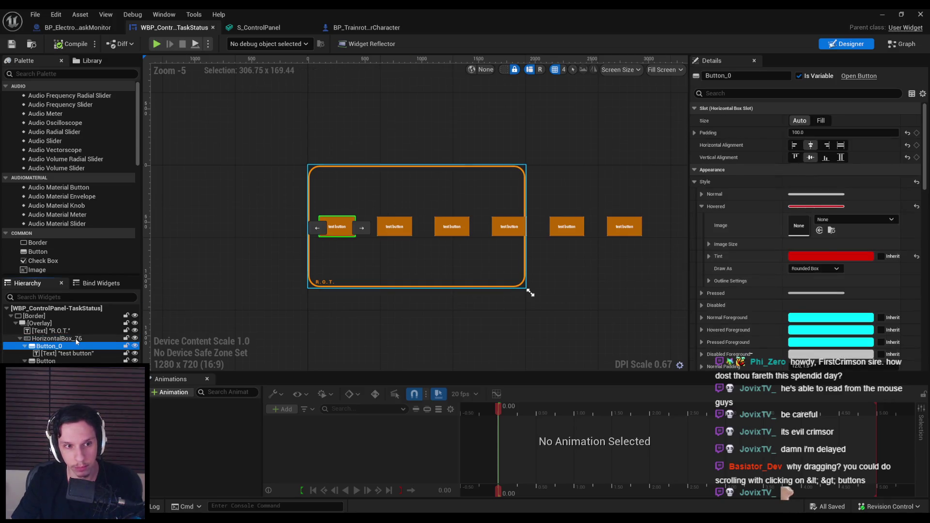
pyautogui.click(88, 339)
pyautogui.scroll(-2, 816, 289)
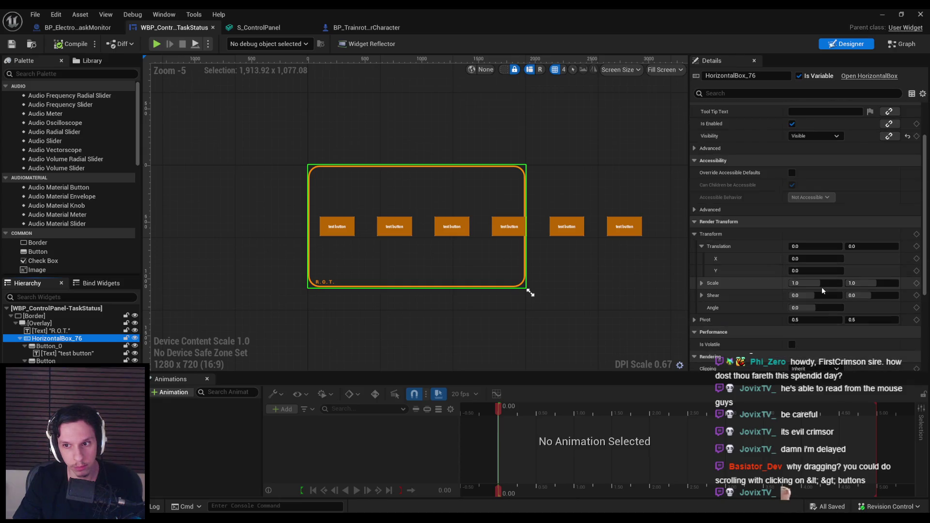
pyautogui.scroll(-1, 822, 287)
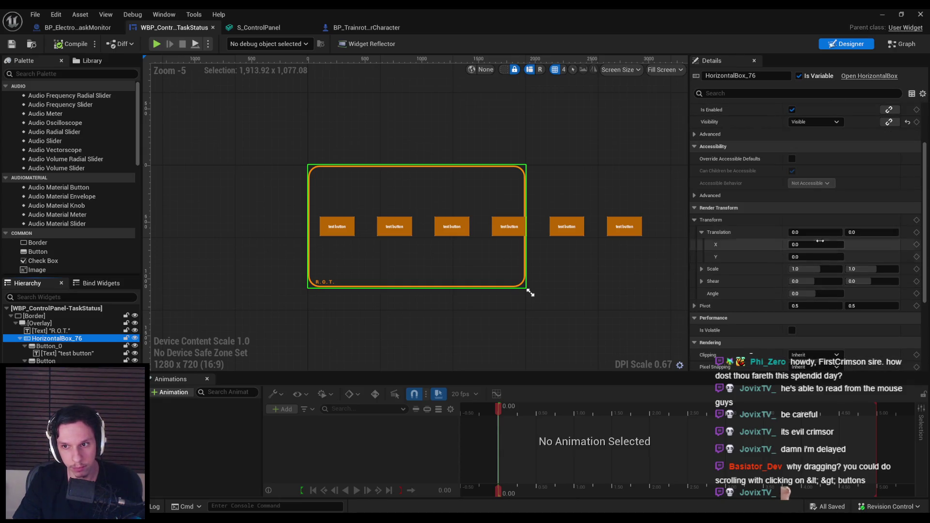
pyautogui.moveTo(816, 232); pyautogui.dragTo(745, 232)
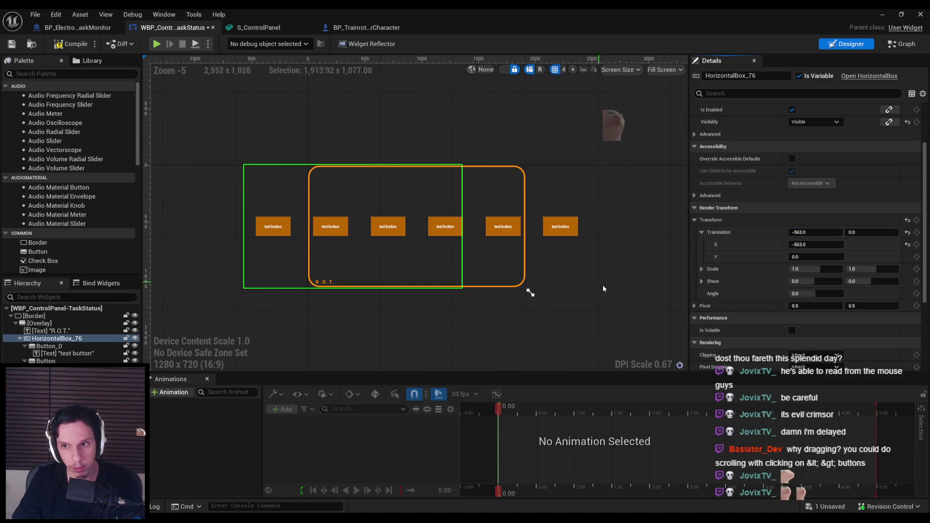
# Step: Switch to the running game, then bring the music player forward
pyautogui.hotkey('alt', 'Tab')
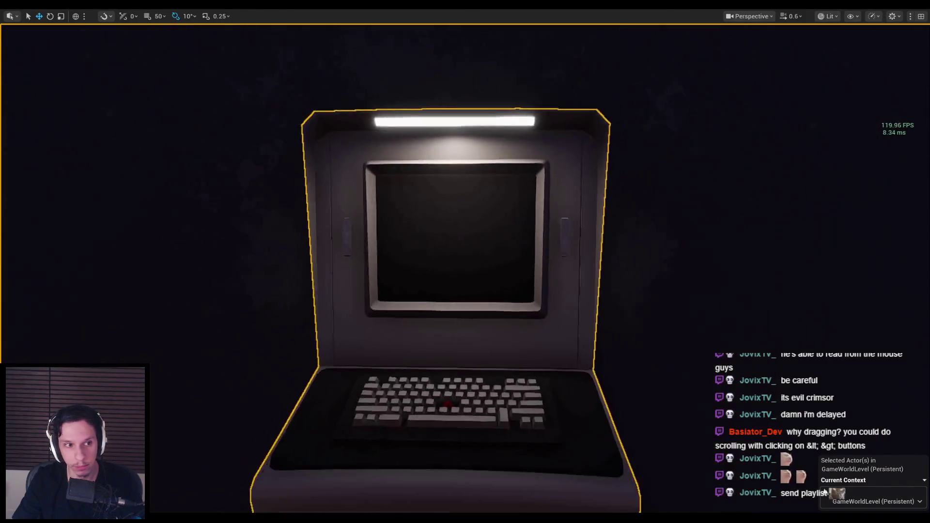
pyautogui.press('super')
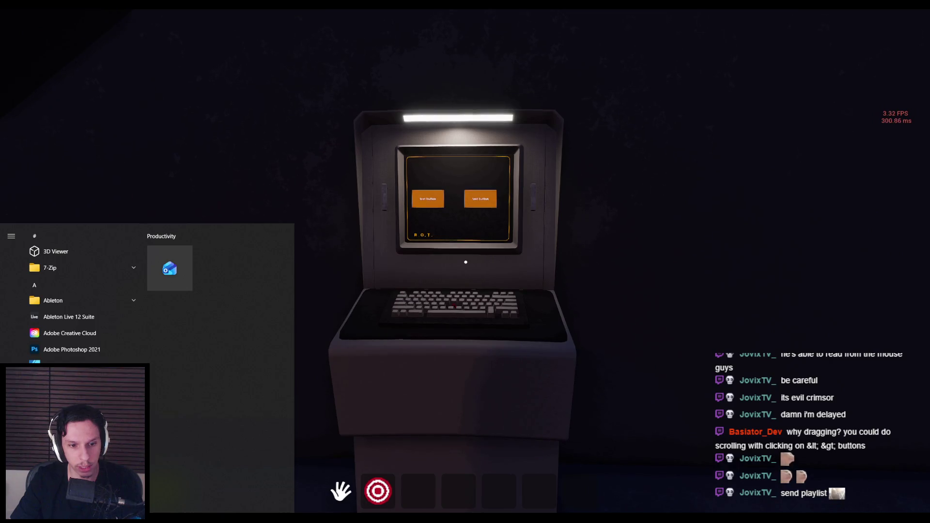
pyautogui.press('Escape')
pyautogui.hotkey('alt', 'Tab')
# Step: Move Spotify aside, scroll the Stalk 2 soundtrack tracks, then minimize the player
pyautogui.moveTo(213, 45)
pyautogui.mouseDown()
pyautogui.moveTo(498, 17)
pyautogui.moveTo(566, 21)
pyautogui.moveTo(330, 70)
pyautogui.mouseUp()
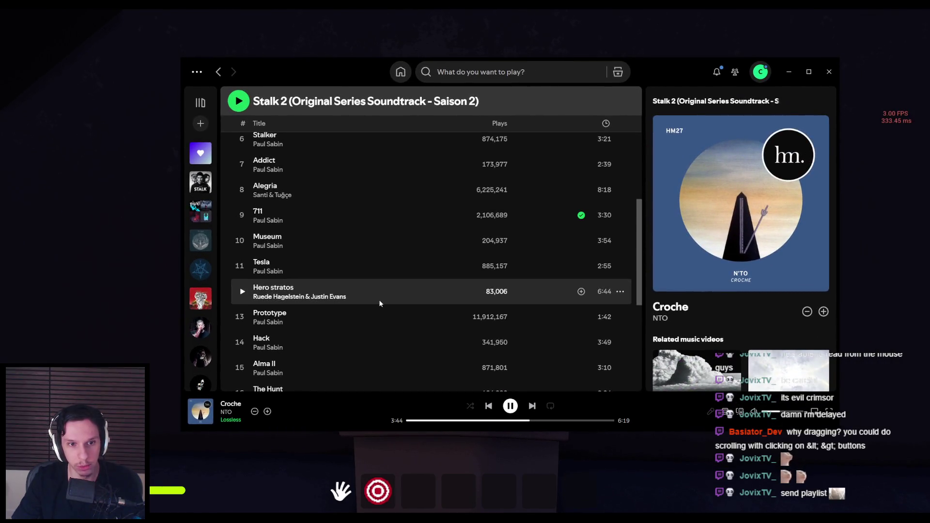
pyautogui.scroll(-5, 311, 291)
pyautogui.scroll(10, 388, 301)
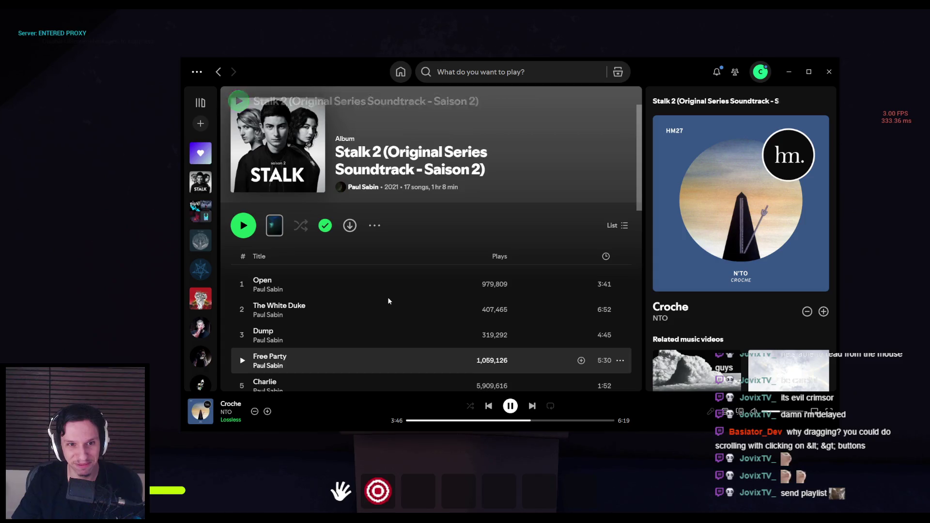
pyautogui.scroll(-5, 388, 301)
pyautogui.scroll(-5, 389, 302)
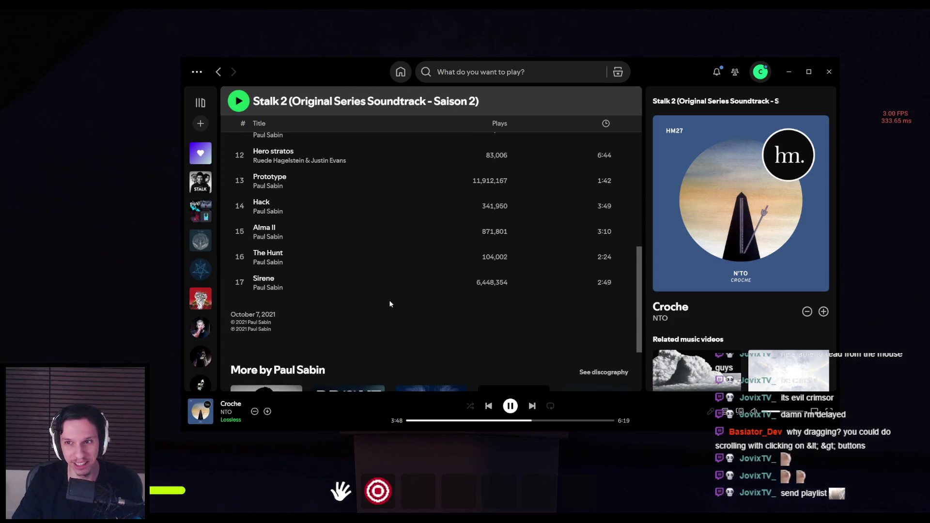
pyautogui.scroll(3, 390, 305)
pyautogui.scroll(5, 400, 150)
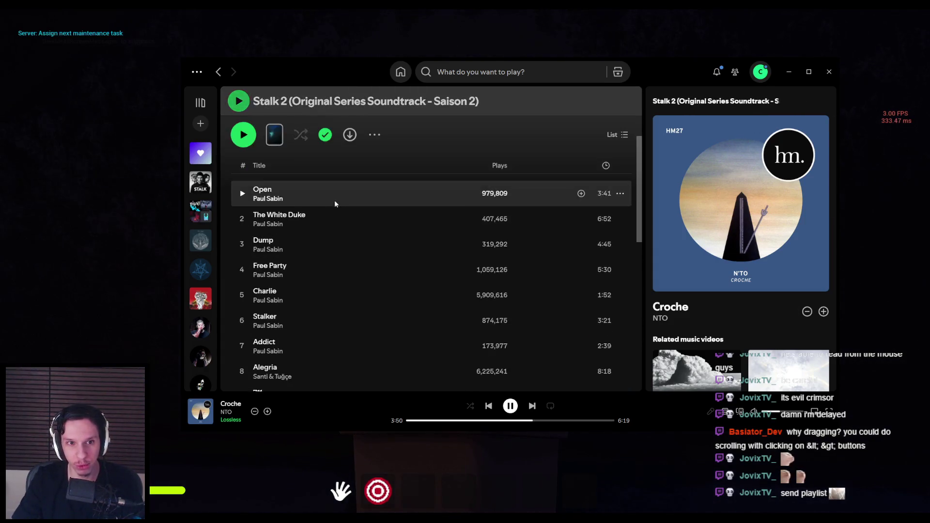
pyautogui.scroll(2, 459, 158)
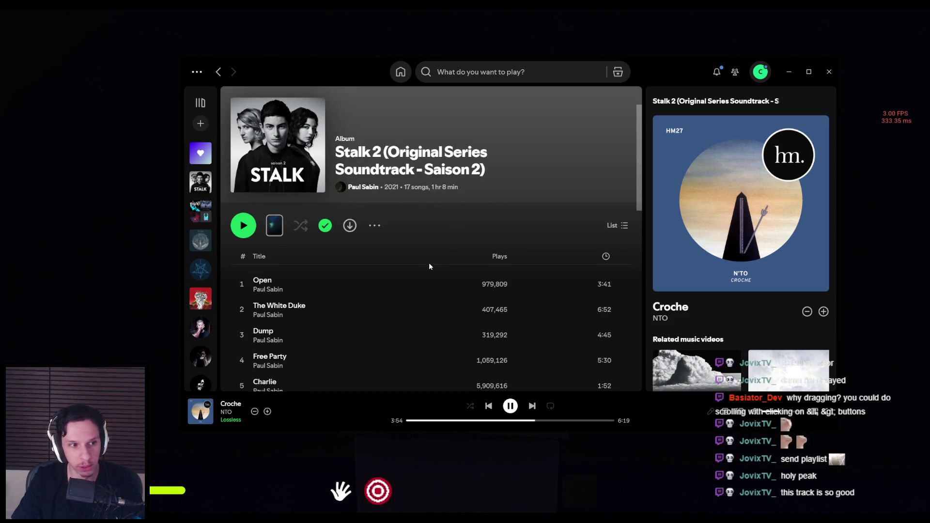
pyautogui.scroll(-10, 415, 296)
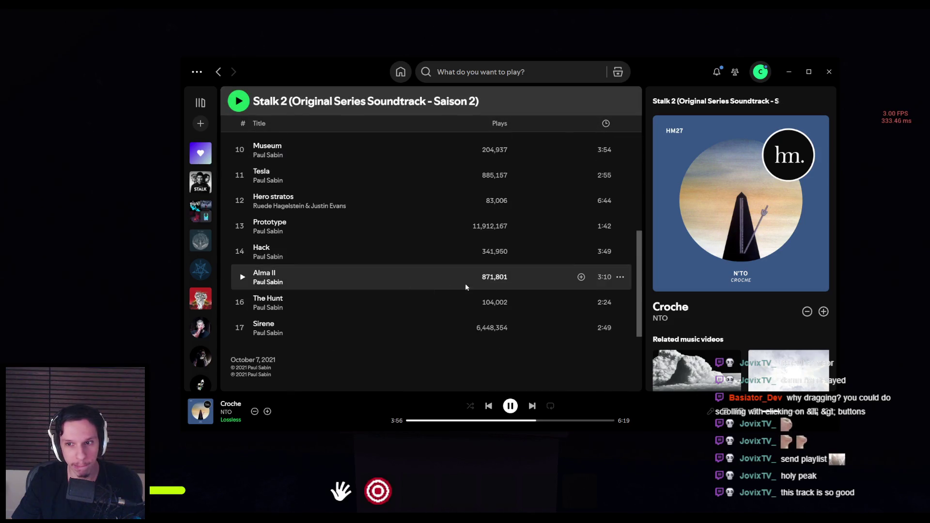
pyautogui.click(783, 76)
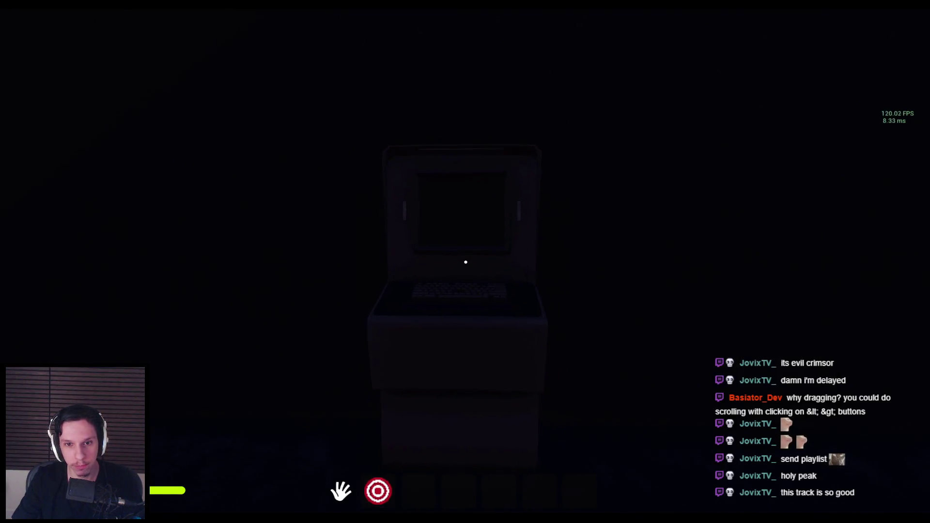
# Step: Stop the game, set HorizontalBox_76 Translation X back to 0, then compile and save
pyautogui.press('Escape')
pyautogui.hotkey('alt', 'Tab')
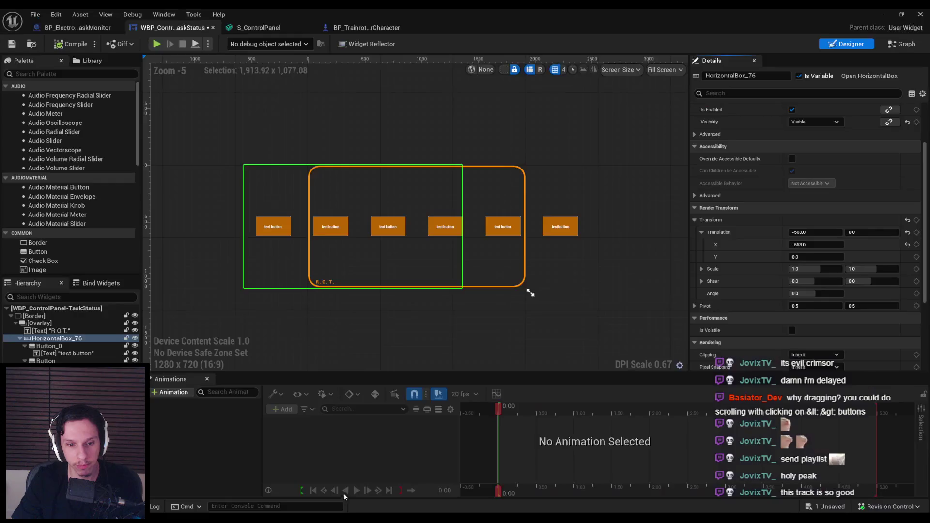
pyautogui.moveTo(815, 232); pyautogui.dragTo(823, 232)
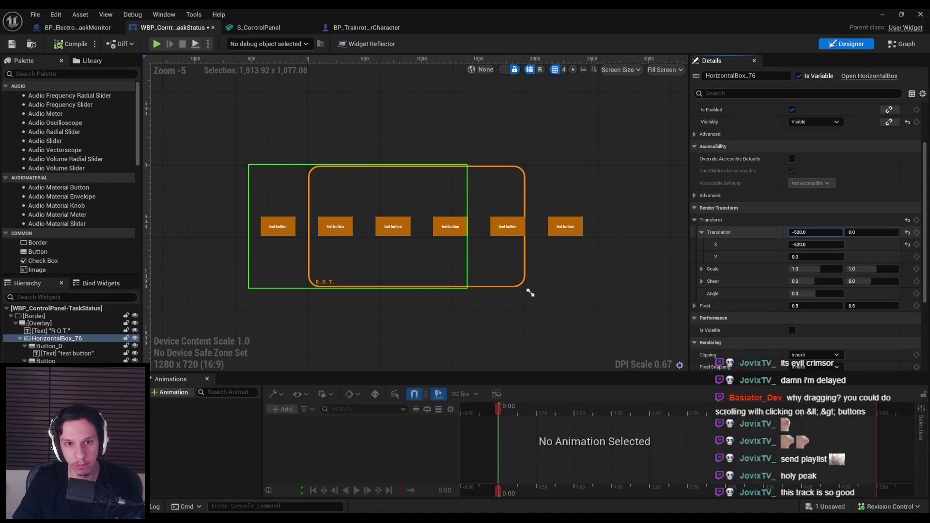
pyautogui.click(55, 45)
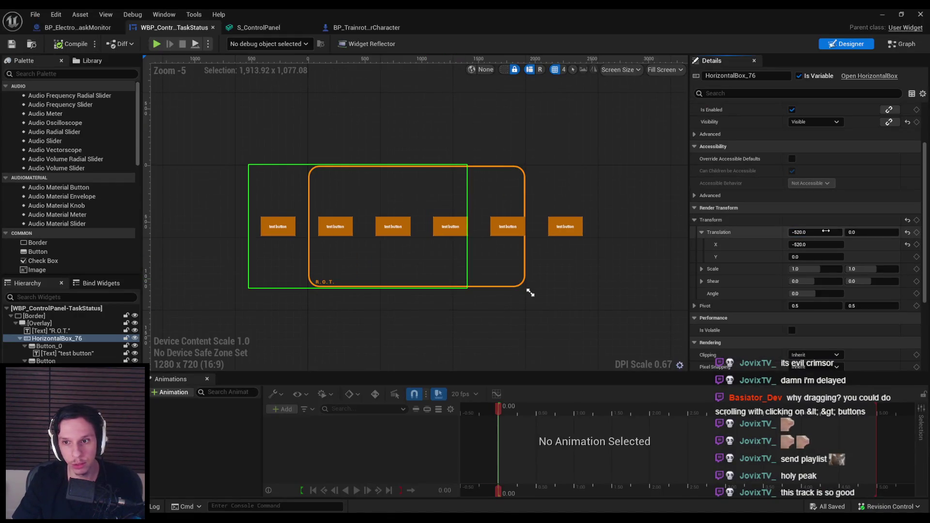
pyautogui.write('0')
pyautogui.press('Return')
pyautogui.click(15, 46)
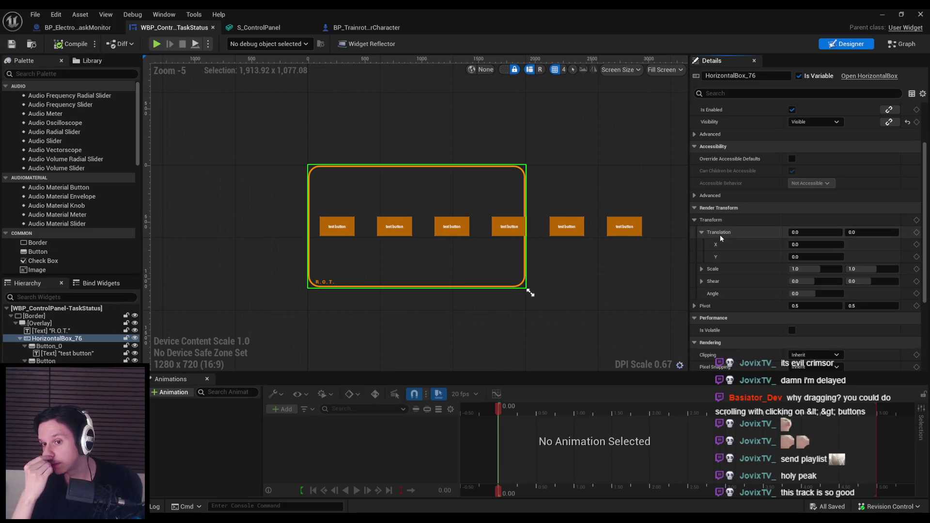
# Step: Bring the Spotify music player back in front of the editor
pyautogui.scroll(-3, 720, 236)
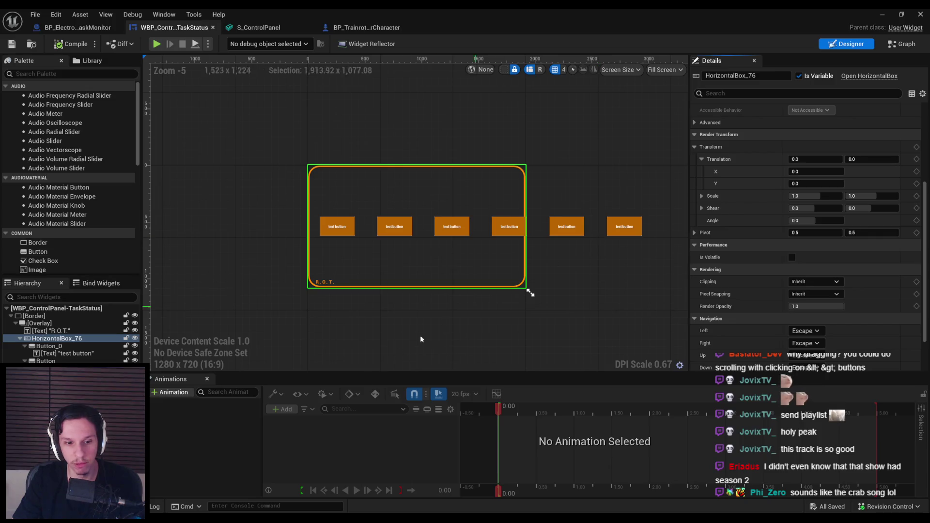
pyautogui.hotkey('alt', 'Tab')
pyautogui.scroll(10, 421, 315)
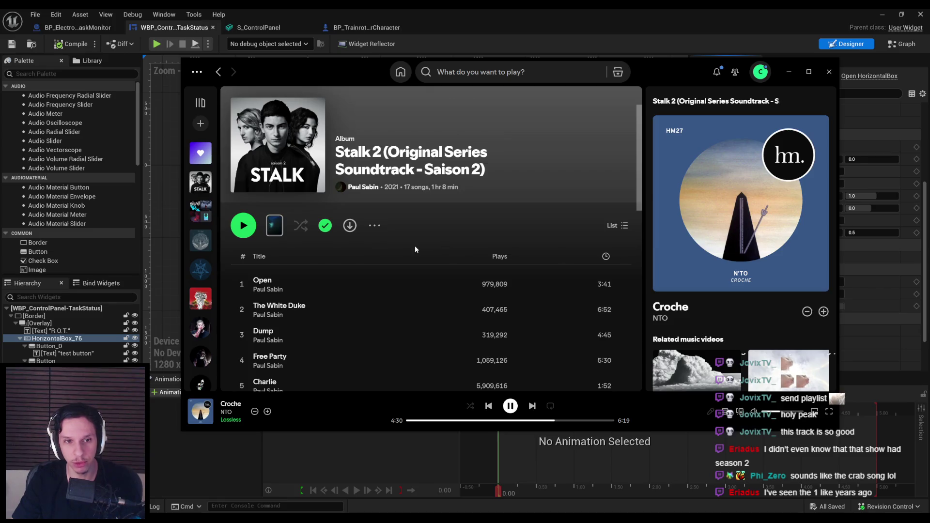
# Step: Minimize Spotify and return to the TaskStatus widget's graph
pyautogui.scroll(-5, 415, 252)
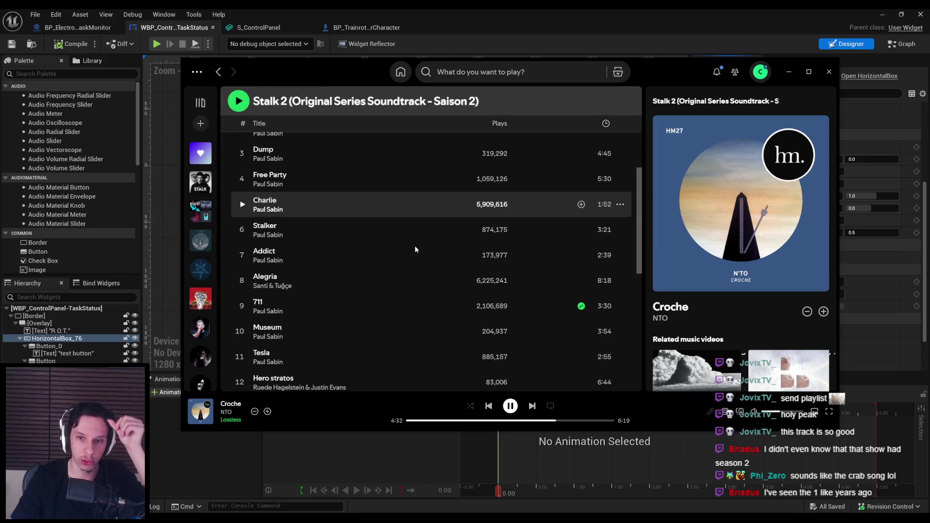
pyautogui.click(788, 71)
pyautogui.scroll(2, 456, 292)
pyautogui.scroll(-1, 438, 254)
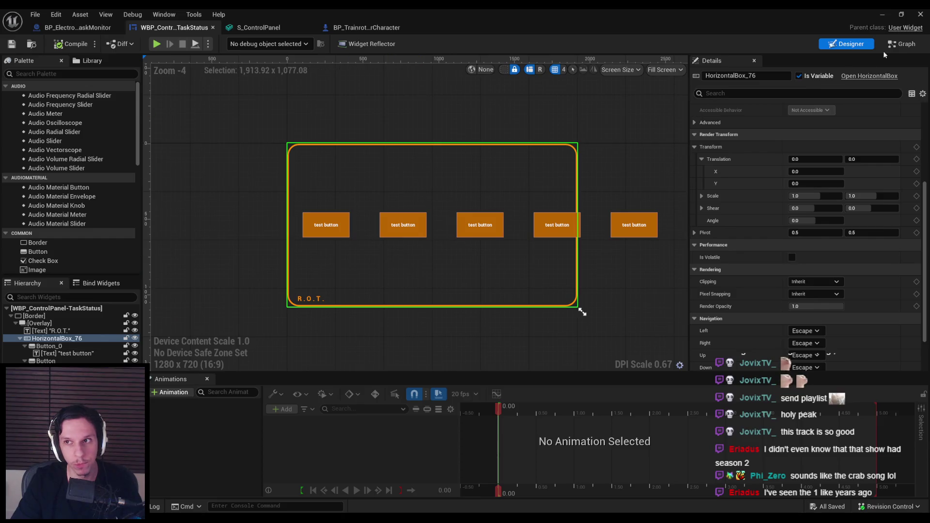
pyautogui.hotkey('ctrl', 'shift', 'g')
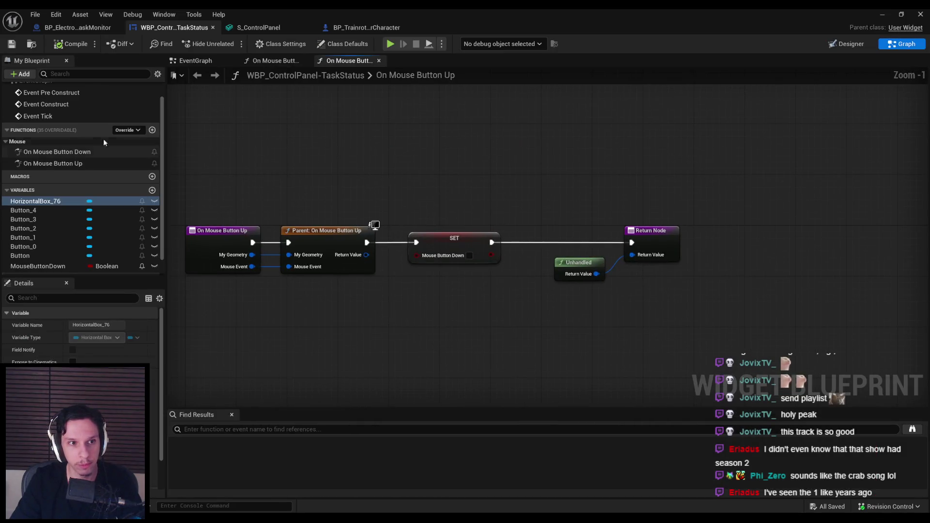
# Step: Open the Override dropdown listing the widget's overridable functions
pyautogui.click(133, 130)
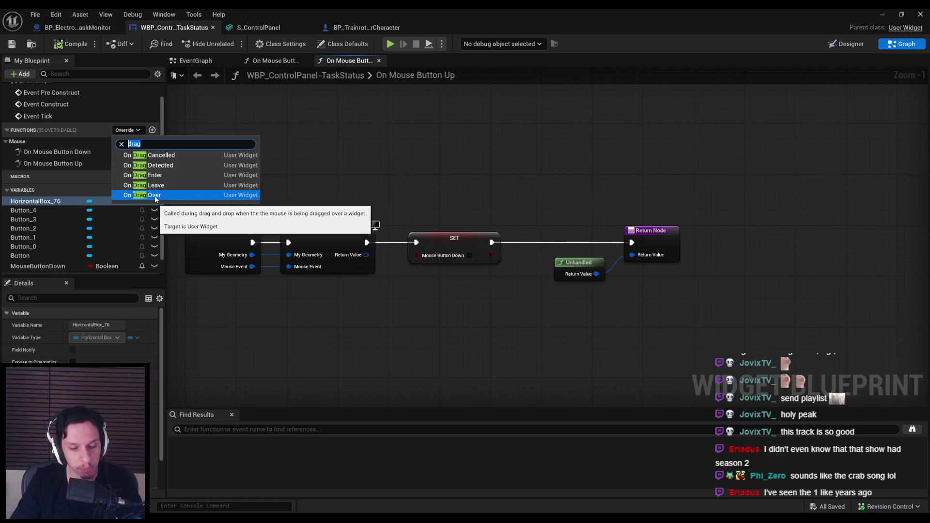
# Step: Override On Mouse Move, return Unhandled, and add a test Print String after the event
pyautogui.click(145, 155)
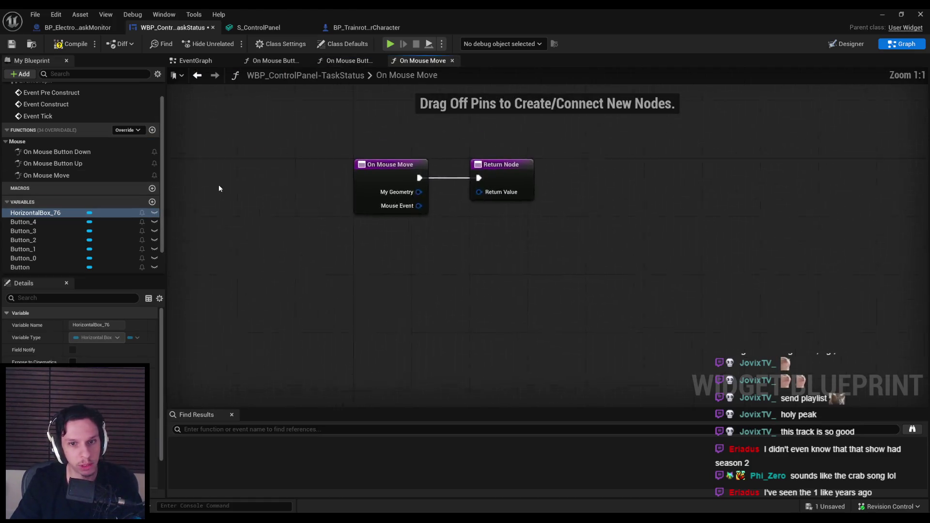
pyautogui.moveTo(424, 218); pyautogui.dragTo(703, 220)
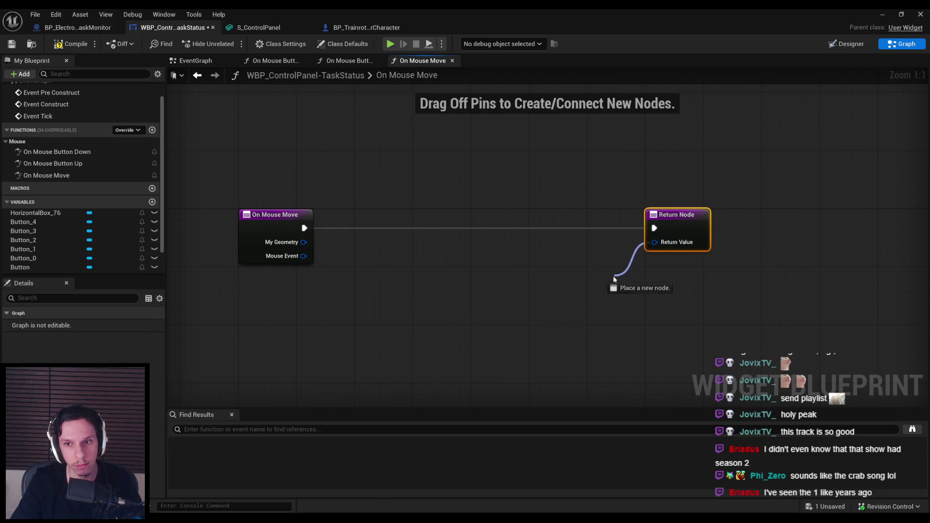
pyautogui.moveTo(613, 279); pyautogui.dragTo(613, 279)
pyautogui.write('unh')
pyautogui.press('Return')
pyautogui.moveTo(304, 227); pyautogui.dragTo(420, 228)
pyautogui.write('print s')
pyautogui.press('Return')
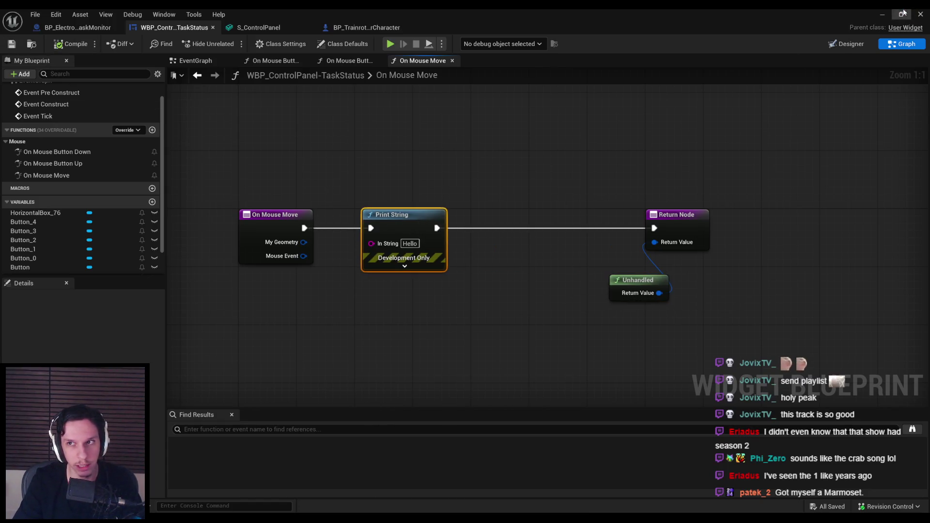
# Step: Play-test at the terminal to confirm the print fires, then delete the Print String
pyautogui.click(882, 14)
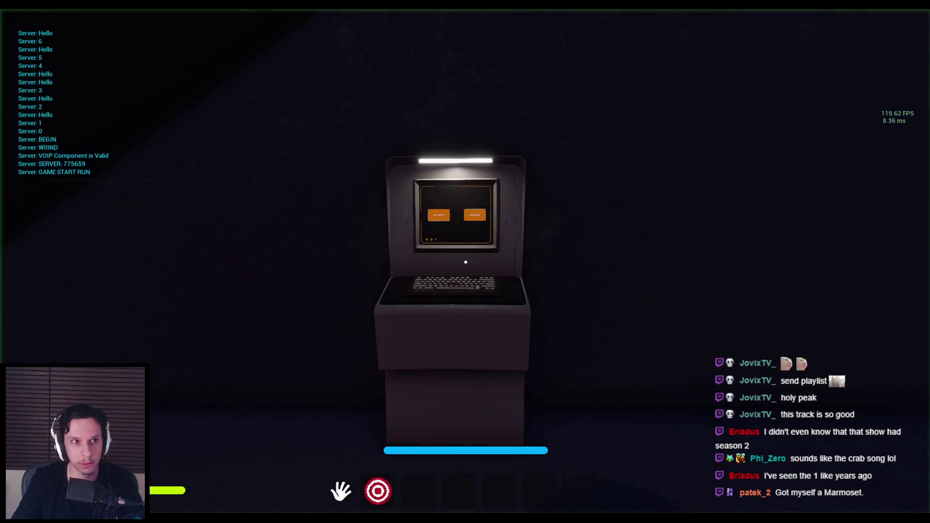
pyautogui.press('e')
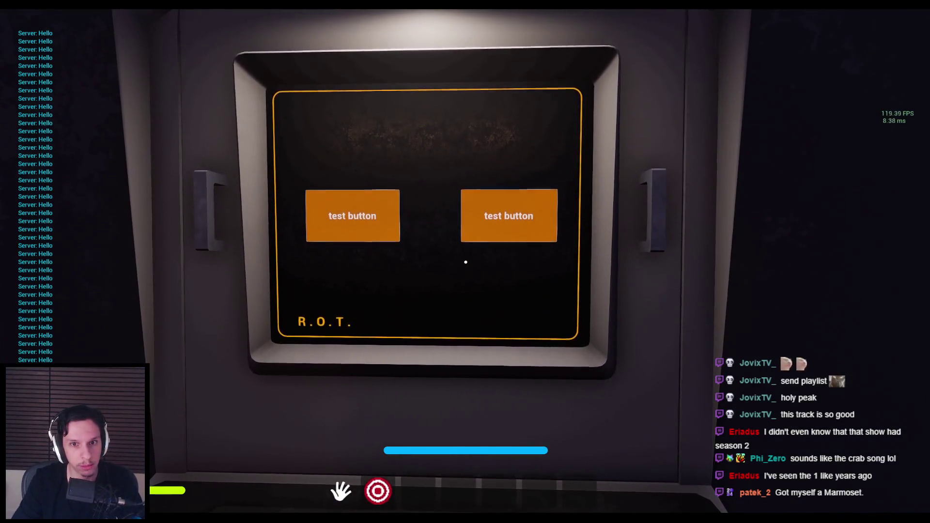
pyautogui.press('F8')
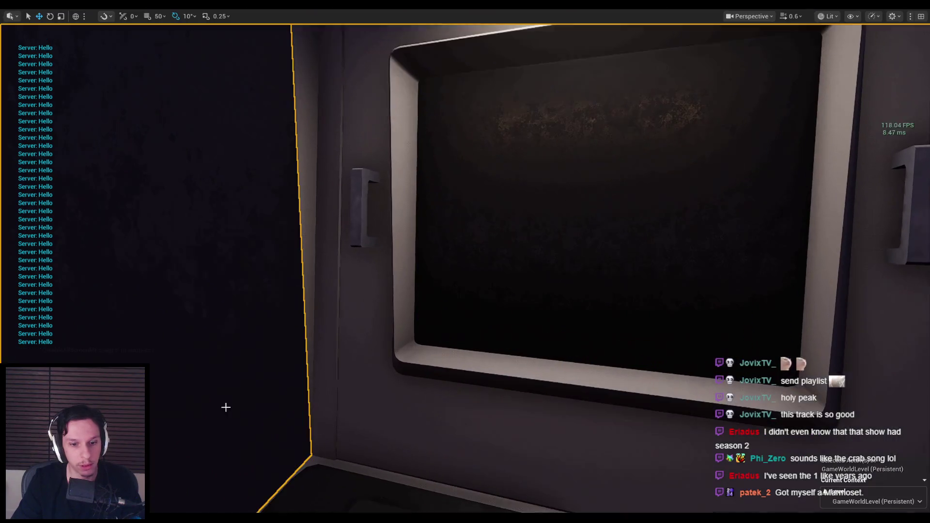
pyautogui.hotkey('alt', 'Tab')
pyautogui.press('Delete')
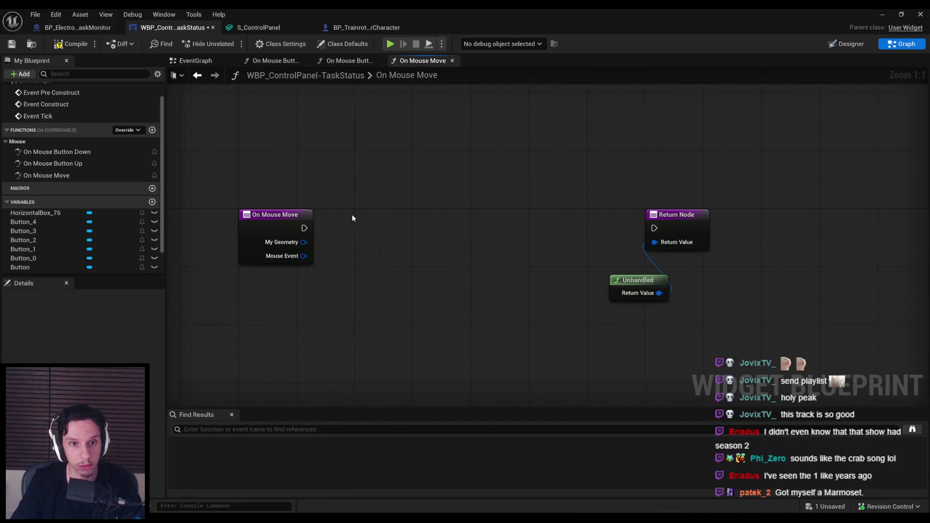
# Step: Add a Branch after On Mouse Move, conditioned on a MouseButtonDown getter
pyautogui.moveTo(360, 231); pyautogui.dragTo(359, 231)
pyautogui.write('branch')
pyautogui.press('Return')
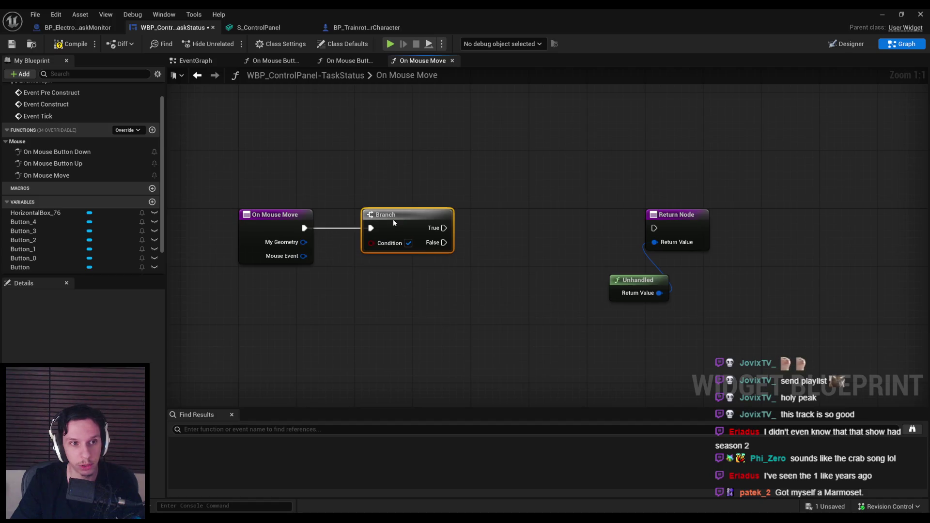
pyautogui.scroll(-3, 121, 211)
pyautogui.moveTo(37, 242)
pyautogui.mouseDown()
pyautogui.moveTo(342, 299)
pyautogui.moveTo(283, 288)
pyautogui.mouseUp()
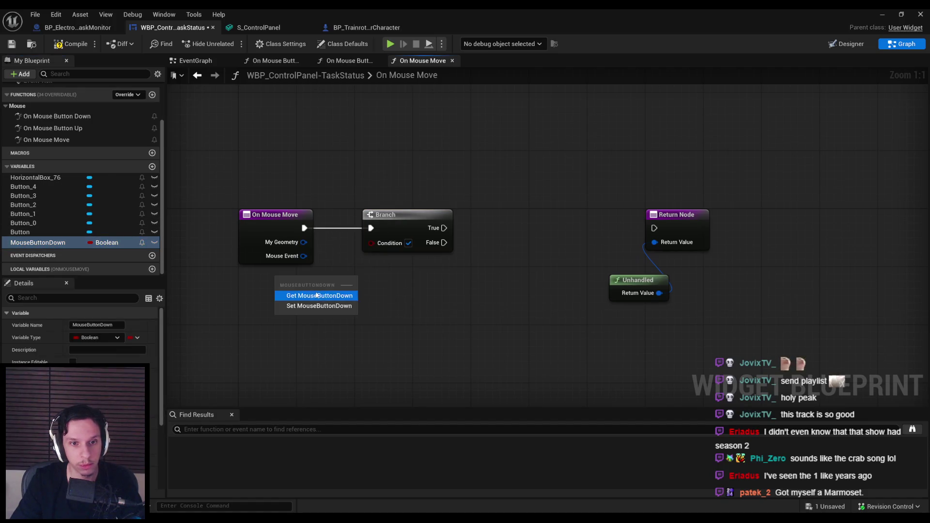
pyautogui.click(310, 292)
pyautogui.moveTo(368, 256); pyautogui.dragTo(368, 255)
pyautogui.moveTo(289, 292); pyautogui.dragTo(277, 298)
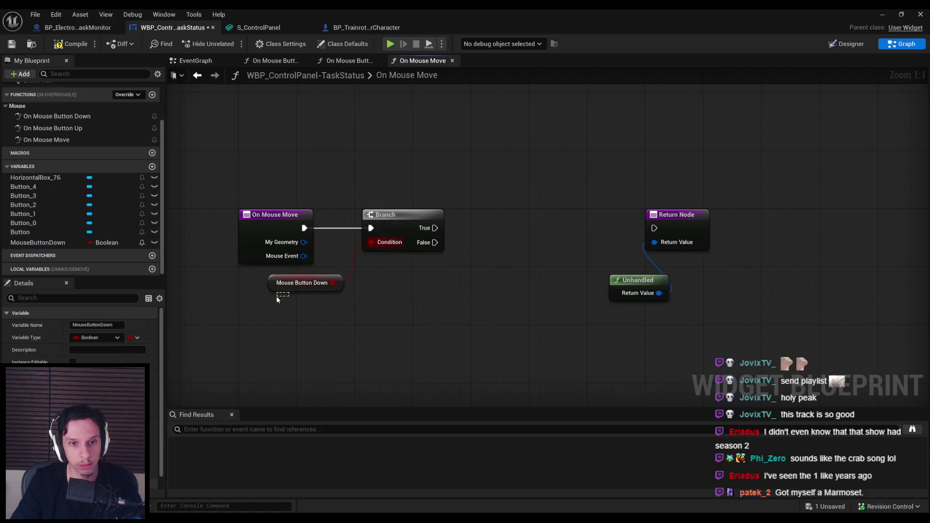
pyautogui.click(402, 319)
# Step: Add a Get Cursor Delta node fed by Mouse Event from the Input > Pointer Event actions
pyautogui.scroll(-2, 592, 322)
pyautogui.moveTo(592, 322)
pyautogui.mouseDown()
pyautogui.moveTo(471, 233)
pyautogui.moveTo(618, 234)
pyautogui.mouseUp()
pyautogui.scroll(2, 488, 276)
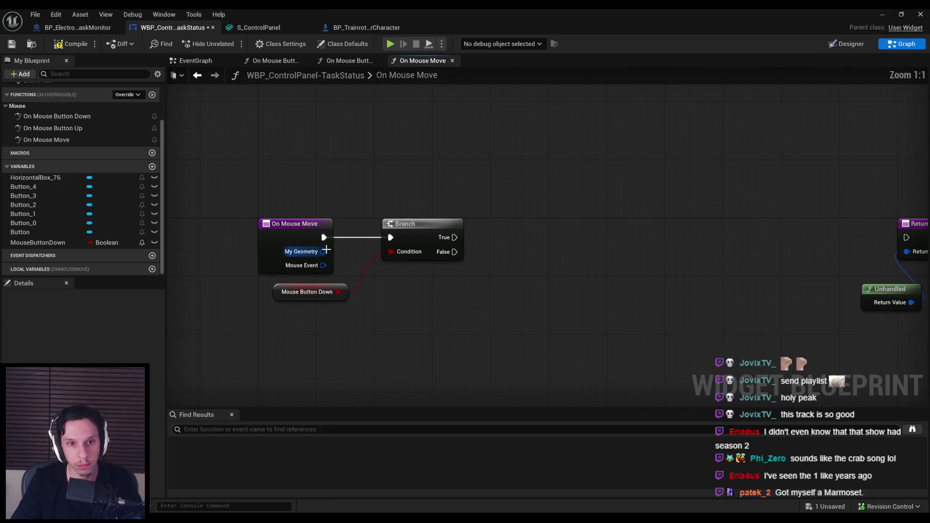
pyautogui.moveTo(323, 266); pyautogui.dragTo(409, 309)
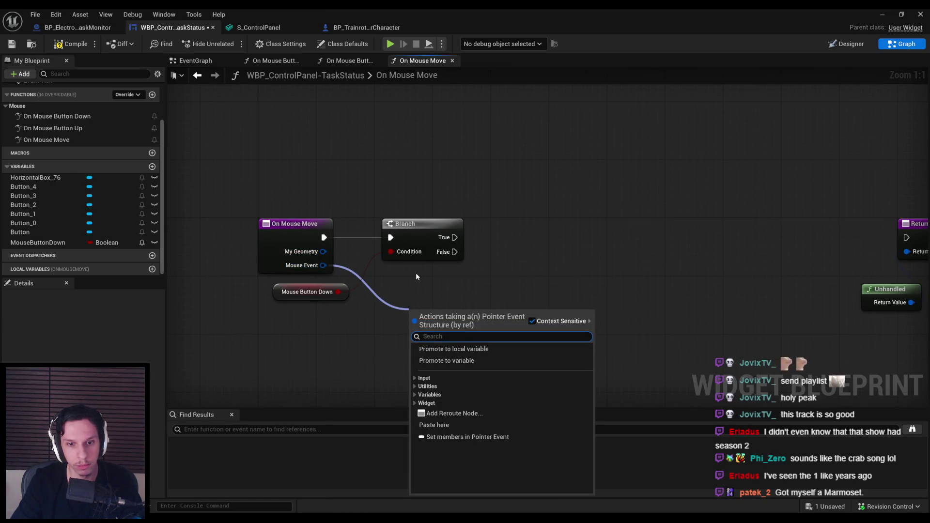
pyautogui.write('mouse')
pyautogui.hotkey('ctrl', 'a')
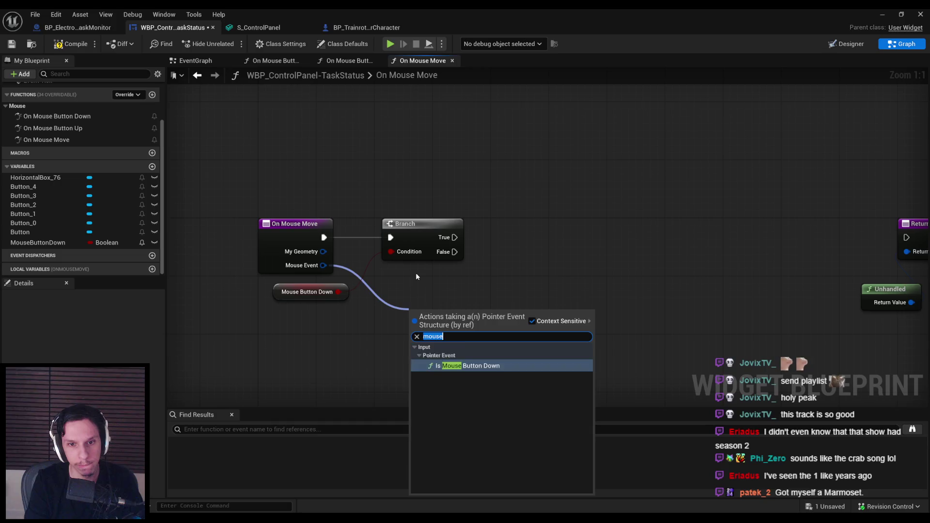
pyautogui.press('BackSpace')
pyautogui.write('loca')
pyautogui.hotkey('ctrl', 'a')
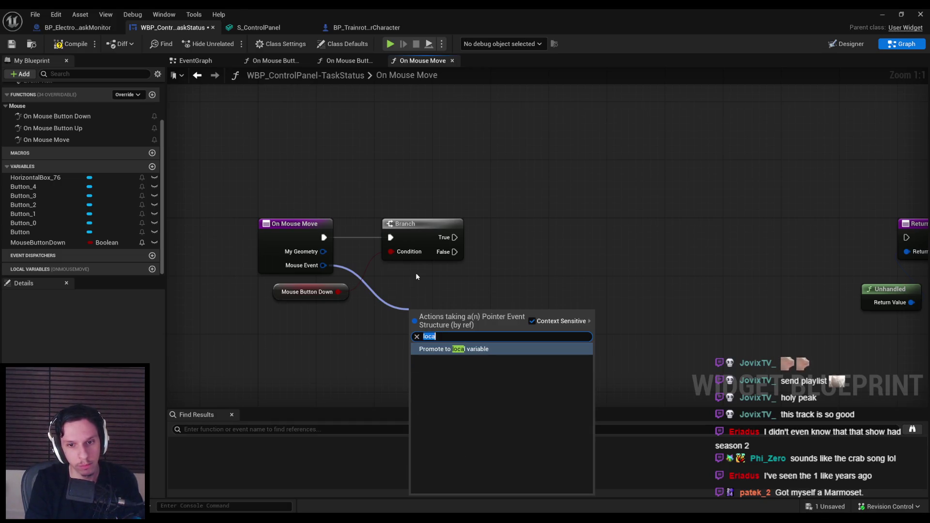
pyautogui.press('BackSpace')
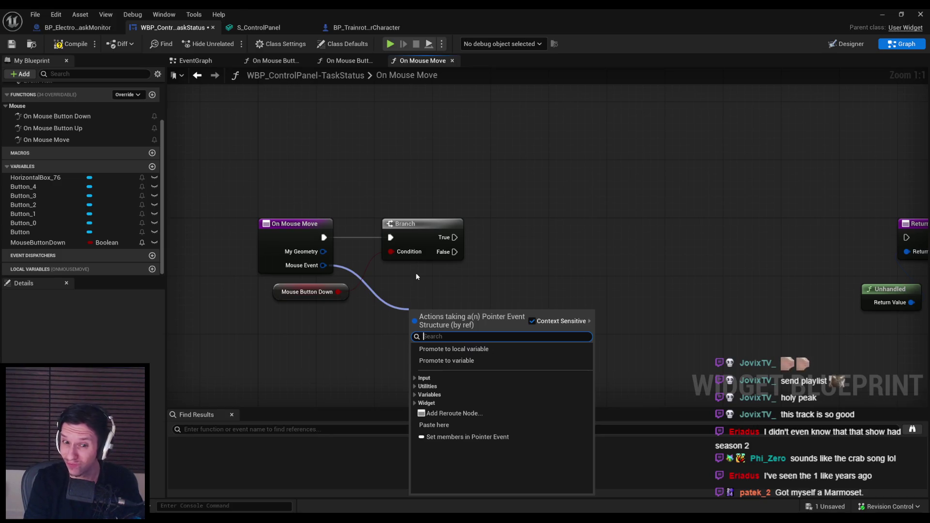
pyautogui.click(414, 378)
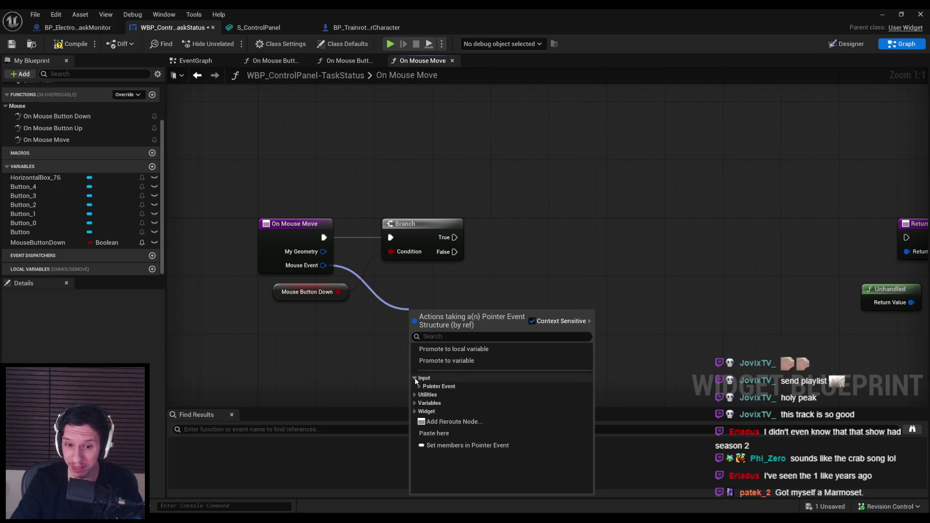
pyautogui.click(414, 379)
pyautogui.scroll(-1, 419, 385)
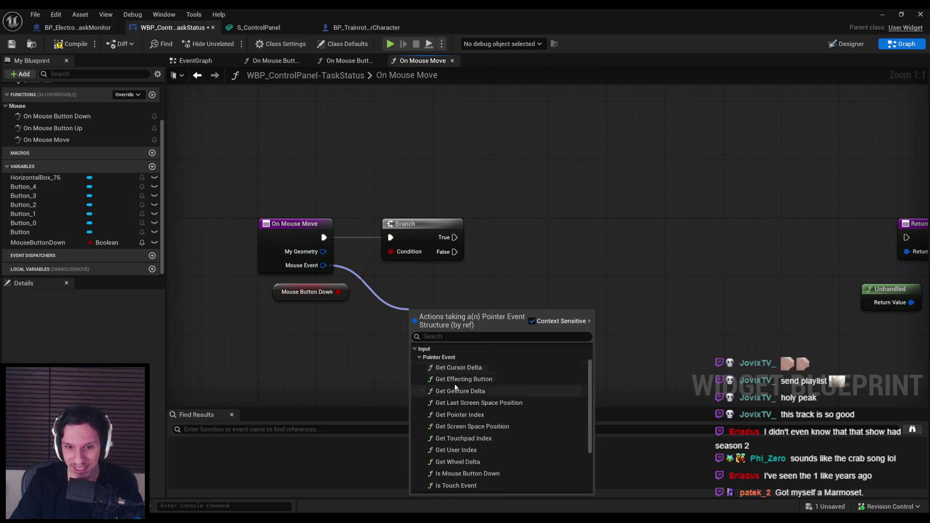
pyautogui.click(452, 369)
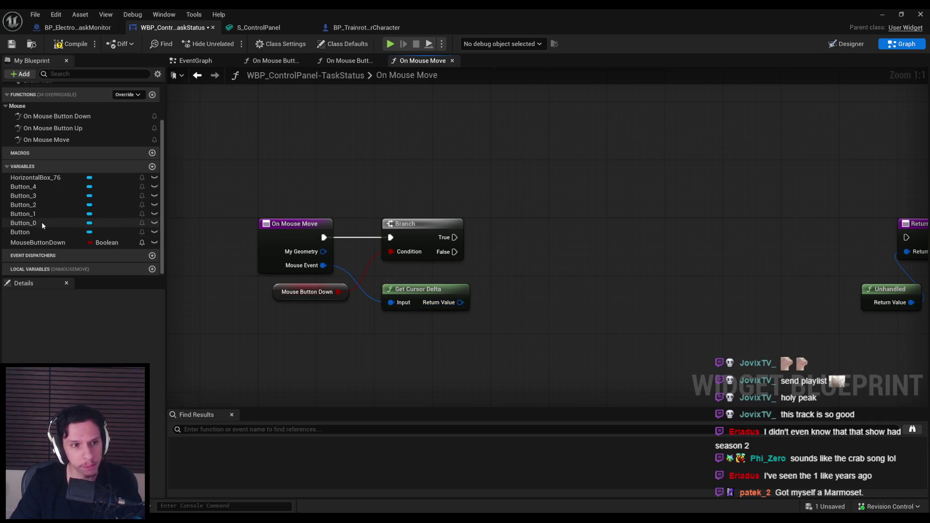
# Step: Add a HorizontalBox_76 getter and search its actions for 'set transf'
pyautogui.moveTo(35, 178)
pyautogui.mouseDown()
pyautogui.moveTo(481, 284)
pyautogui.moveTo(478, 274)
pyautogui.mouseUp()
pyautogui.click(503, 290)
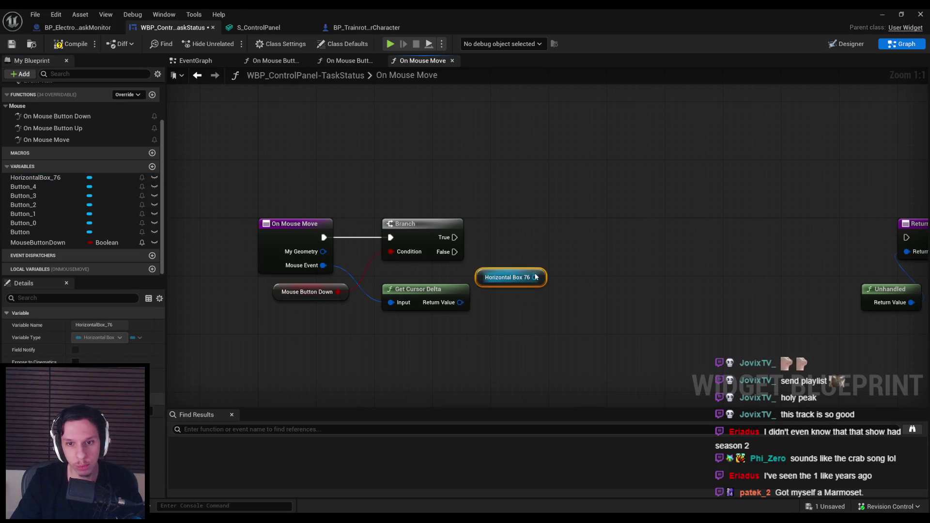
pyautogui.moveTo(575, 245); pyautogui.dragTo(575, 245)
pyautogui.write('set transf')
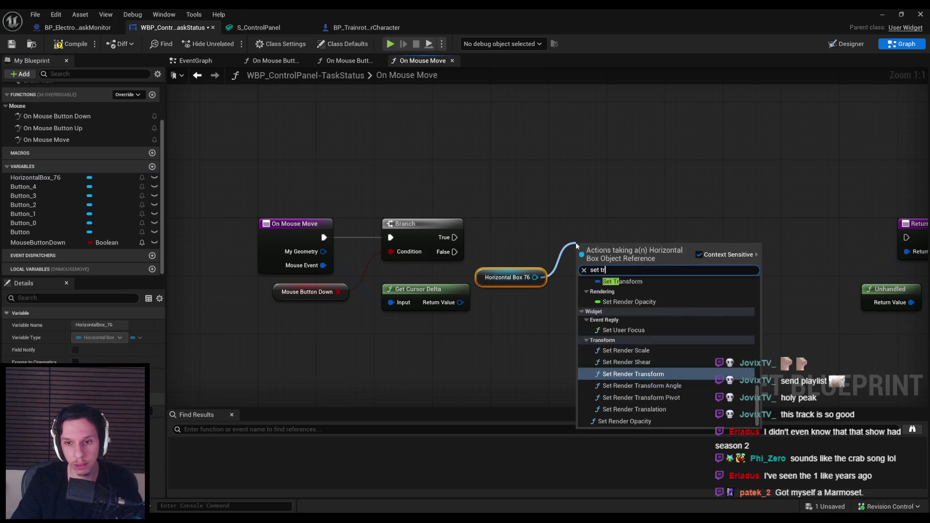
# Step: Add a Set Render Transform node on Horizontal Box 76 and split its In Transform
pyautogui.click(632, 386)
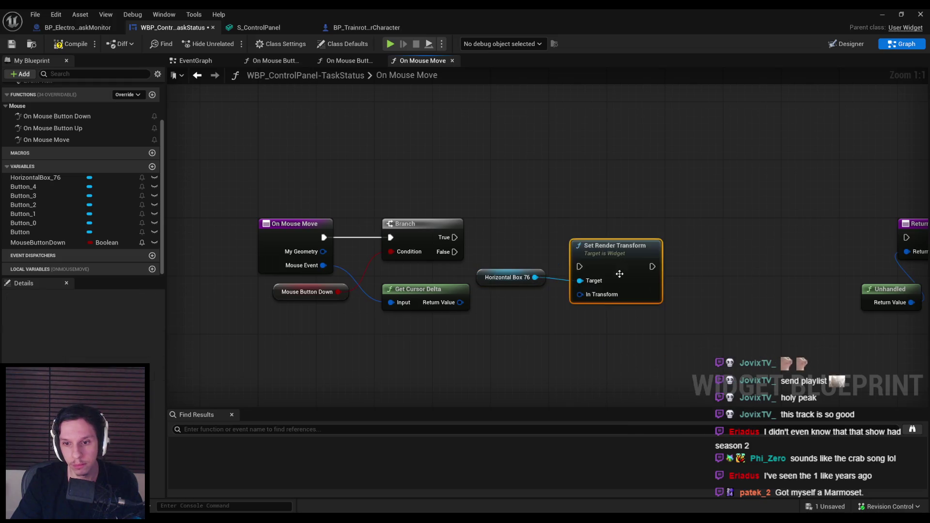
pyautogui.press('q')
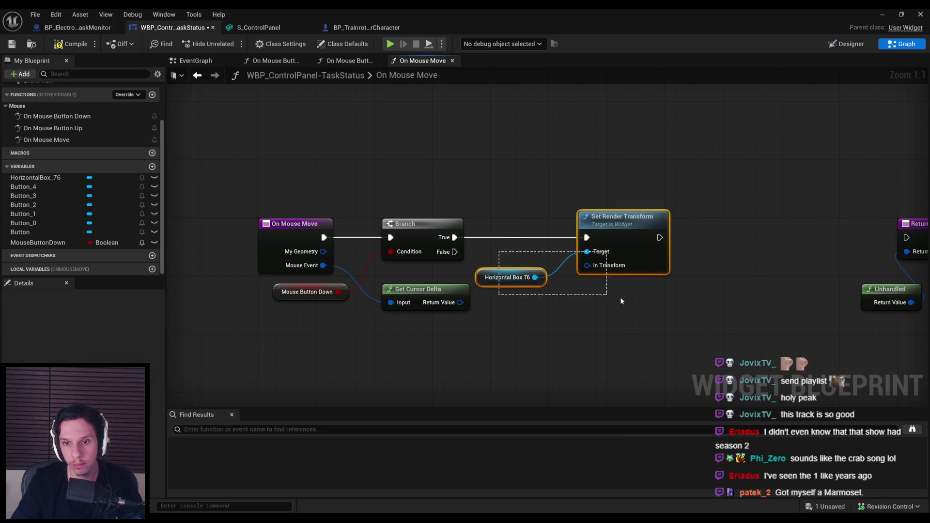
pyautogui.moveTo(508, 277); pyautogui.dragTo(512, 263)
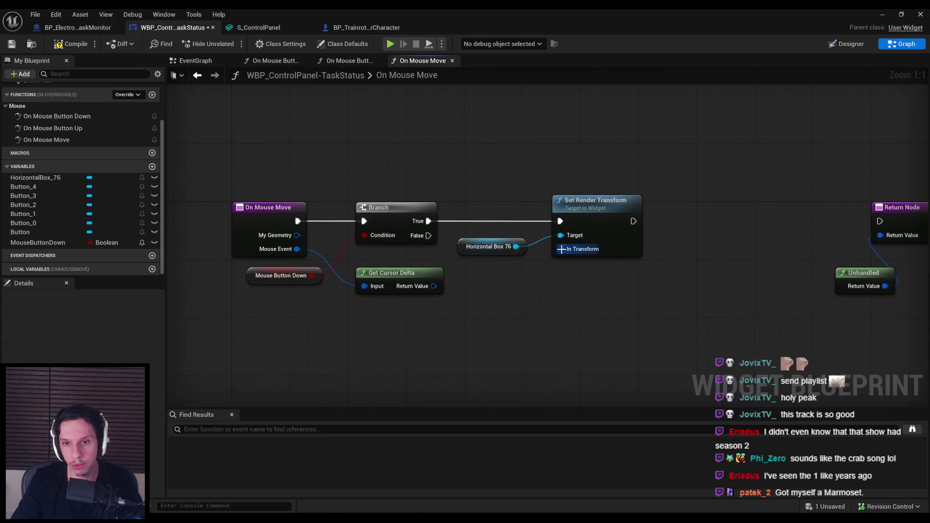
pyautogui.rightClick(563, 253)
pyautogui.click(581, 302)
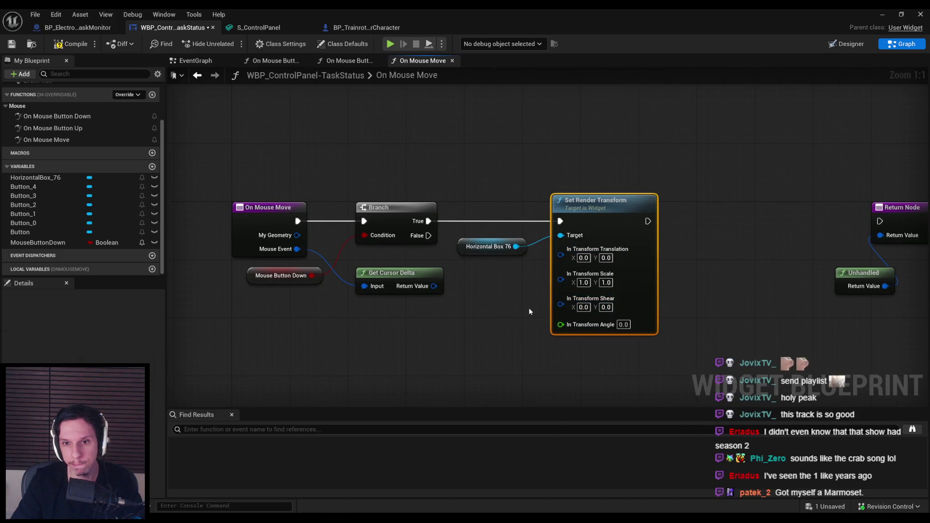
pyautogui.moveTo(535, 284); pyautogui.dragTo(503, 259)
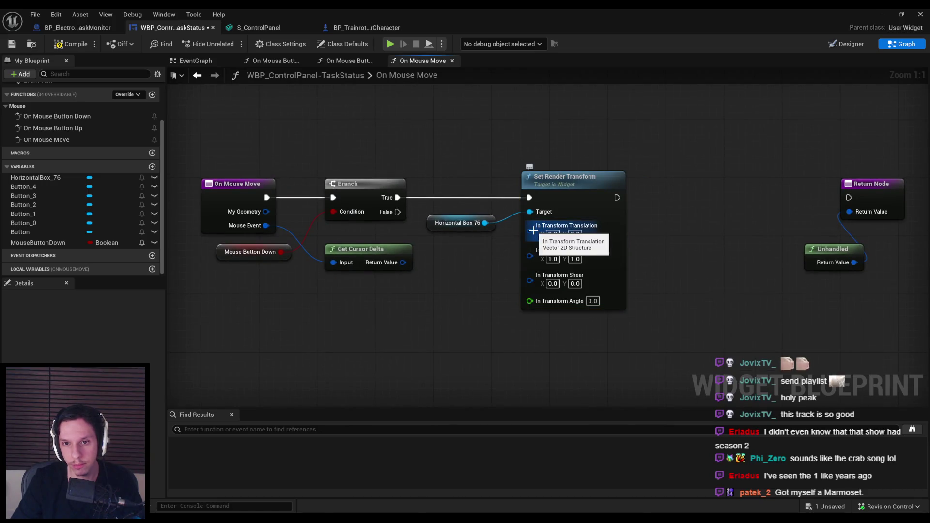
# Step: Replace it with Set Render Translation, driven by the Branch's True output
pyautogui.moveTo(485, 223)
pyautogui.mouseDown()
pyautogui.moveTo(422, 310)
pyautogui.moveTo(511, 255)
pyautogui.moveTo(560, 186)
pyautogui.mouseUp()
pyautogui.write('get translation')
pyautogui.press('Return')
pyautogui.click(567, 177)
pyautogui.press('Delete')
pyautogui.moveTo(393, 200); pyautogui.dragTo(393, 200)
pyautogui.moveTo(561, 204); pyautogui.dragTo(568, 196)
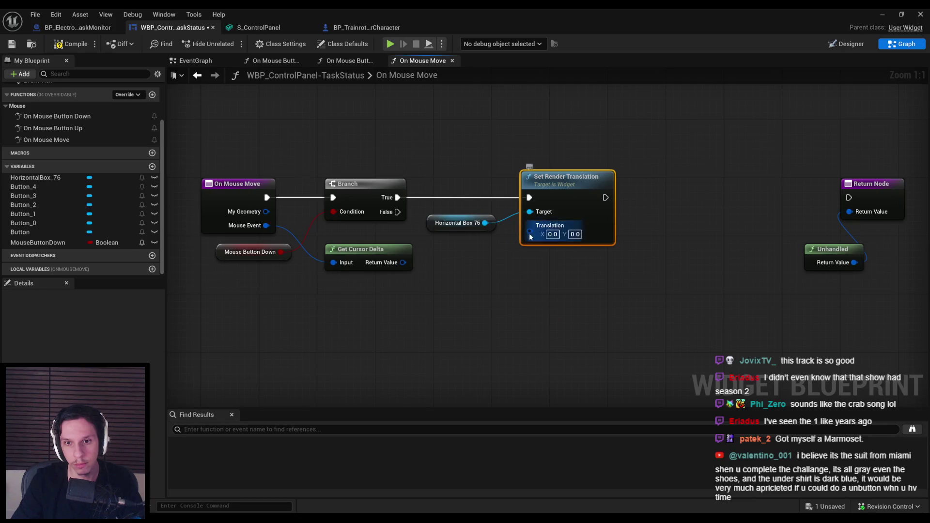
# Step: Add a Get Render Transform for the box and split out its translation
pyautogui.moveTo(485, 223); pyautogui.dragTo(427, 308)
pyautogui.write('render transl')
pyautogui.press('BackSpace')
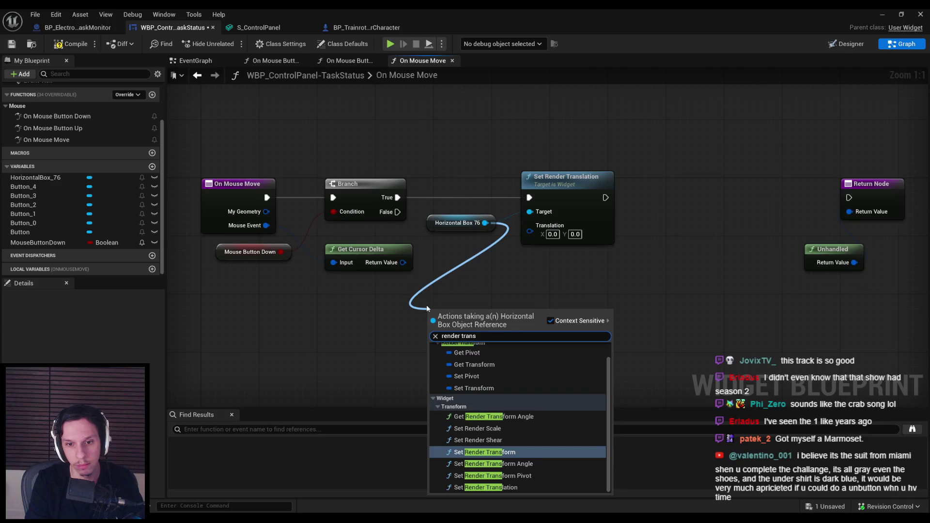
pyautogui.hotkey('ctrl', 'a')
pyautogui.write('trans')
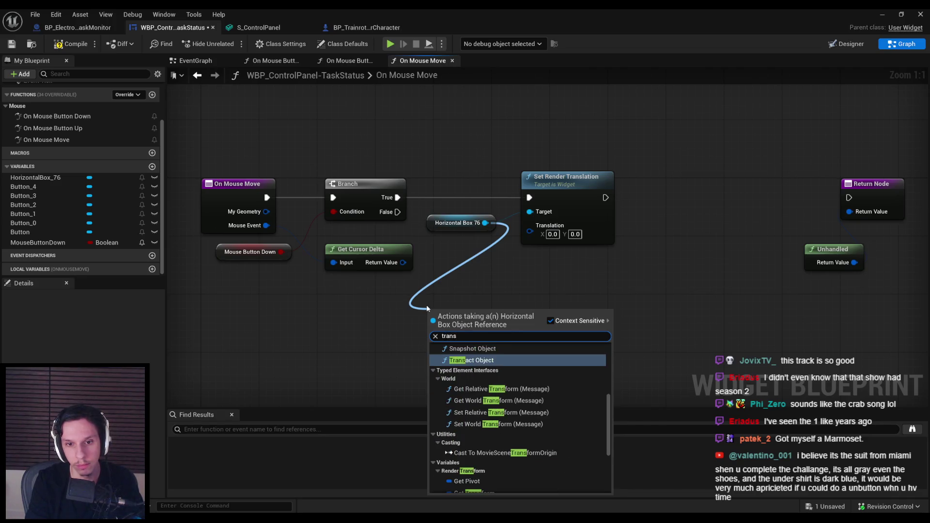
pyautogui.write('form')
pyautogui.click(436, 365)
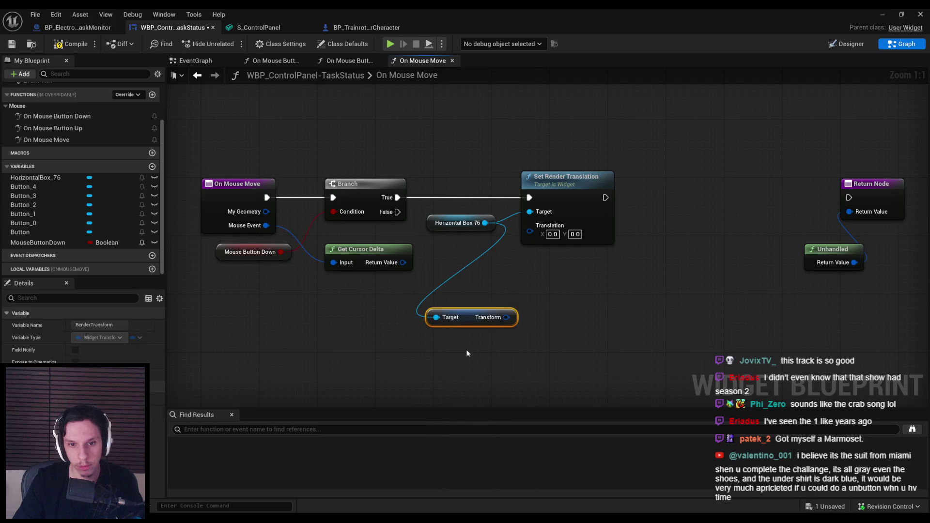
pyautogui.moveTo(467, 317); pyautogui.dragTo(327, 317)
pyautogui.rightClick(383, 318)
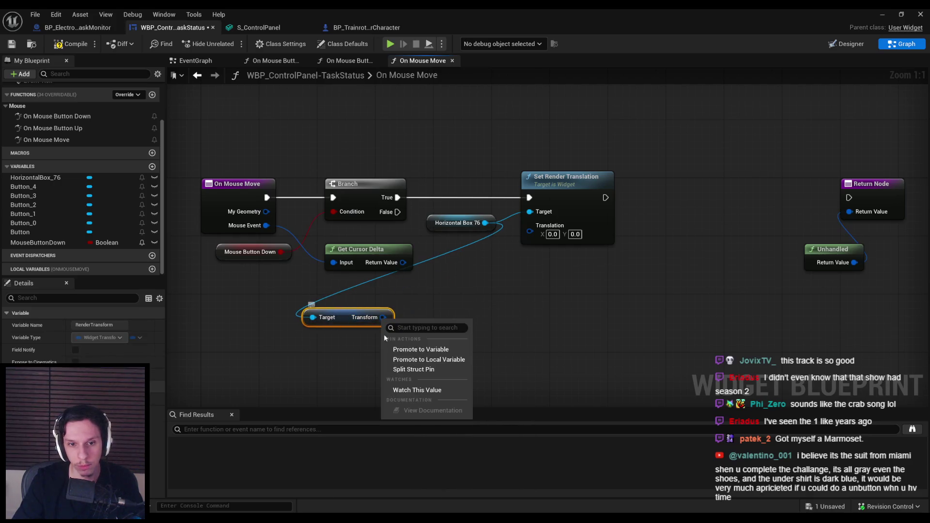
pyautogui.click(411, 370)
# Step: Feed translation plus cursor delta into Set Render Translation and link it to the Return Node
pyautogui.moveTo(403, 265); pyautogui.dragTo(440, 262)
pyautogui.write('+')
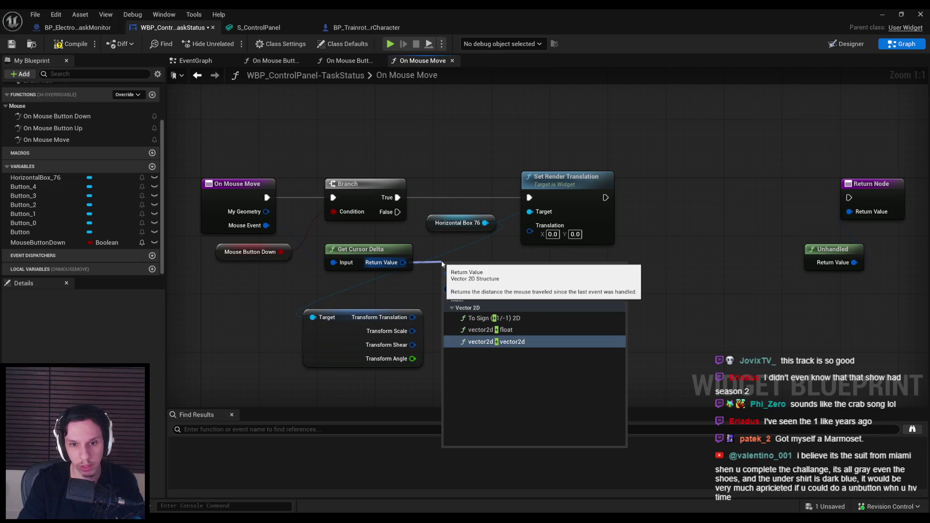
pyautogui.click(492, 339)
pyautogui.moveTo(413, 317); pyautogui.dragTo(450, 279)
pyautogui.moveTo(544, 232); pyautogui.dragTo(530, 231)
pyautogui.moveTo(606, 197); pyautogui.dragTo(848, 197)
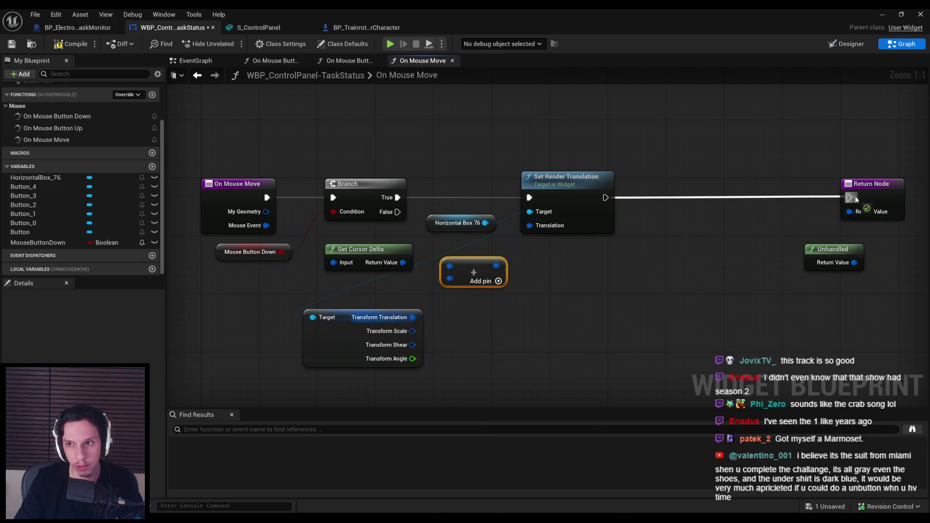
# Step: Compile the widget and play in editor, walking up to the terminal screen
pyautogui.click(66, 46)
pyautogui.hotkey('alt', 'Tab')
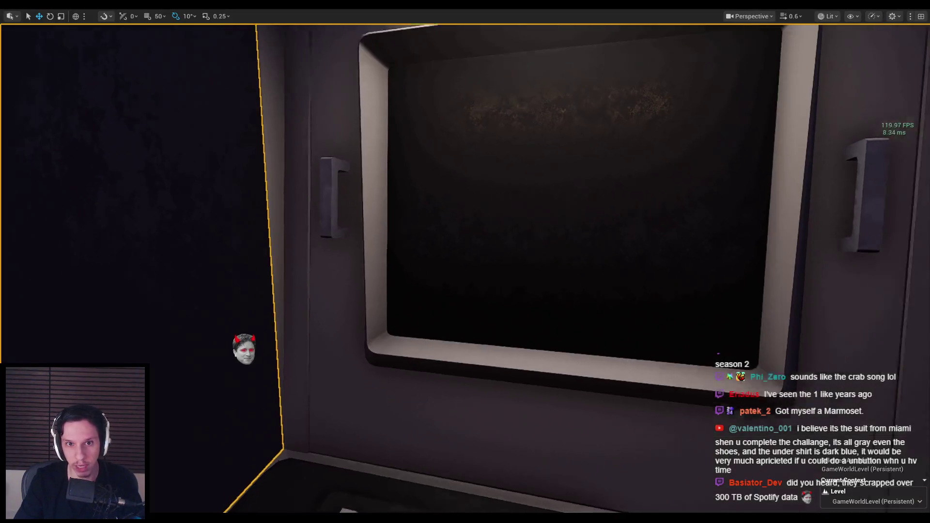
pyautogui.hotkey('alt', 'p')
pyautogui.press('w')
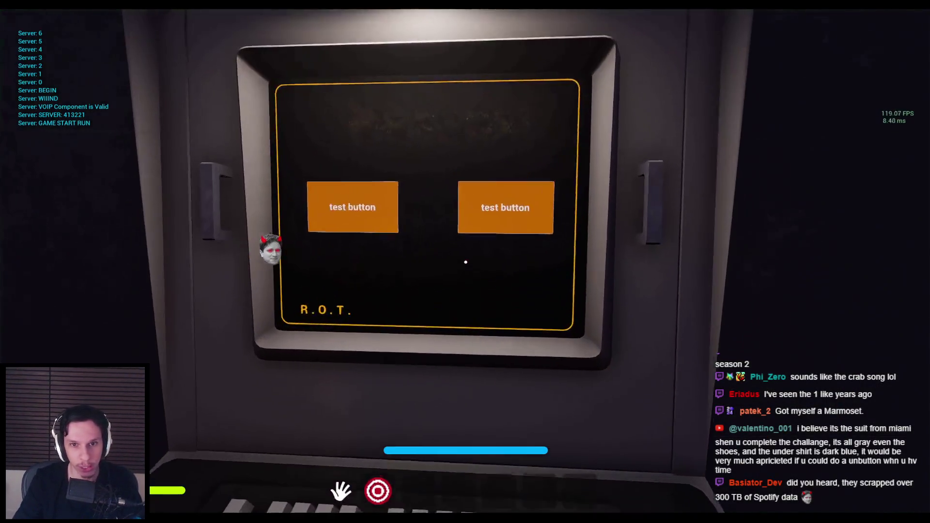
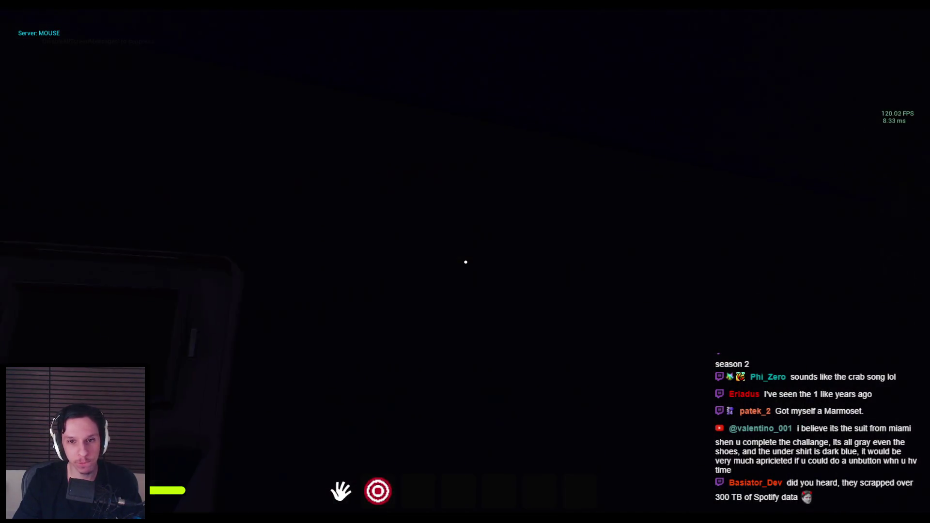
# Step: Walk to the fuse box and pull its lever to restore power
pyautogui.hotkey('shift', 'w')
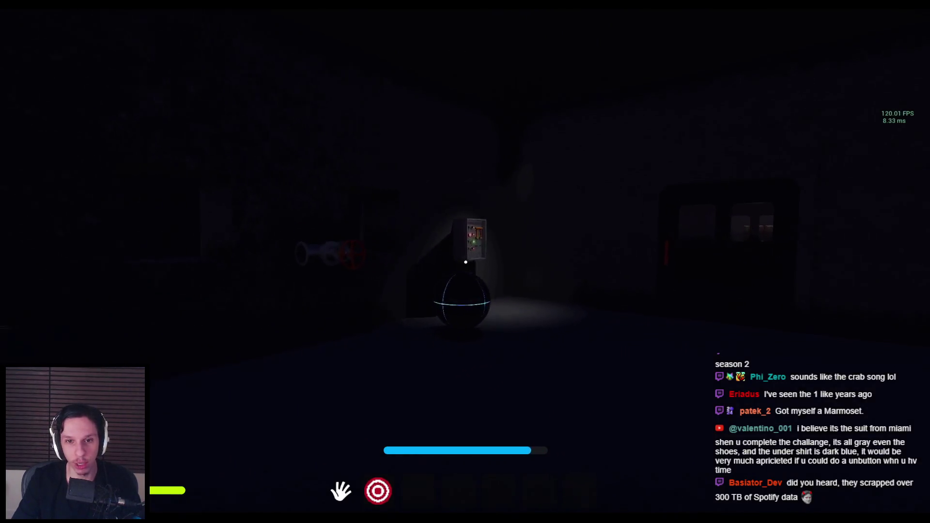
pyautogui.press('w')
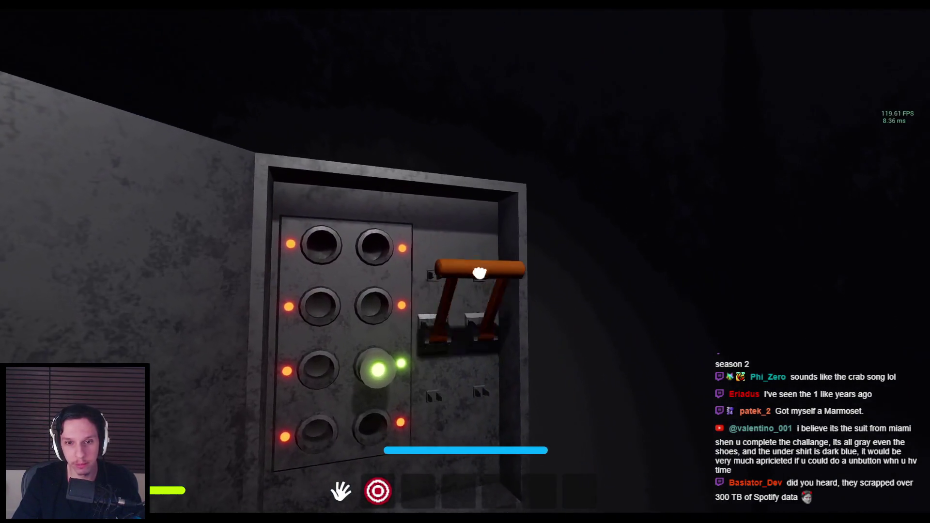
pyautogui.click(479, 273)
pyautogui.hotkey('shift', 's')
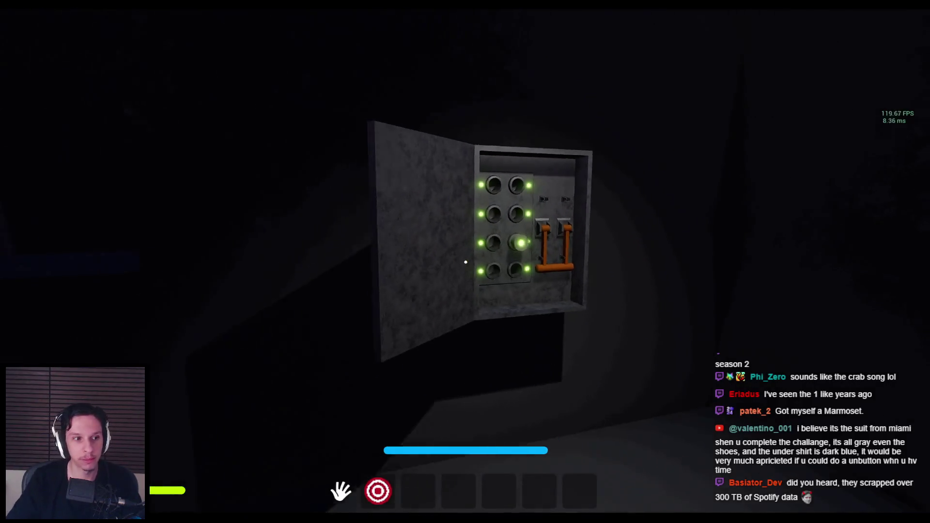
pyautogui.hotkey('shift', 'w')
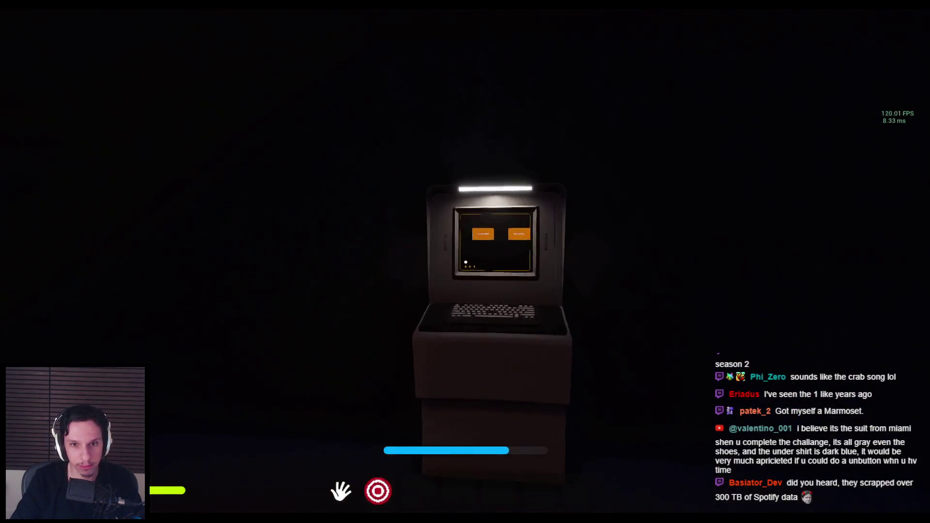
# Step: Engage the R.O.T. terminal and test mouse input on its test buttons
pyautogui.click(466, 262)
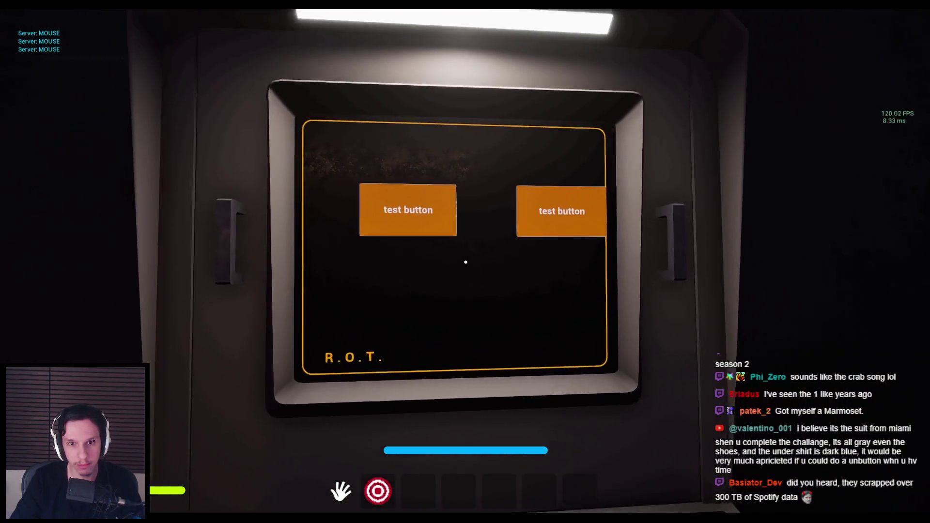
pyautogui.click(466, 262)
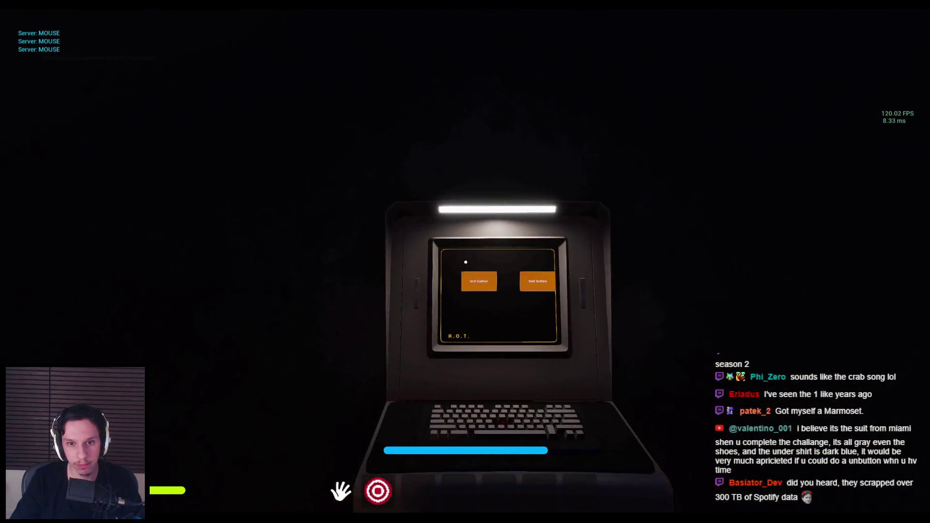
pyautogui.click(465, 262)
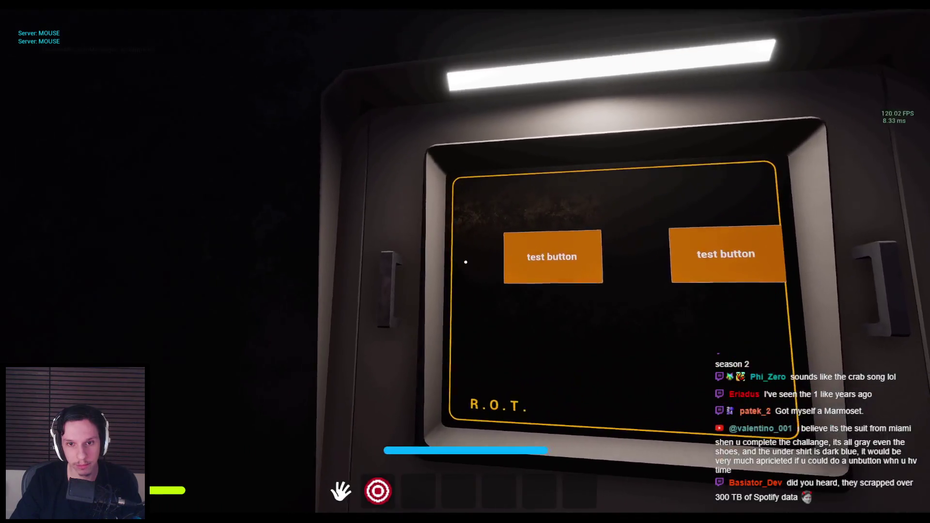
pyautogui.click(465, 261)
pyautogui.click(465, 262)
pyautogui.click(466, 261)
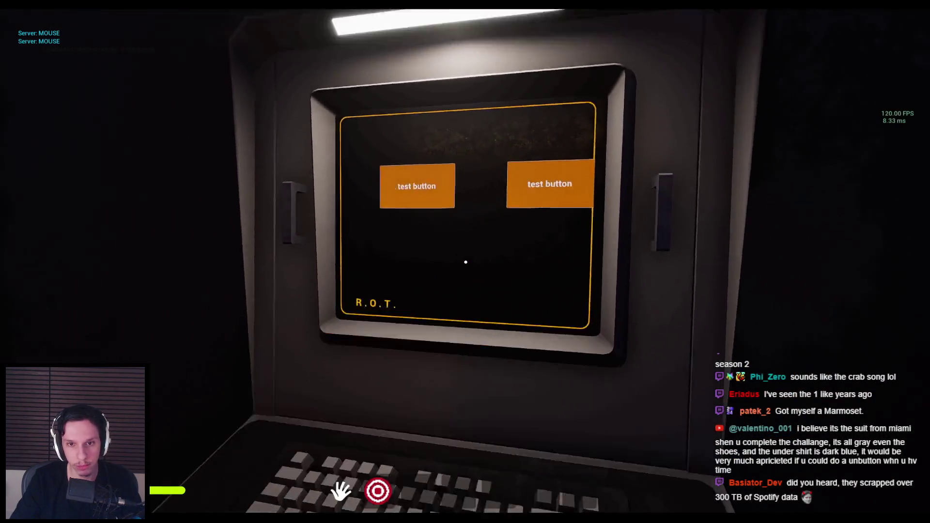
pyautogui.click(466, 262)
pyautogui.click(466, 262)
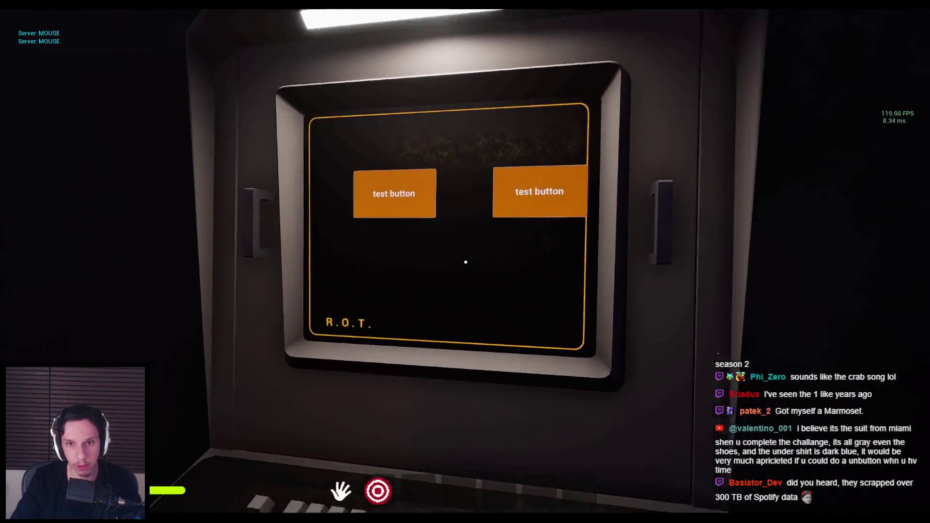
pyautogui.click(465, 262)
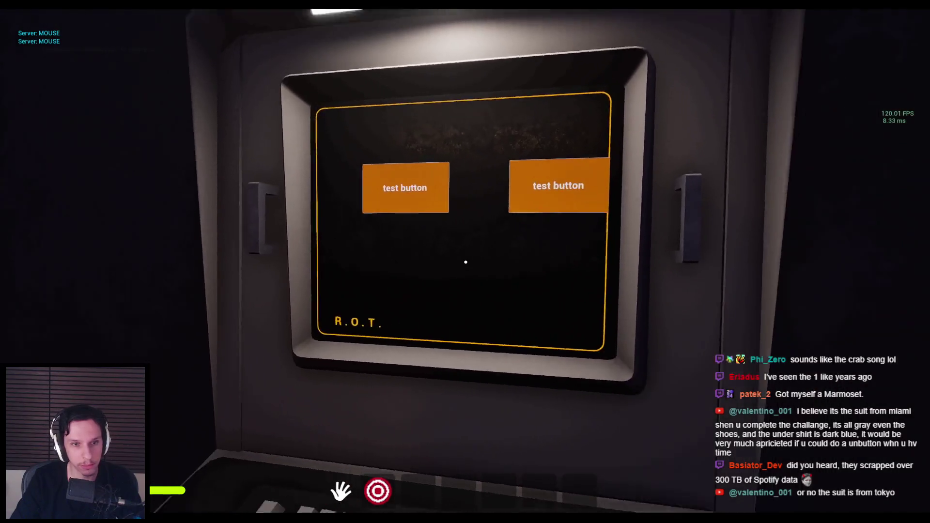
pyautogui.click(465, 262)
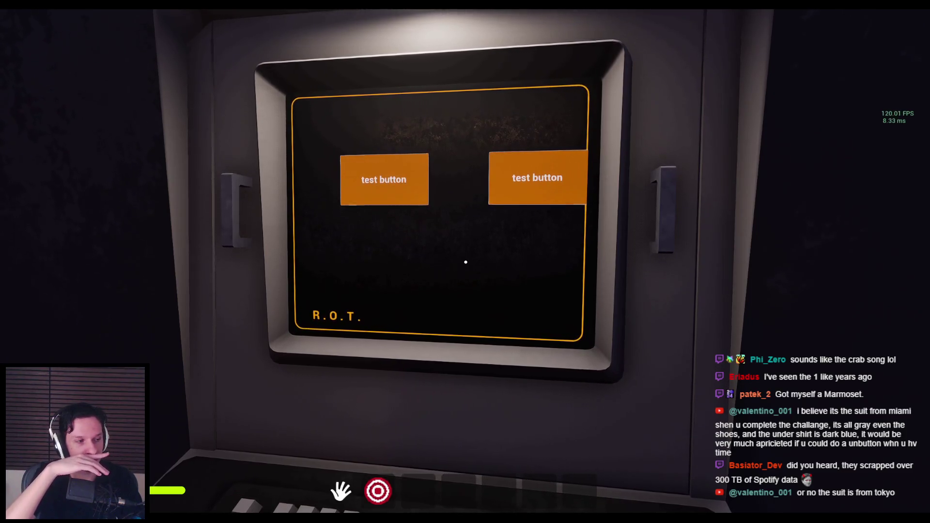
# Step: Repeatedly step back from and re-engage the terminal screen
pyautogui.press('e')
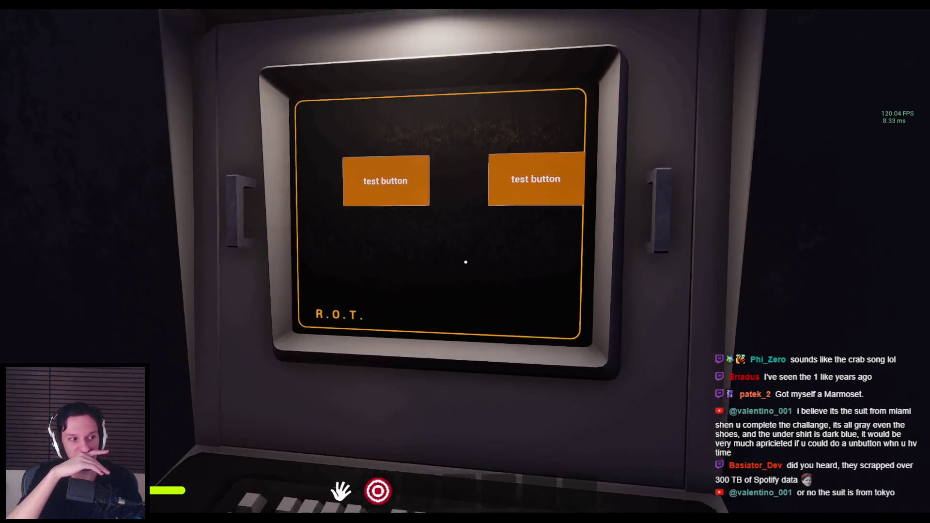
pyautogui.click(466, 262)
pyautogui.press('e')
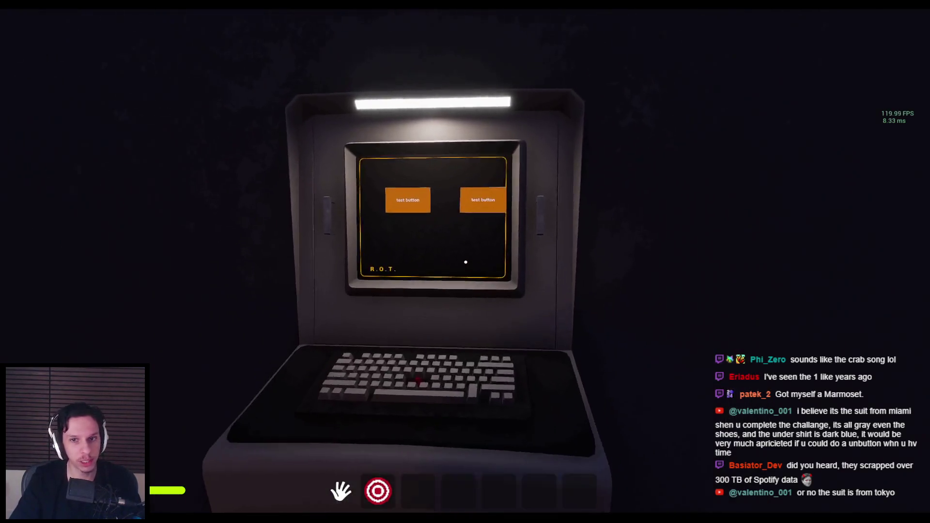
pyautogui.click(466, 262)
pyautogui.press('e')
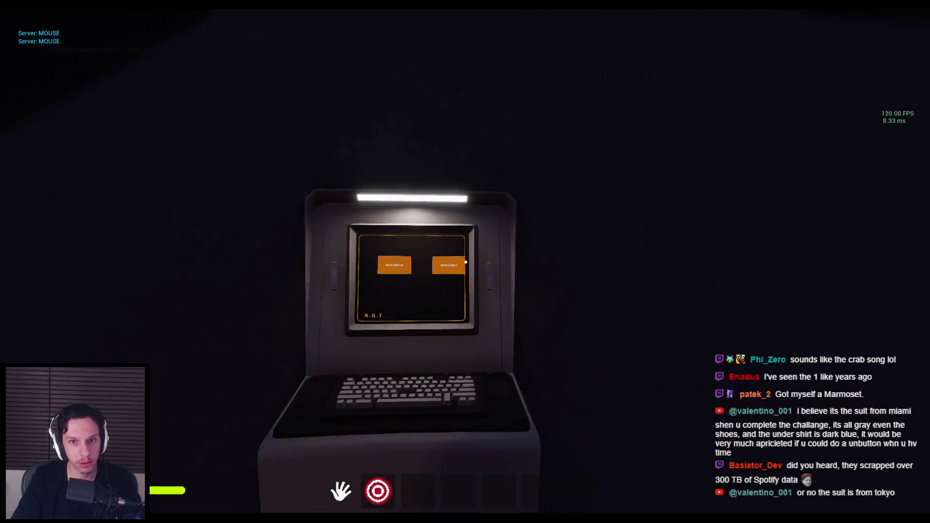
pyautogui.click(465, 262)
pyautogui.press('e')
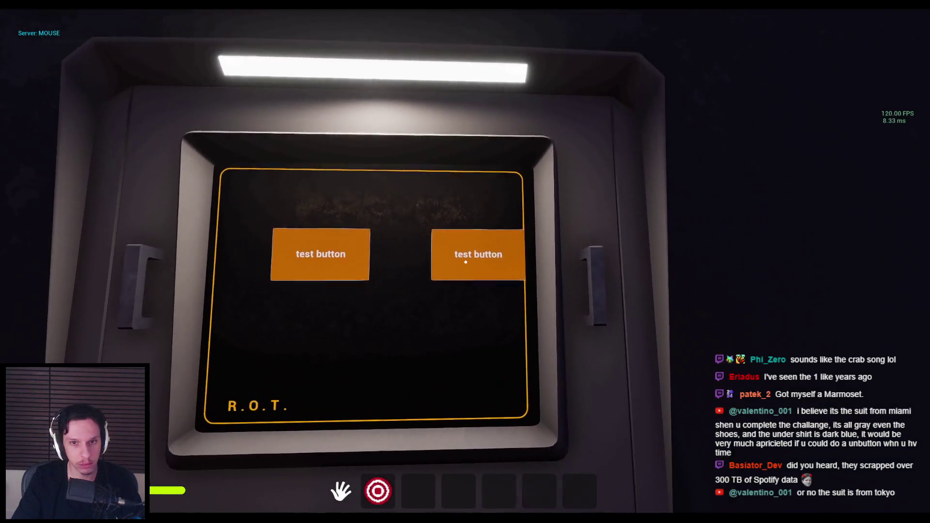
pyautogui.click(465, 262)
# Step: Leave the terminal and stop the play session, returning to the widget graph
pyautogui.press('e')
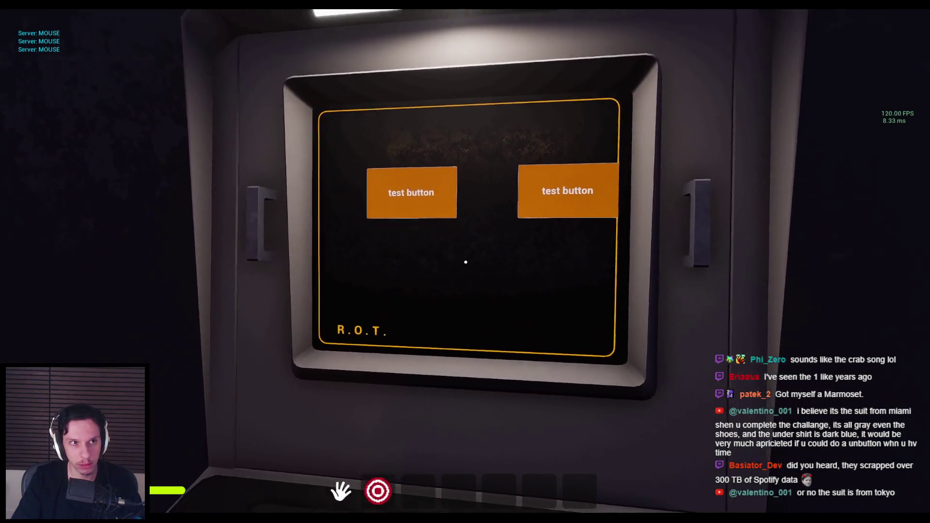
pyautogui.press('F8')
pyautogui.press('Escape')
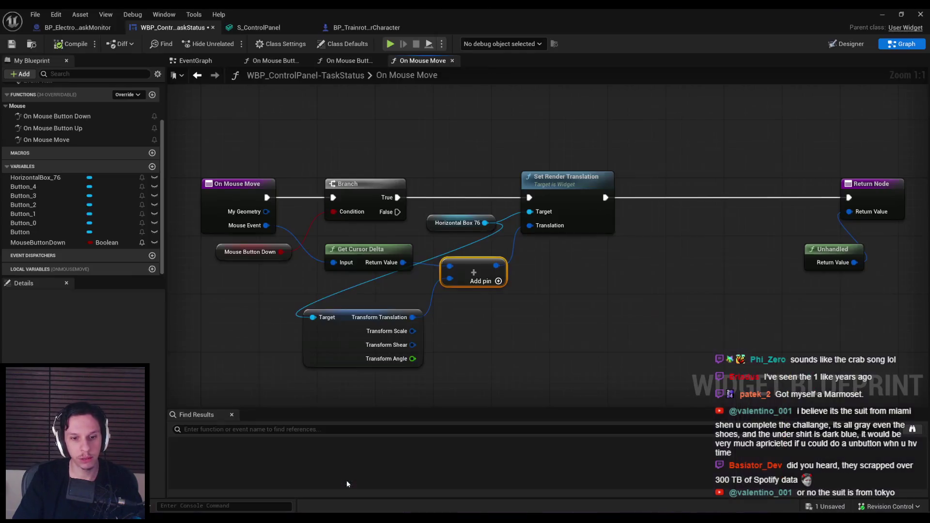
# Step: Rearrange the translation nodes, placing Horizontal Box 76 beside the transform node's Target
pyautogui.moveTo(531, 349)
pyautogui.mouseDown()
pyautogui.moveTo(439, 257)
pyautogui.moveTo(416, 191)
pyautogui.mouseUp()
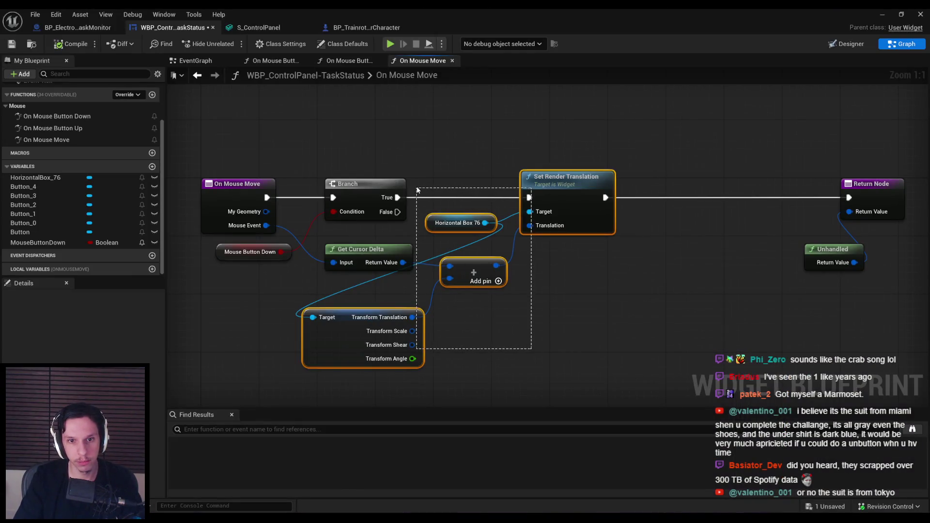
pyautogui.moveTo(545, 197); pyautogui.dragTo(661, 197)
pyautogui.moveTo(448, 354)
pyautogui.mouseDown()
pyautogui.moveTo(444, 309)
pyautogui.moveTo(447, 319)
pyautogui.mouseUp()
pyautogui.moveTo(528, 228)
pyautogui.mouseDown()
pyautogui.moveTo(271, 297)
pyautogui.moveTo(284, 284)
pyautogui.mouseUp()
# Step: Wire a duplicate Horizontal Box 76 into Set Render Translation's Target, removing the long wire
pyautogui.hotkey('ctrl', 'c')
pyautogui.hotkey('ctrl', 'v')
pyautogui.moveTo(535, 217); pyautogui.dragTo(601, 206)
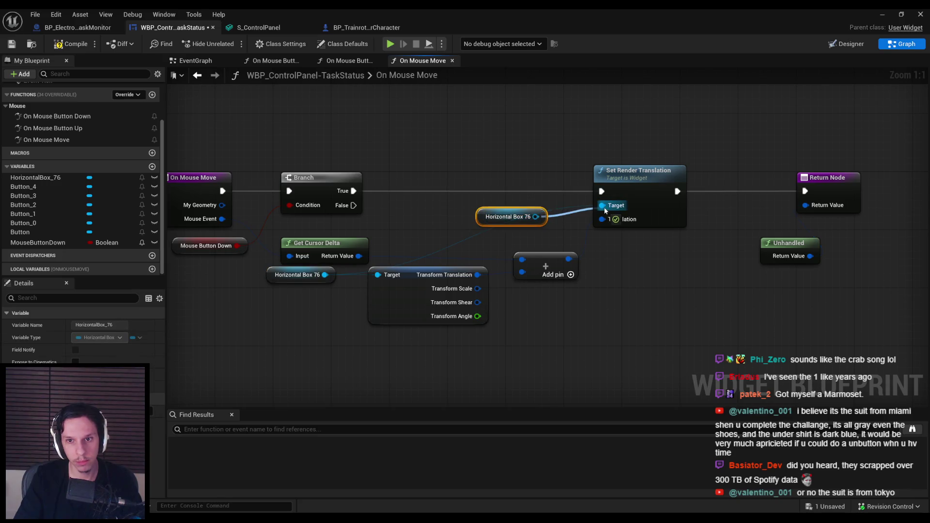
pyautogui.click(582, 208)
pyautogui.keyDown('alt'); pyautogui.click(578, 207); pyautogui.keyUp('alt')
pyautogui.moveTo(527, 214); pyautogui.dragTo(556, 214)
# Step: Lower the transform node and its reference, then save the widget blueprint
pyautogui.moveTo(560, 320); pyautogui.dragTo(665, 266)
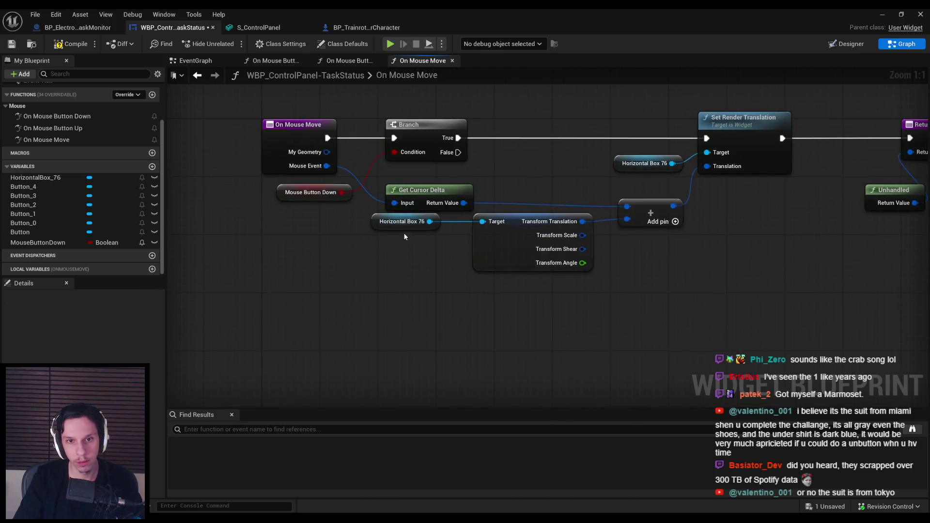
pyautogui.click(403, 232)
pyautogui.moveTo(564, 308)
pyautogui.mouseDown()
pyautogui.moveTo(432, 220)
pyautogui.moveTo(433, 235)
pyautogui.mouseUp()
pyautogui.click(508, 326)
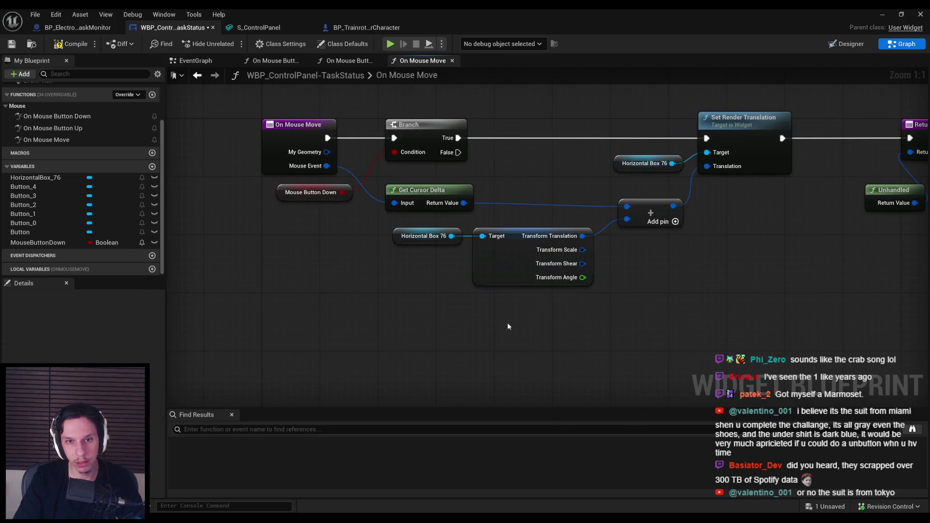
pyautogui.click(16, 46)
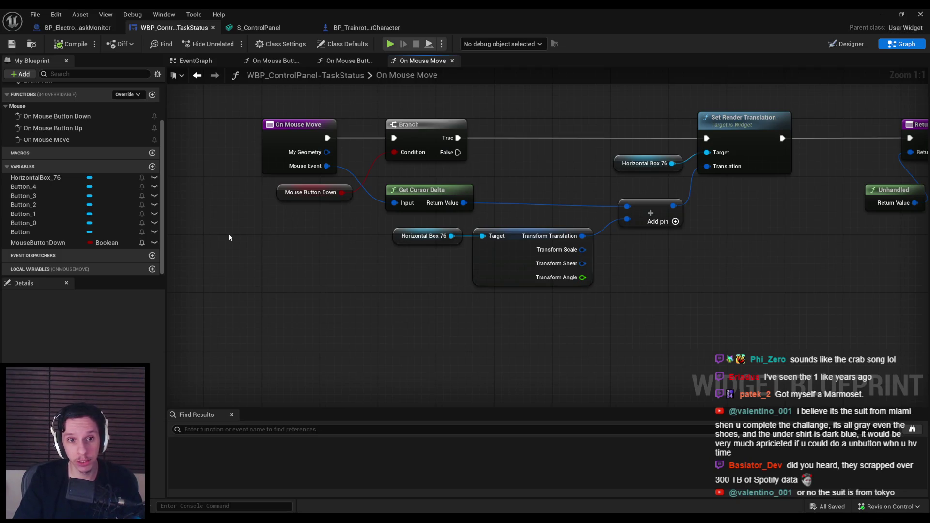
# Step: Review On Mouse Button Down and Up, then move On Mouse Move's Unhandled node up-left
pyautogui.scroll(2, 52, 179)
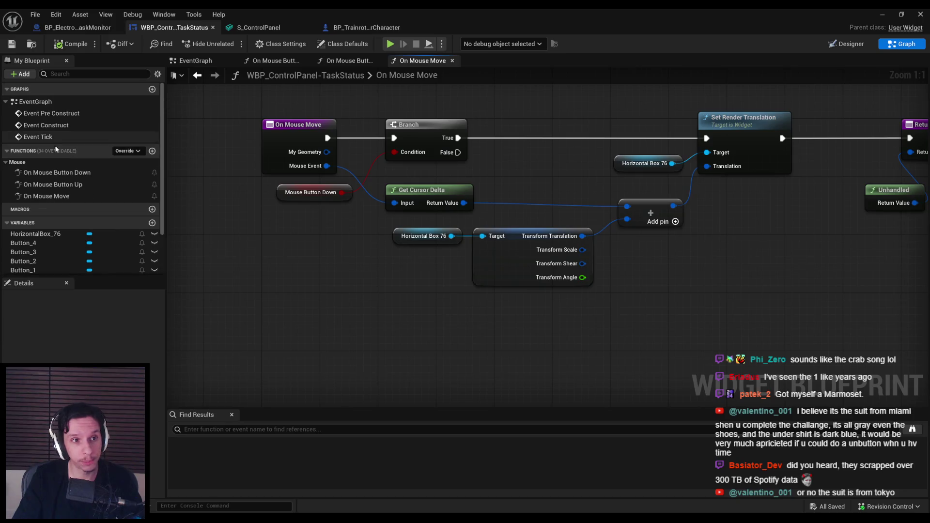
pyautogui.doubleClick(52, 175)
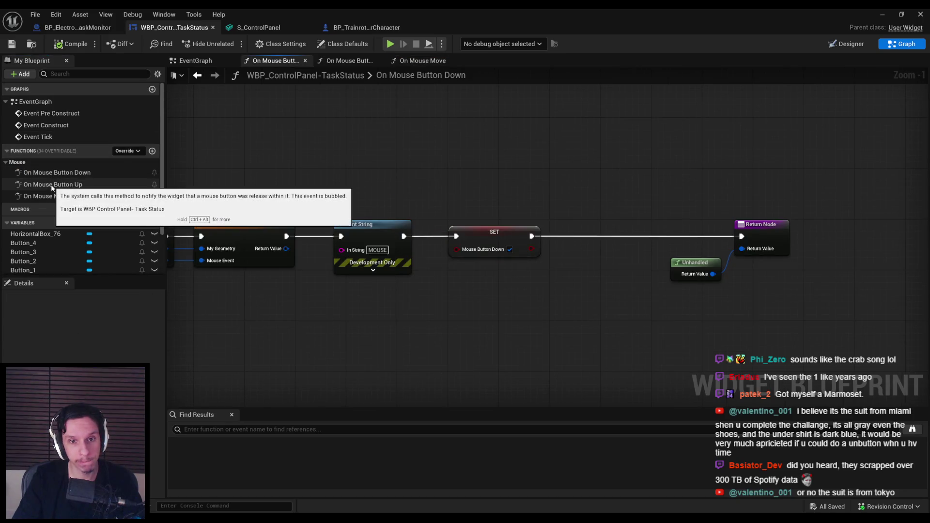
pyautogui.doubleClick(84, 186)
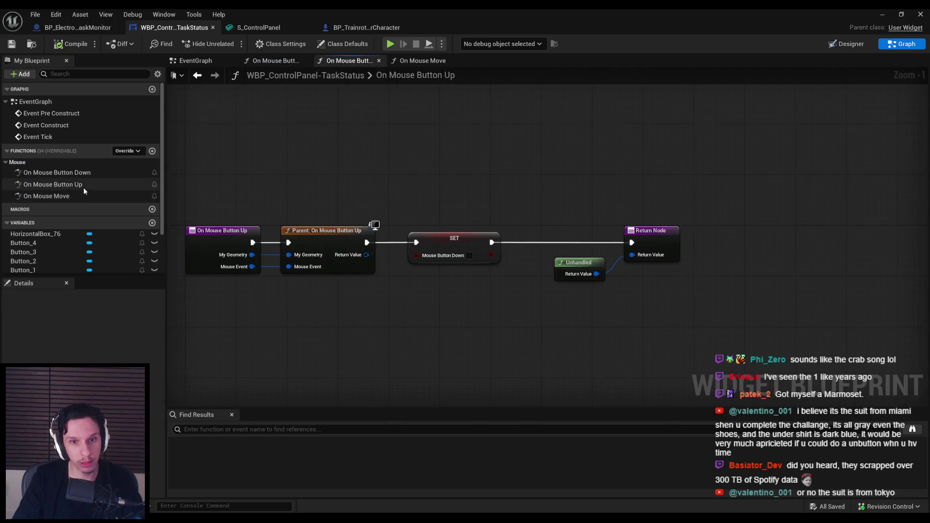
pyautogui.doubleClick(76, 195)
pyautogui.scroll(-1, 361, 287)
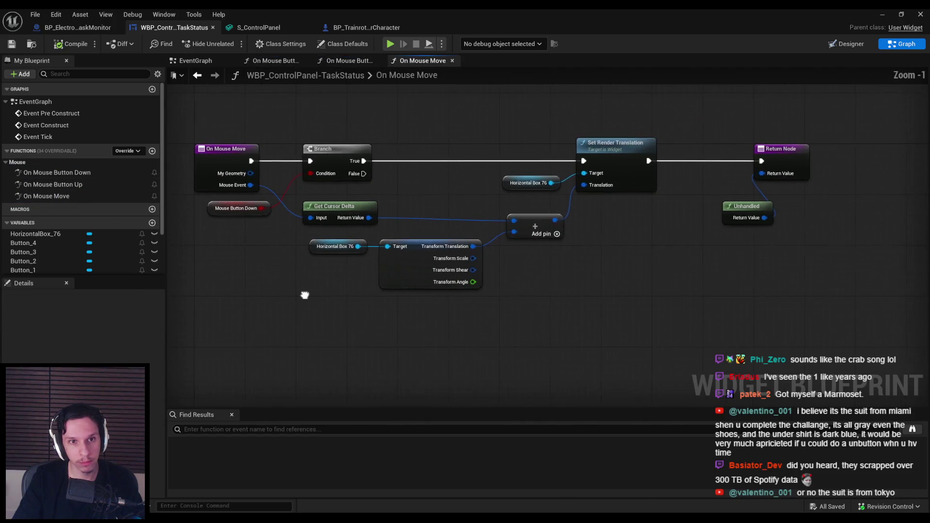
pyautogui.moveTo(296, 295); pyautogui.dragTo(309, 330)
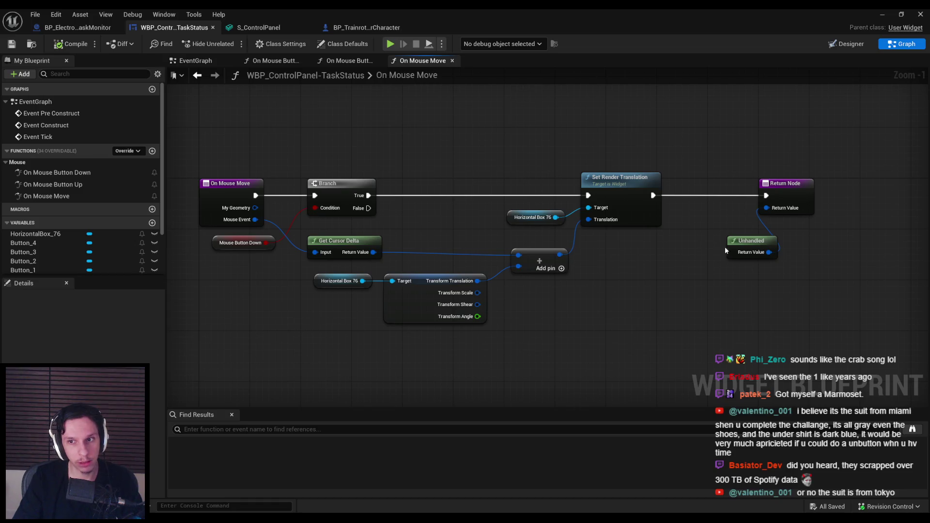
pyautogui.moveTo(738, 250); pyautogui.dragTo(699, 238)
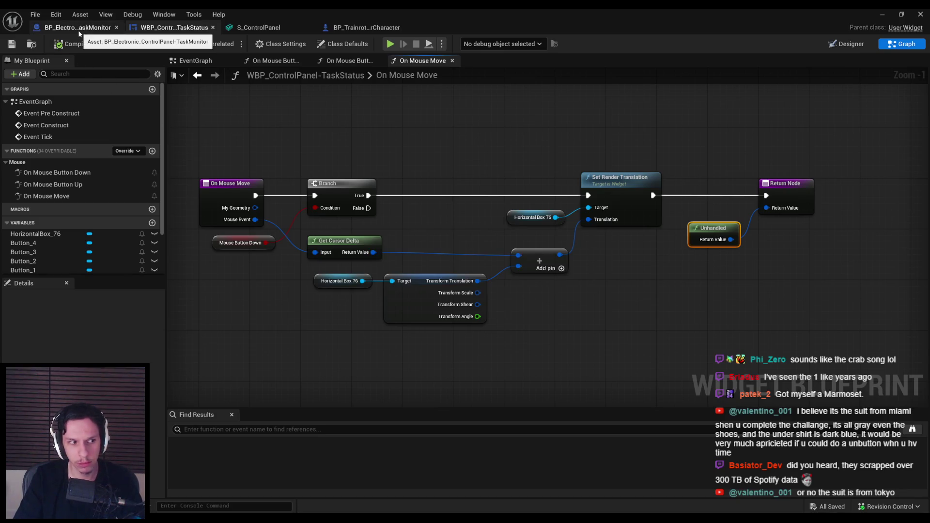
pyautogui.click(881, 14)
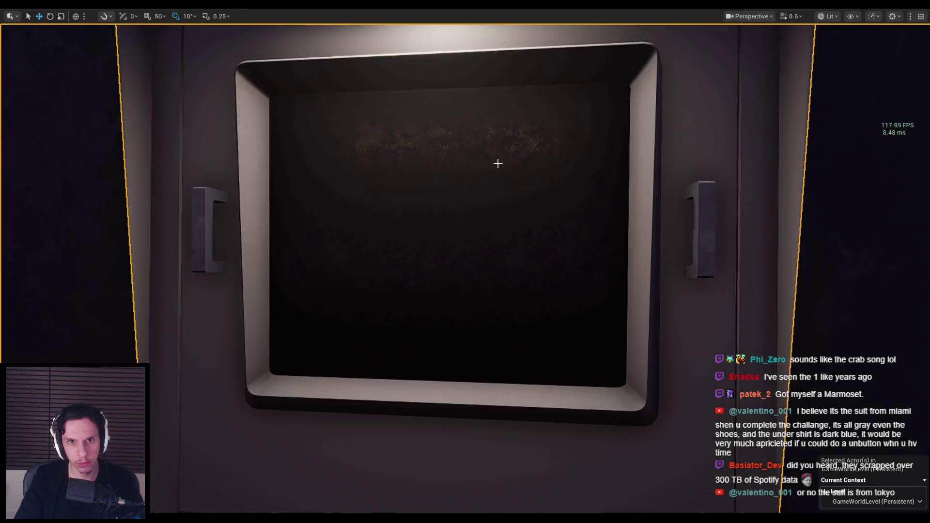
# Step: Start a play session and press on the terminal screen to test dragging
pyautogui.hotkey('alt', 'p')
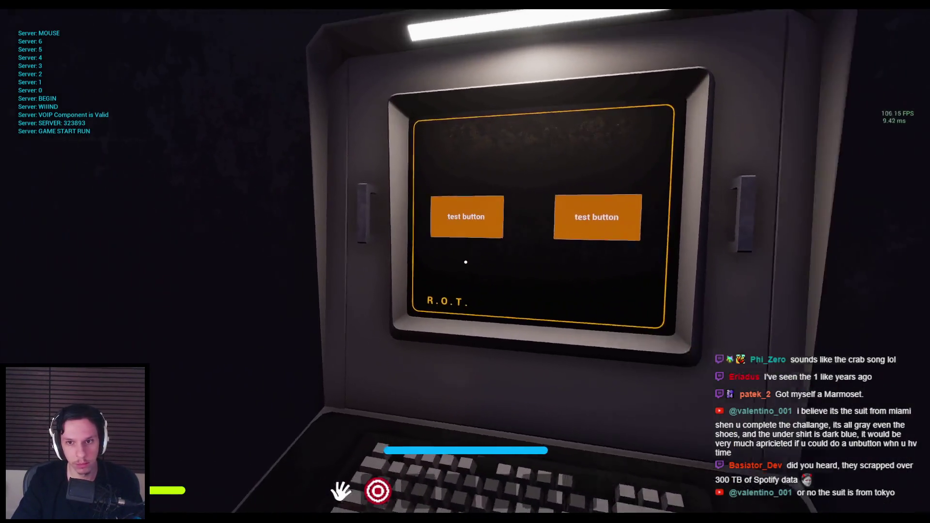
pyautogui.click(465, 262)
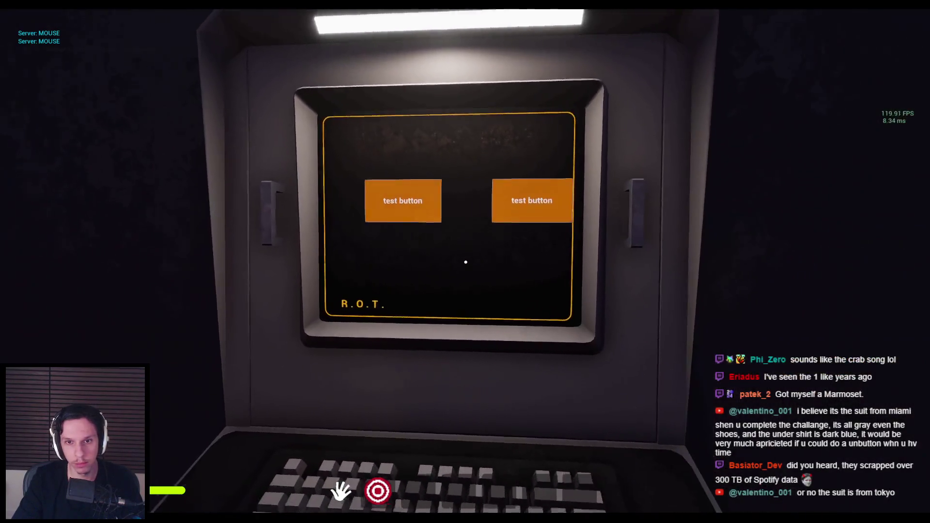
pyautogui.click(465, 261)
pyautogui.click(465, 262)
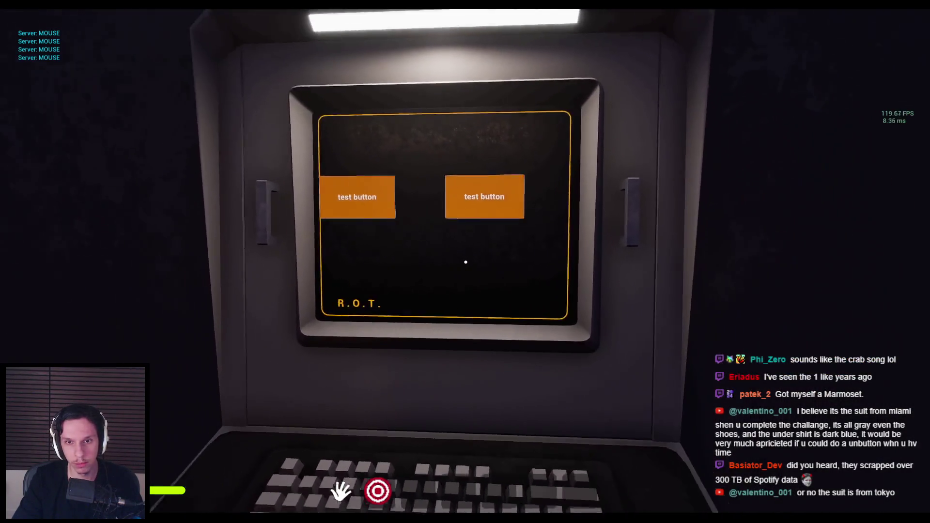
pyautogui.click(465, 262)
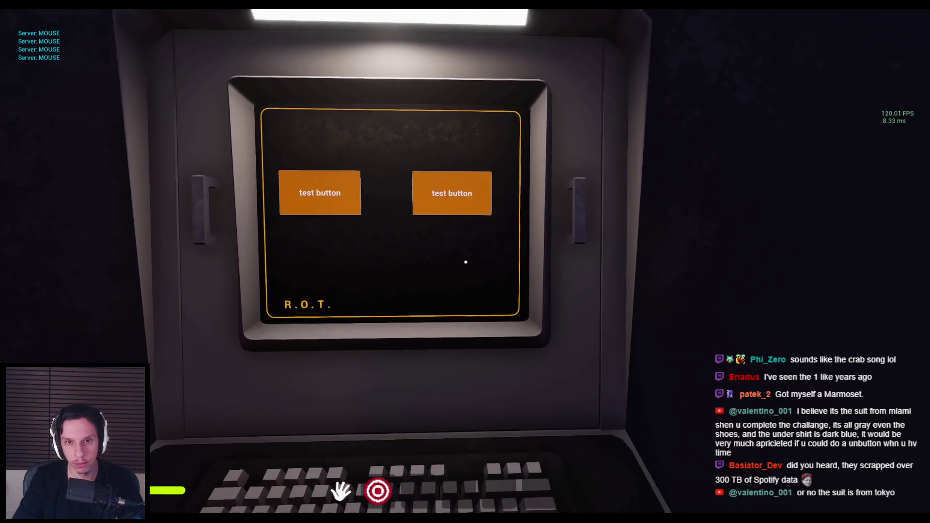
pyautogui.press('s')
pyautogui.press('w')
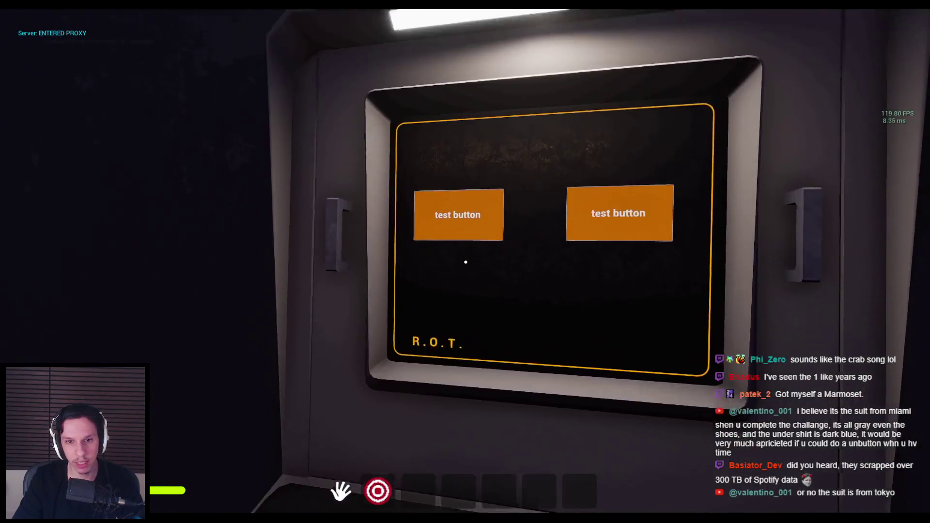
# Step: Slide the orange test buttons sideways like a carousel to reveal others
pyautogui.click(466, 262)
pyautogui.click(465, 262)
pyautogui.click(466, 262)
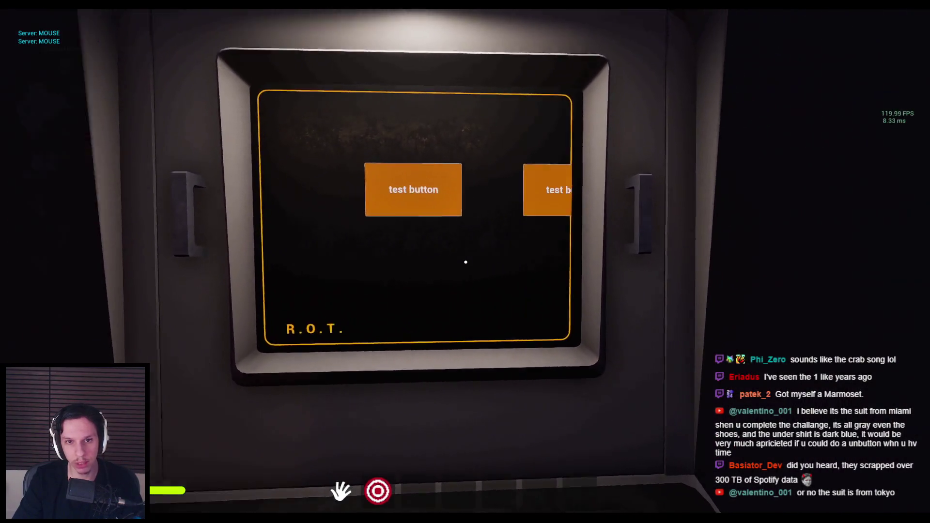
pyautogui.click(465, 262)
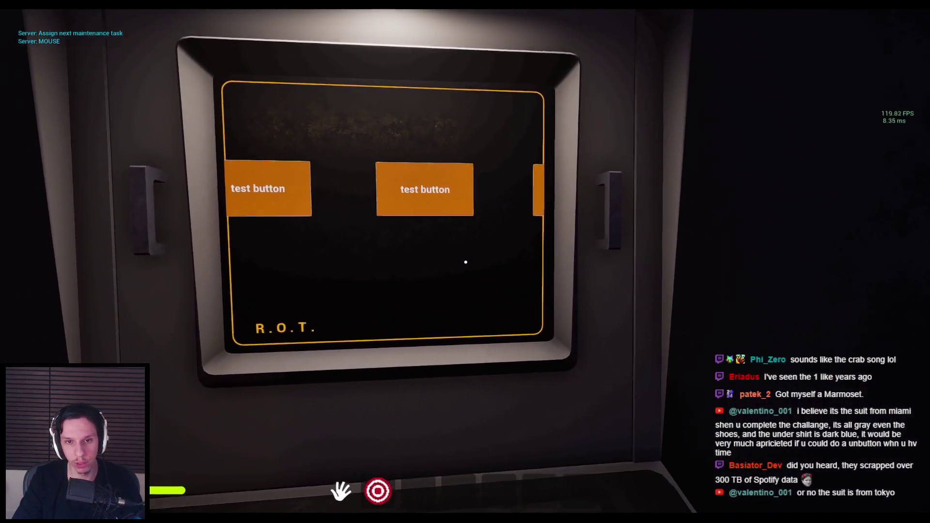
pyautogui.press('s')
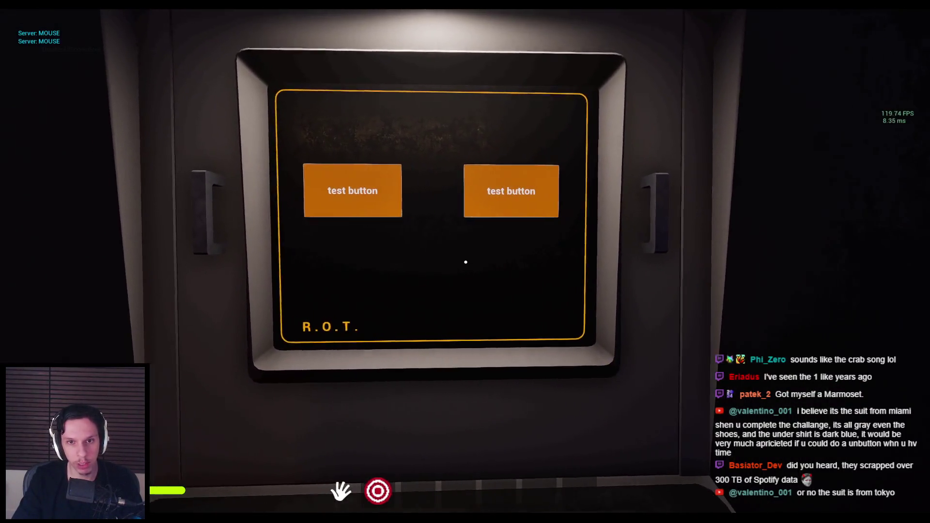
pyautogui.click(465, 262)
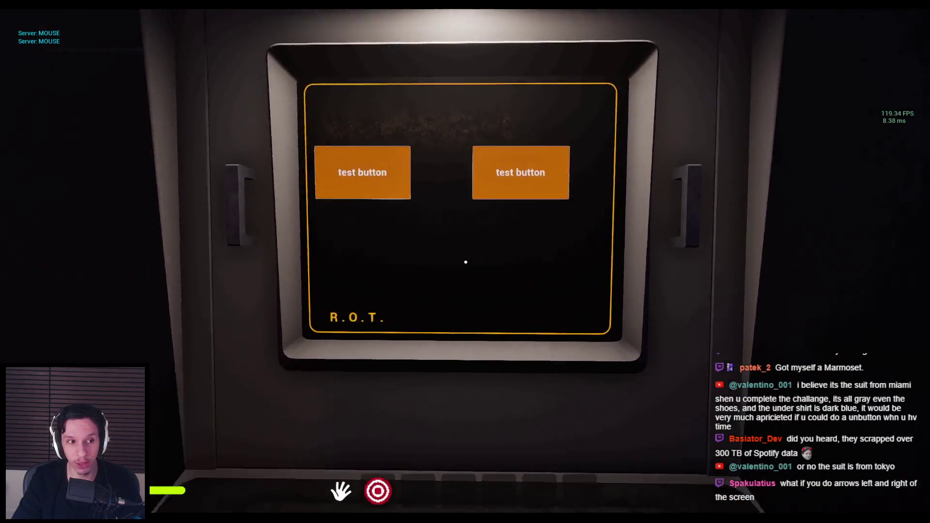
pyautogui.click(465, 262)
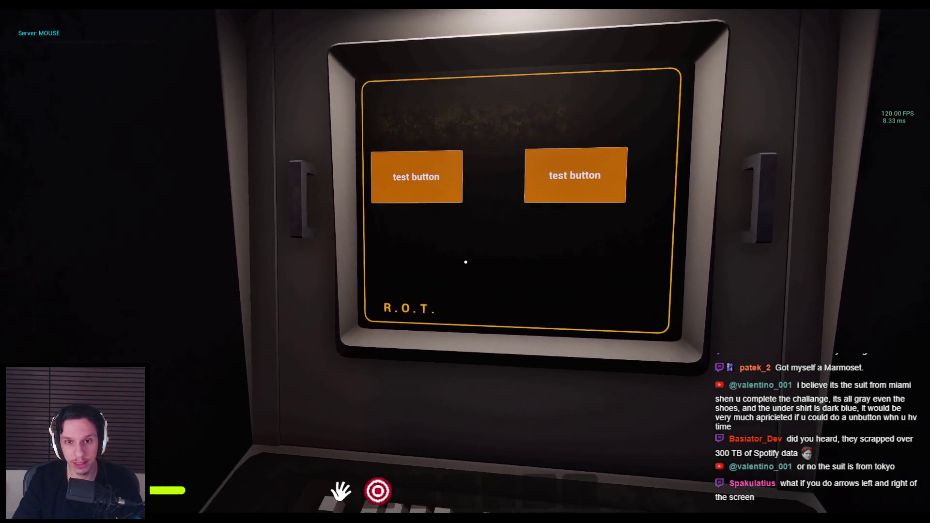
pyautogui.click(466, 262)
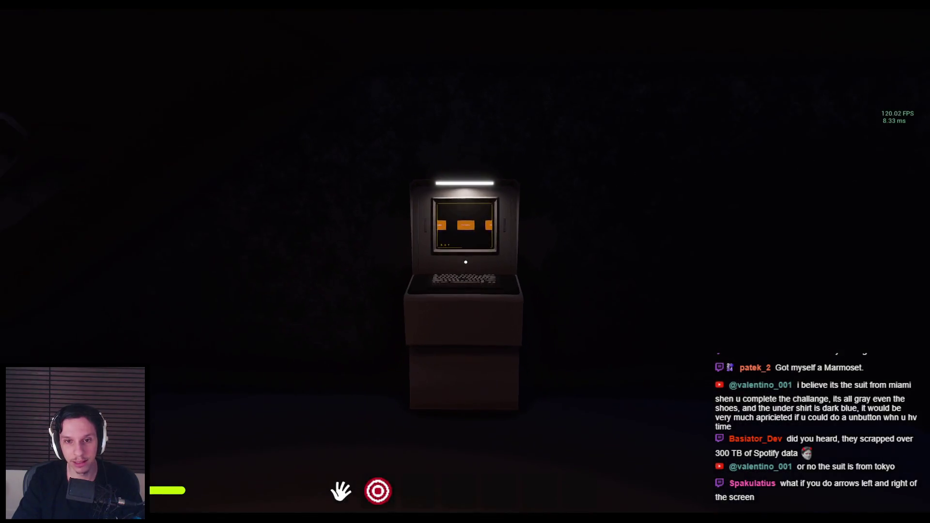
pyautogui.click(465, 262)
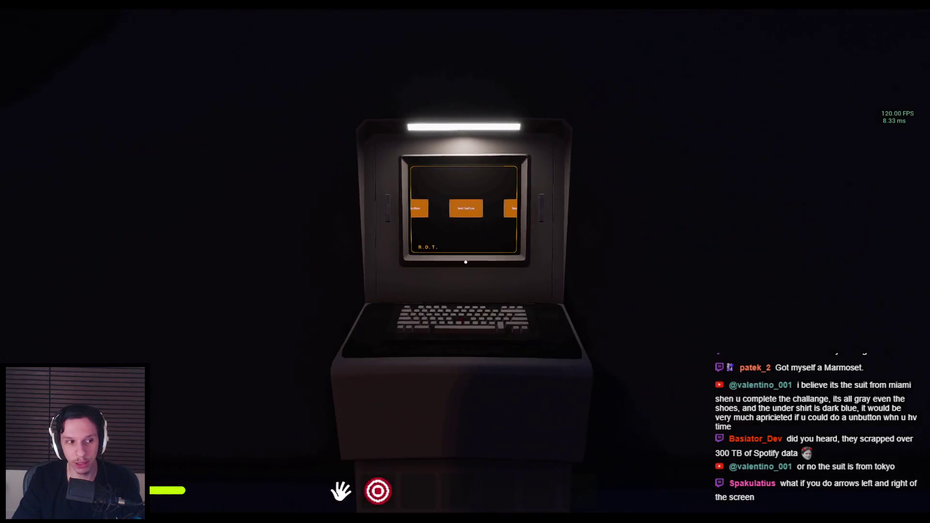
pyautogui.click(465, 262)
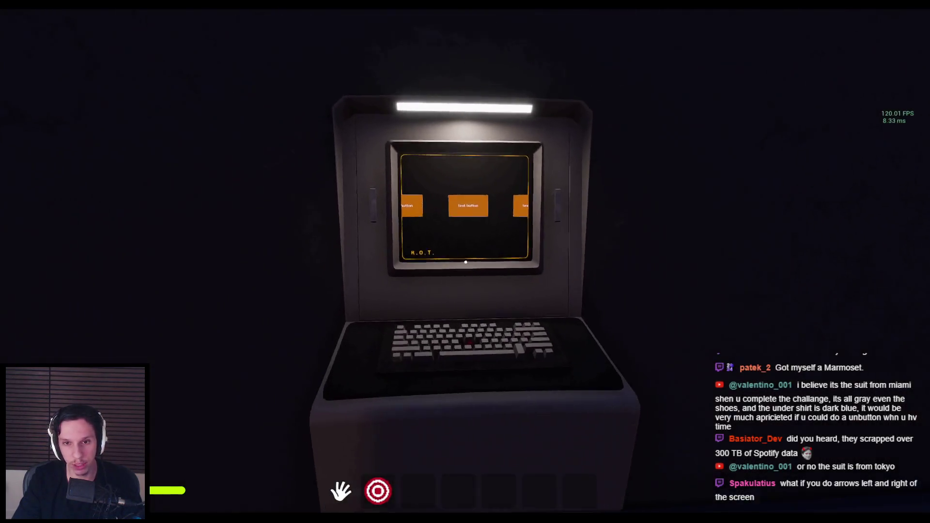
pyautogui.click(465, 262)
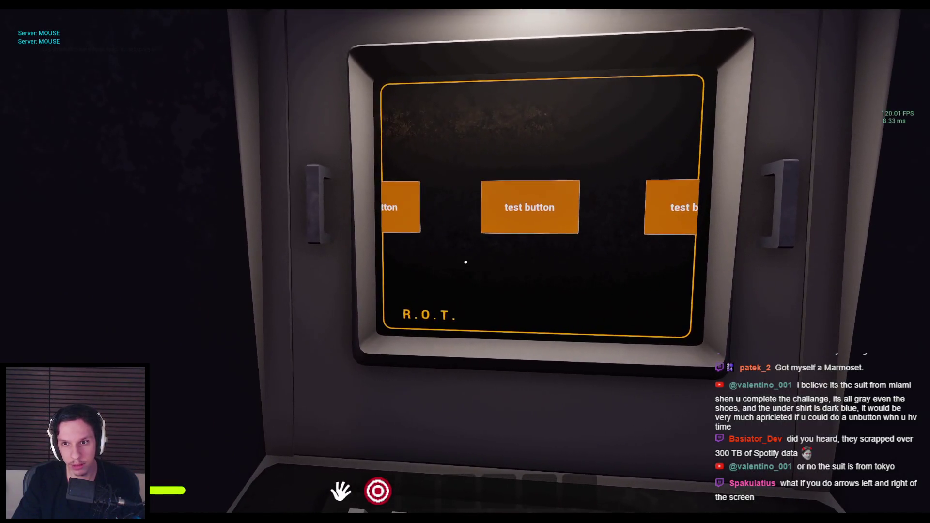
pyautogui.click(465, 262)
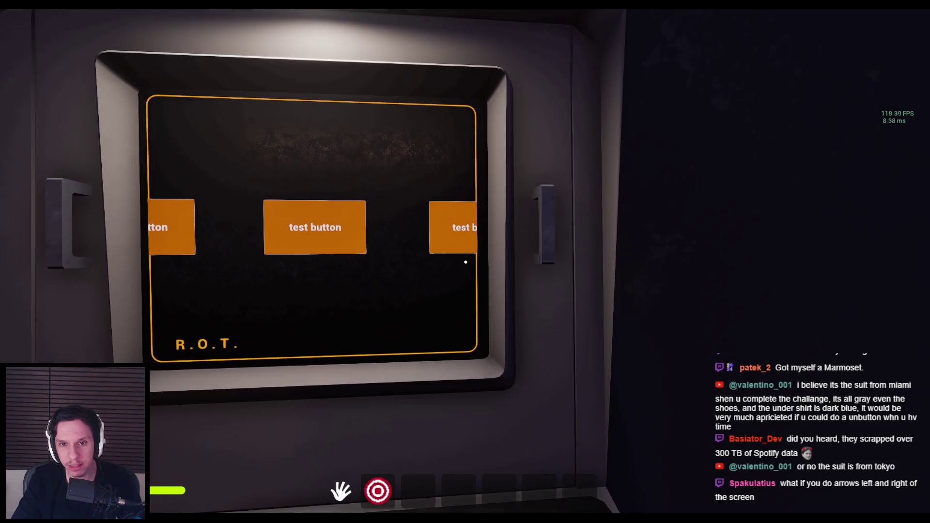
# Step: Release the game view and bring WBP_ControlPanel-TaskStatus to the front
pyautogui.hotkey('shift', 'F1')
pyautogui.moveTo(356, 512)
pyautogui.click(356, 477)
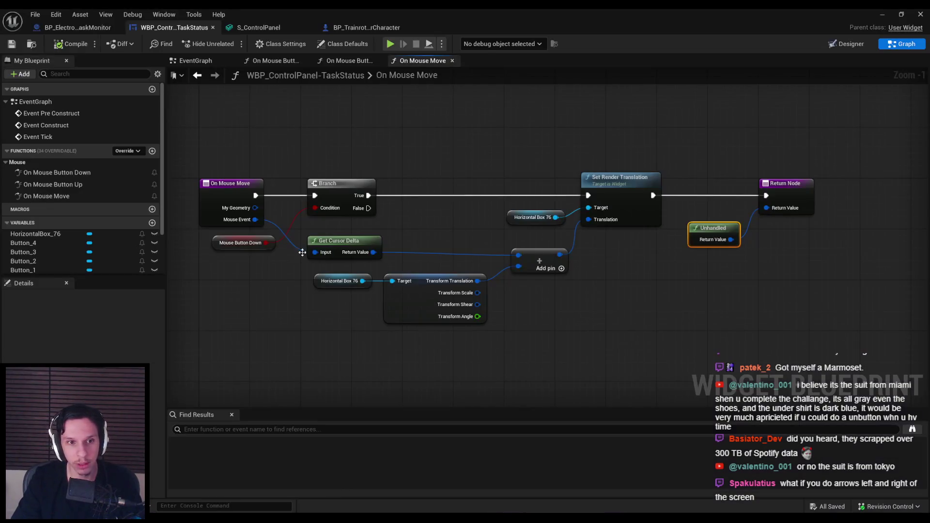
# Step: Open the widget's EventGraph, then switch to the Designer layout
pyautogui.click(195, 61)
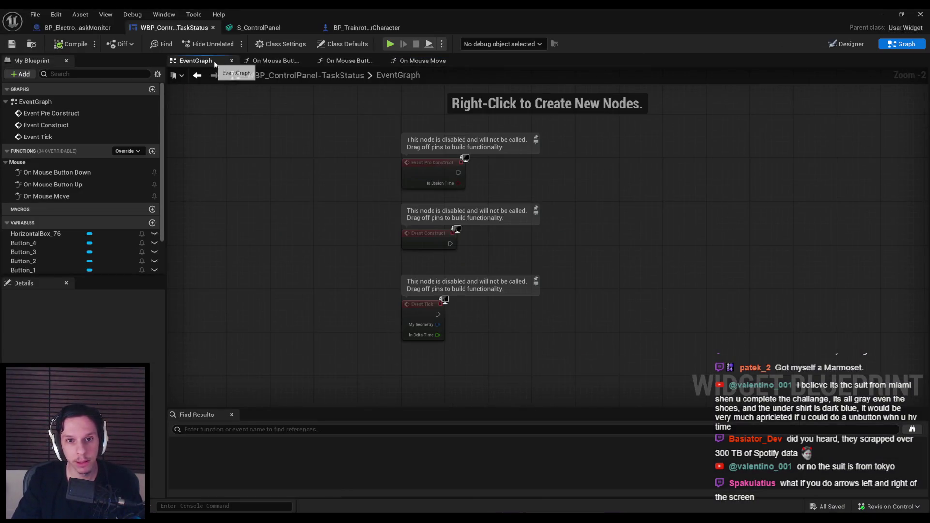
pyautogui.click(846, 43)
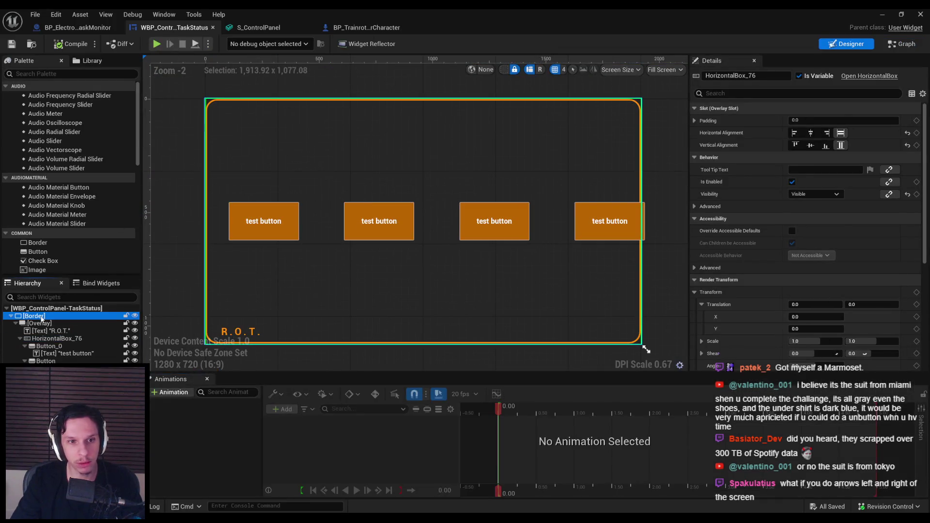
pyautogui.scroll(-5, 784, 251)
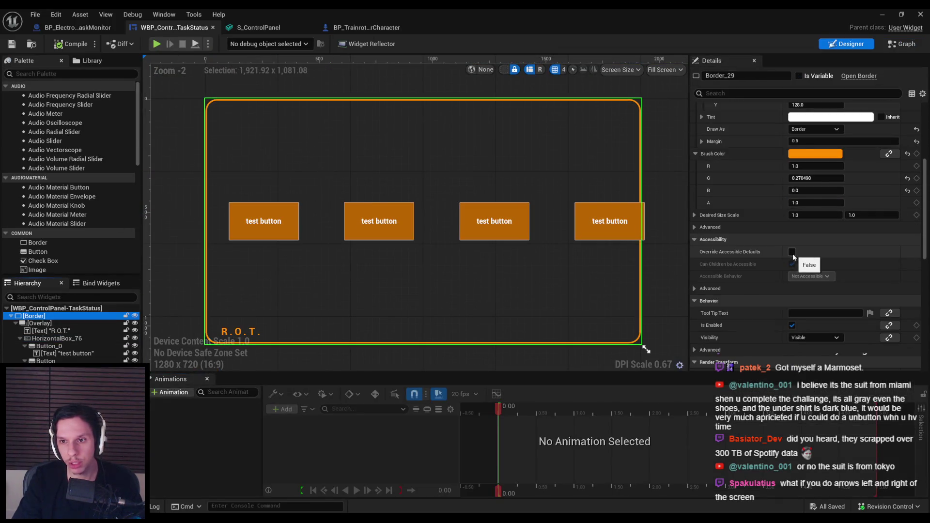
pyautogui.scroll(-4, 752, 257)
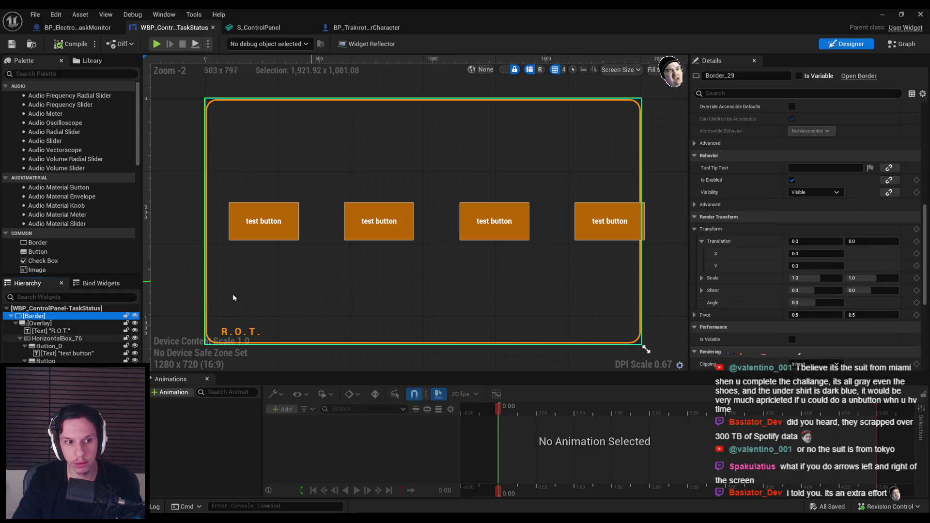
# Step: Select the Overlay inside the Border and zoom around its right edge
pyautogui.click(39, 323)
pyautogui.moveTo(616, 235); pyautogui.dragTo(431, 258)
pyautogui.scroll(7, 431, 258)
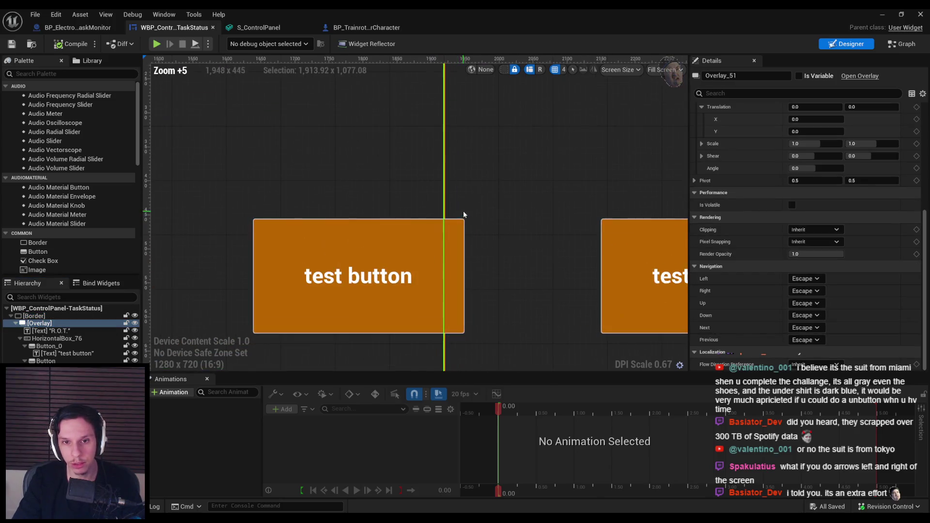
pyautogui.scroll(7, 493, 327)
pyautogui.scroll(-6, 472, 158)
pyautogui.scroll(-6, 473, 161)
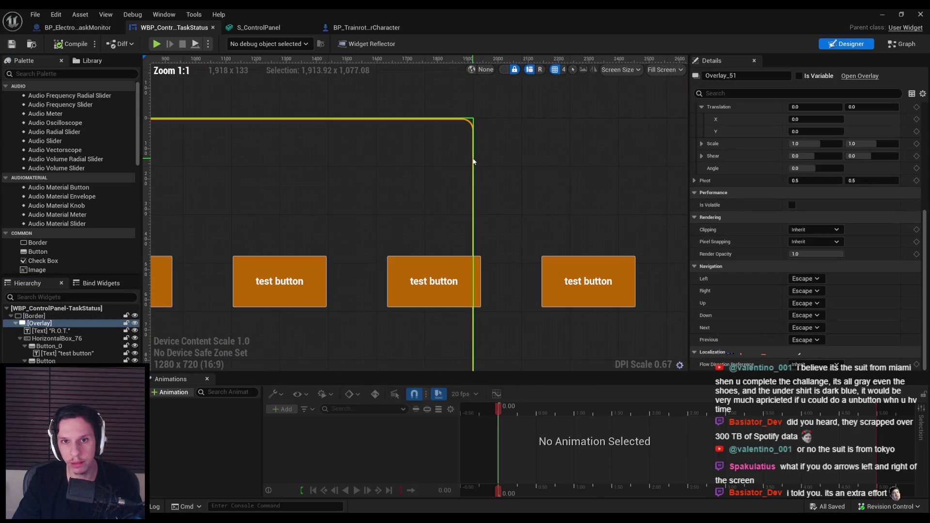
pyautogui.scroll(1, 473, 161)
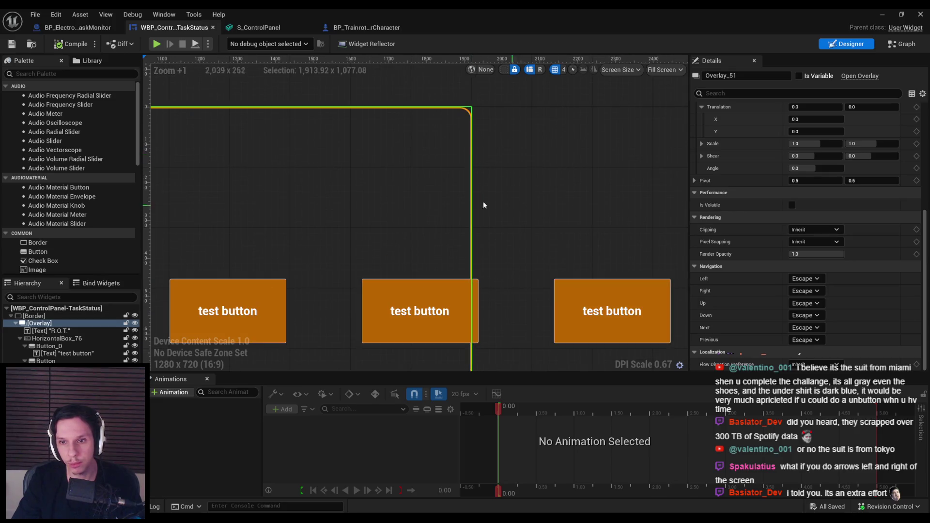
pyautogui.scroll(-3, 486, 205)
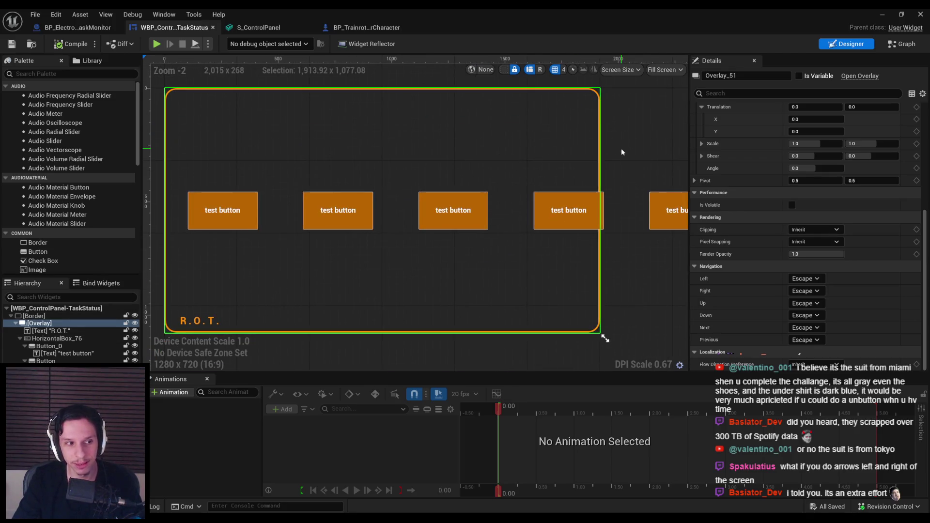
pyautogui.scroll(-1, 621, 152)
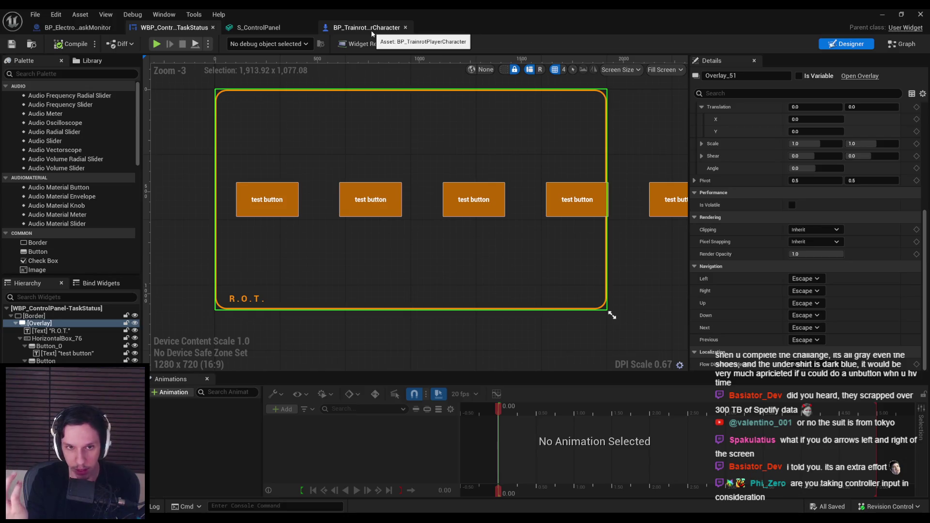
# Step: Glance at BP_TrainrotPlayerCharacter, then return to the widget's Graph view
pyautogui.click(371, 29)
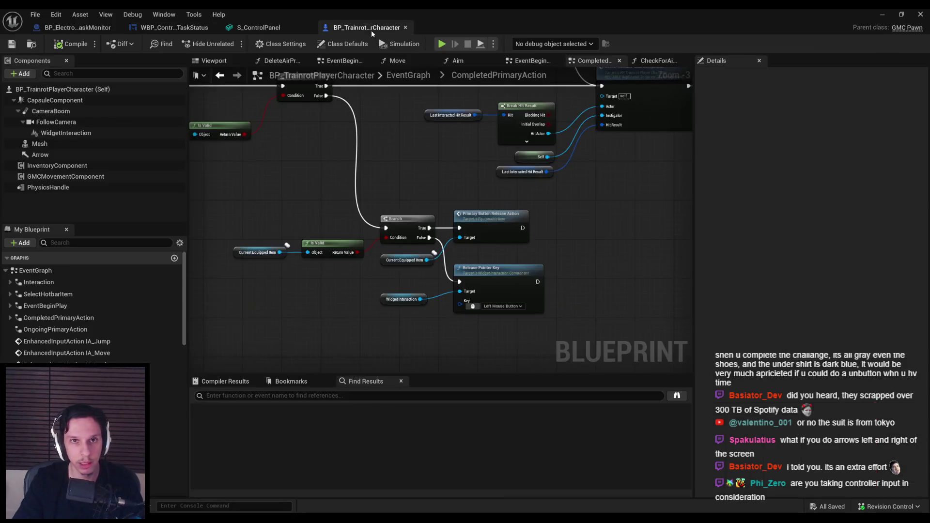
pyautogui.click(174, 27)
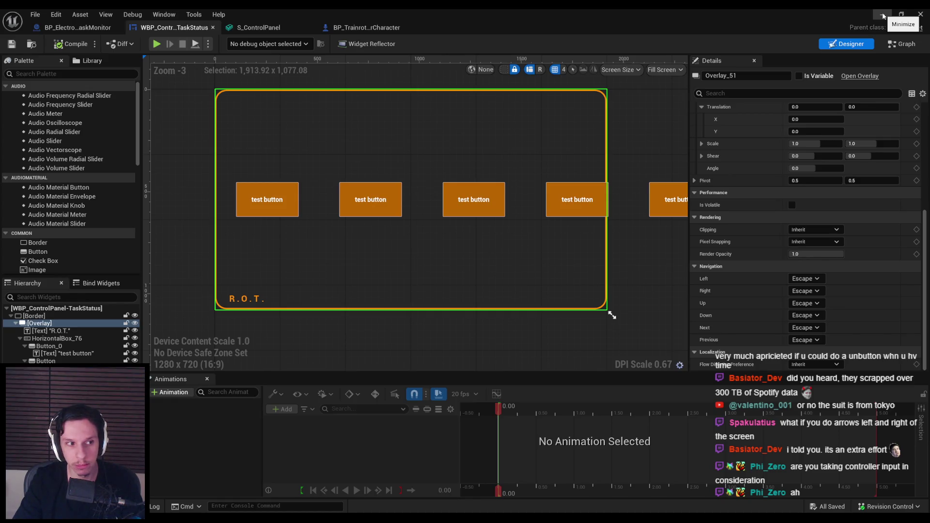
pyautogui.click(896, 46)
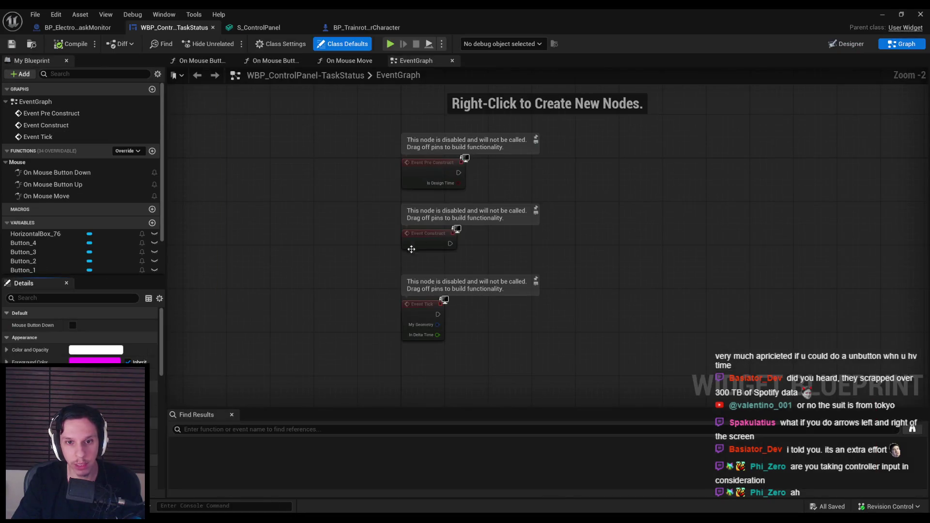
# Step: In On Mouse Move, multiply Get Cursor Delta's Return Value by 2.0 with a Vector2D * float node
pyautogui.click(847, 43)
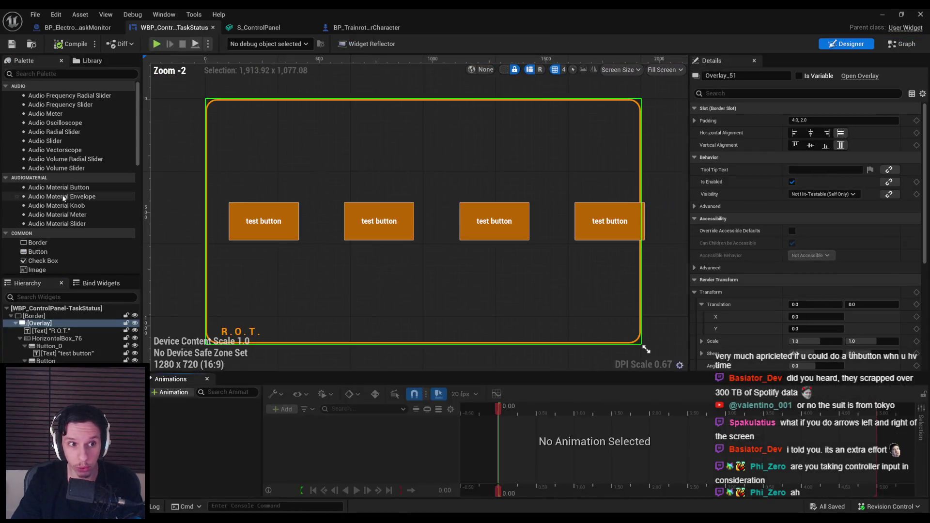
pyautogui.click(901, 44)
pyautogui.doubleClick(46, 196)
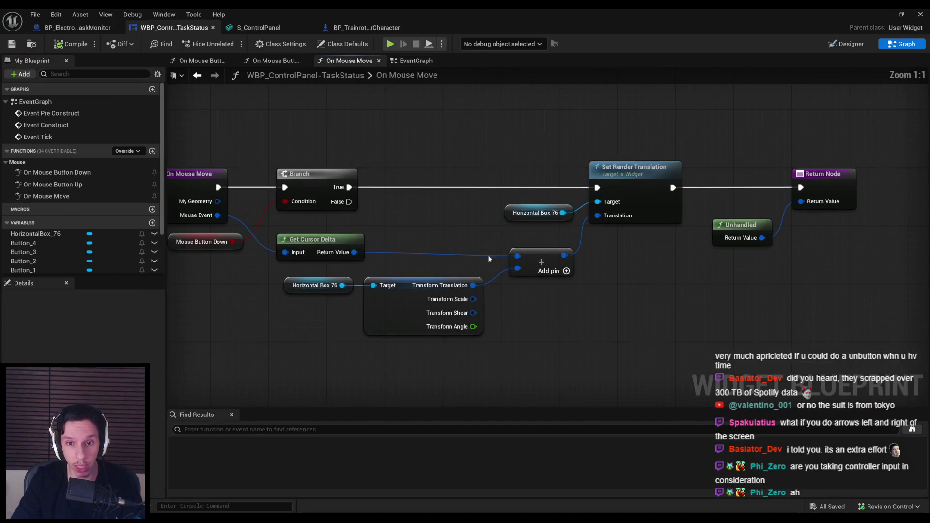
pyautogui.moveTo(405, 242); pyautogui.dragTo(463, 247)
pyautogui.write('multiply')
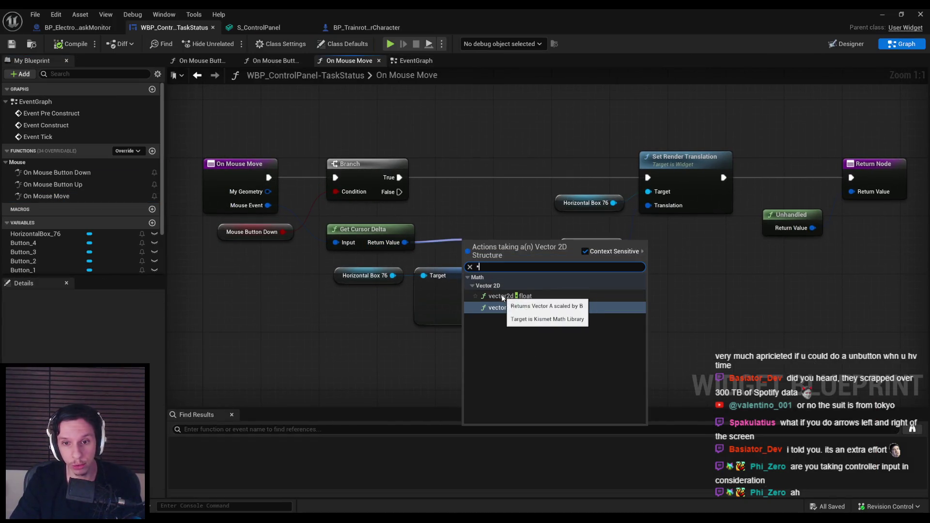
pyautogui.click(518, 310)
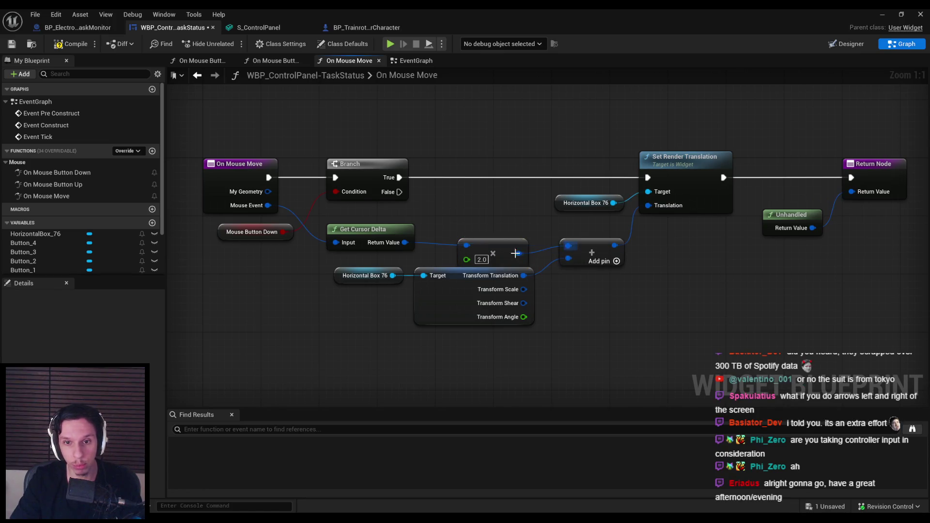
pyautogui.press('Return')
pyautogui.click(501, 222)
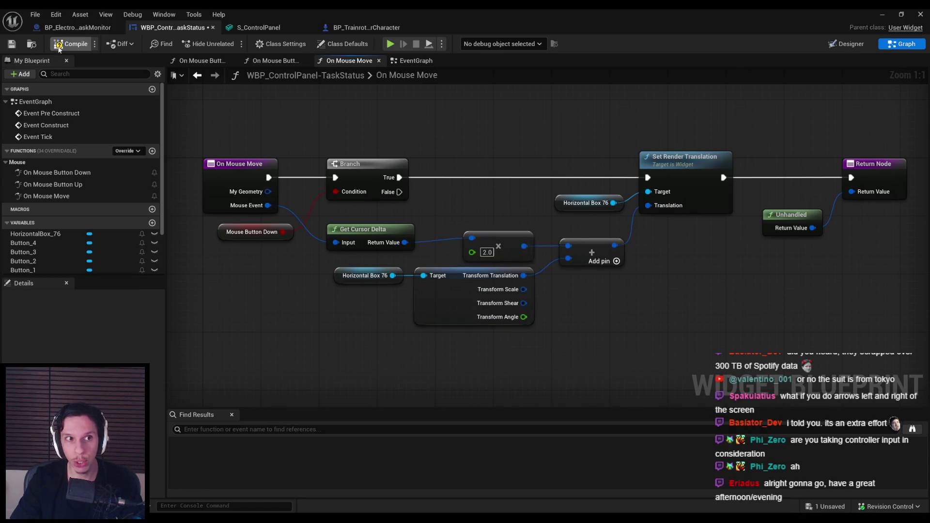
# Step: Tidy the graph by repositioning Get Cursor Delta, the transform and Horizontal Box 76 nodes
pyautogui.moveTo(452, 178); pyautogui.dragTo(436, 188)
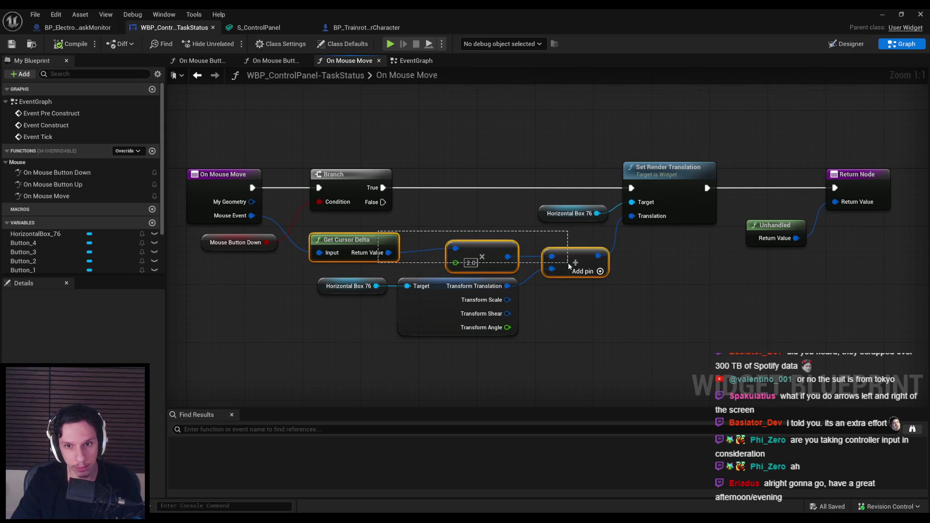
pyautogui.moveTo(395, 234); pyautogui.dragTo(395, 229)
pyautogui.moveTo(431, 362); pyautogui.dragTo(388, 278)
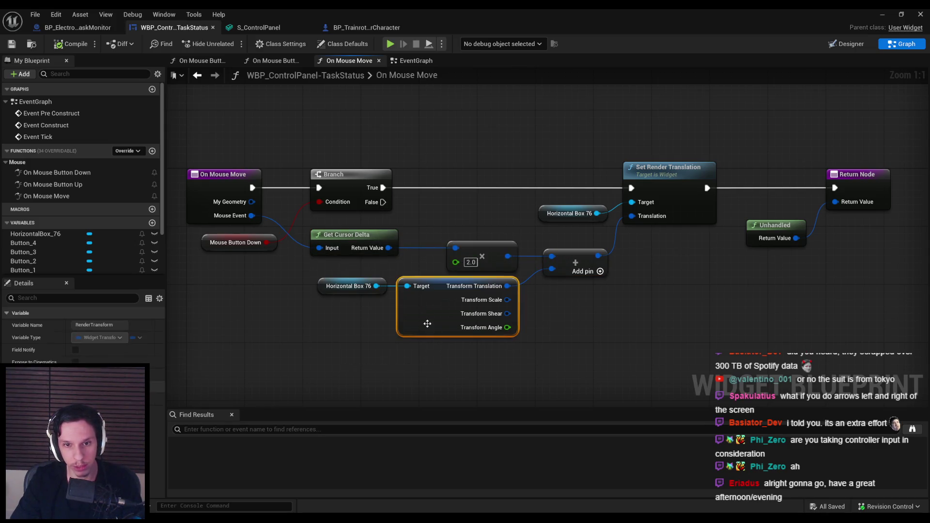
pyautogui.keyDown('ctrl'); pyautogui.click(368, 291); pyautogui.keyUp('ctrl')
pyautogui.moveTo(420, 313); pyautogui.dragTo(420, 321)
pyautogui.click(367, 347)
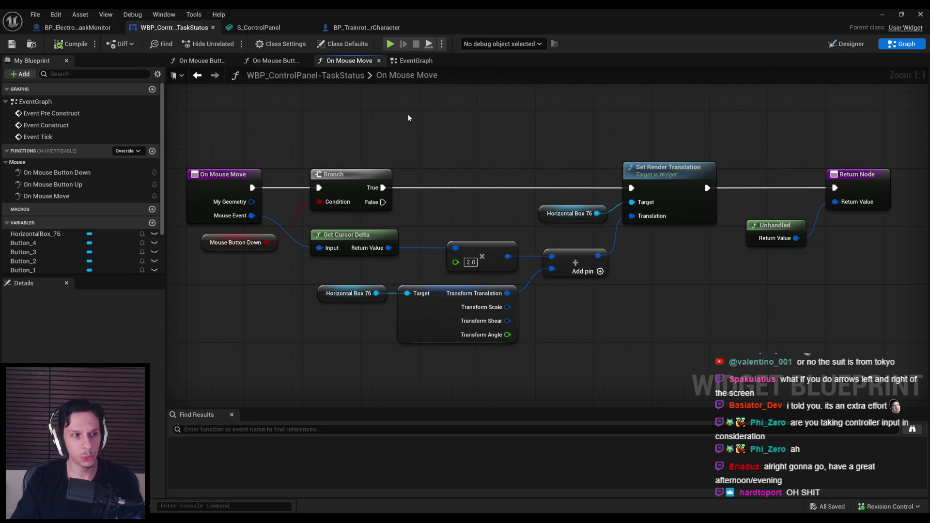
pyautogui.click(258, 28)
# Step: Switch to the running game and drag on the terminal screen to test doubled speed
pyautogui.click(366, 28)
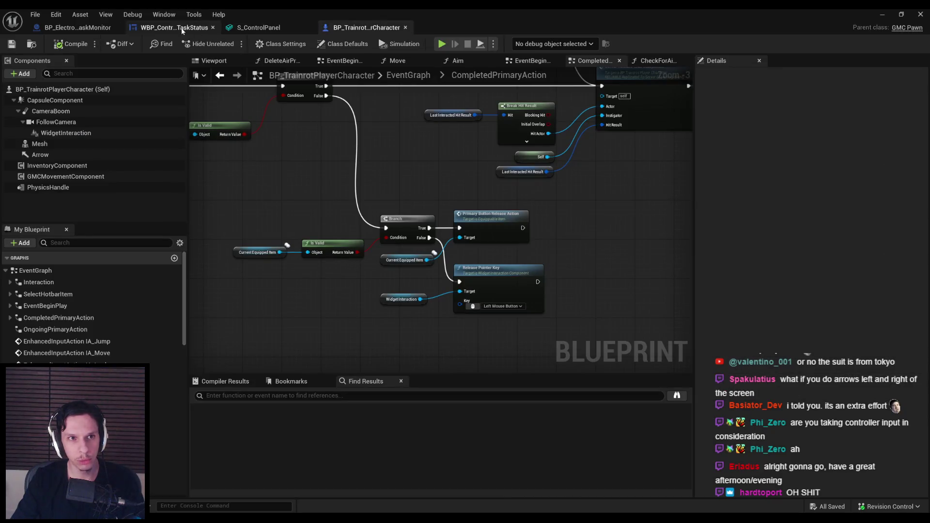
pyautogui.click(182, 27)
pyautogui.click(78, 28)
pyautogui.click(919, 13)
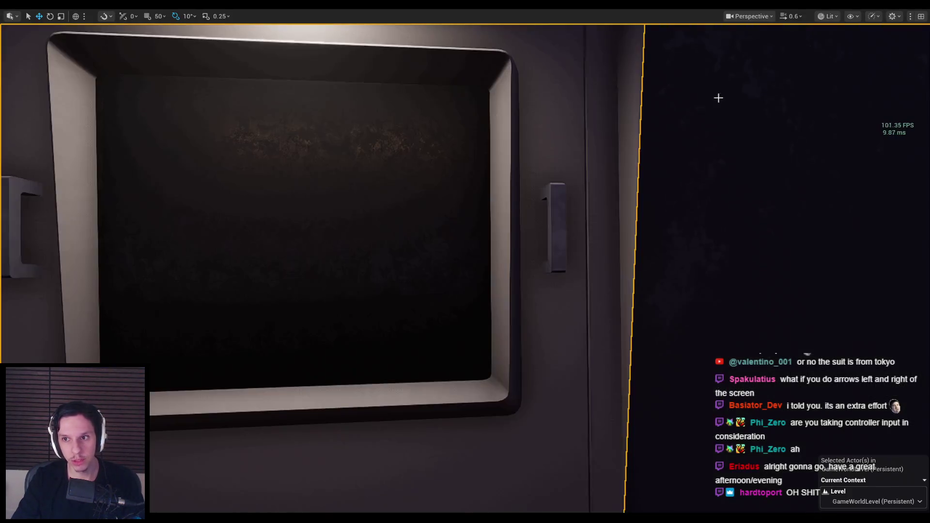
pyautogui.click(490, 177)
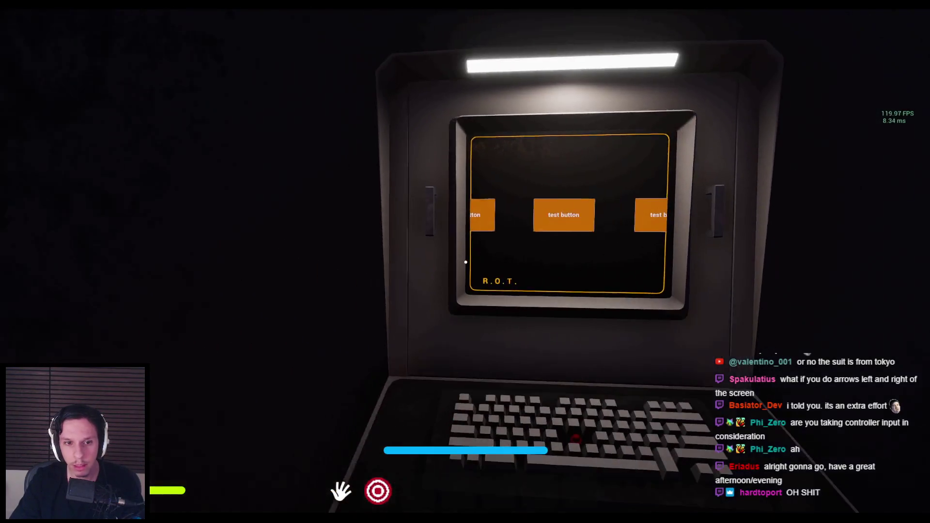
# Step: Stop the play session and cycle through the blueprint tabs back to the control panel widget
pyautogui.press('Escape')
pyautogui.click(348, 479)
pyautogui.press('f')
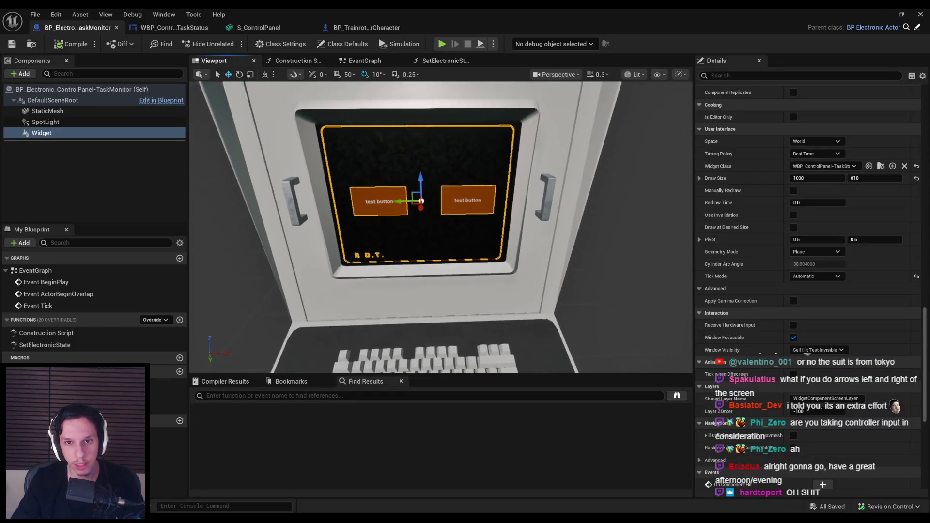
pyautogui.click(180, 29)
pyautogui.click(257, 27)
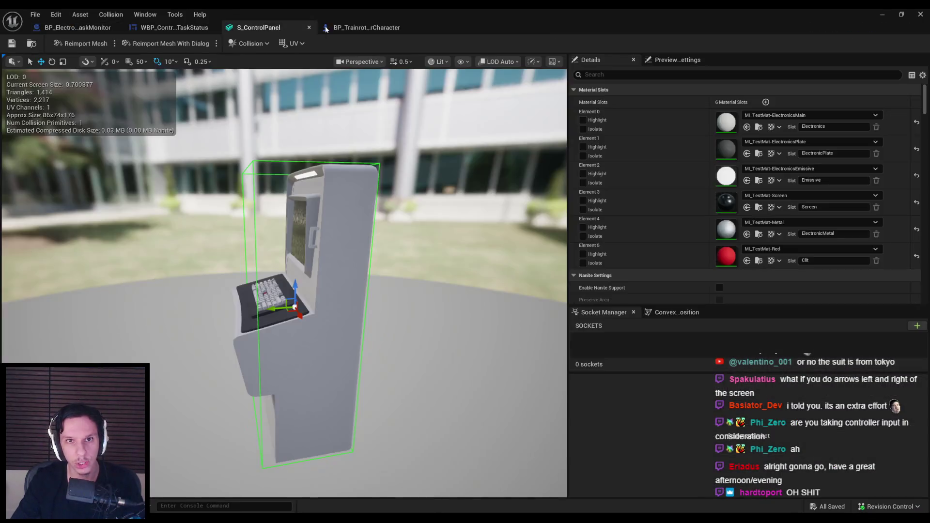
pyautogui.click(334, 27)
pyautogui.click(172, 28)
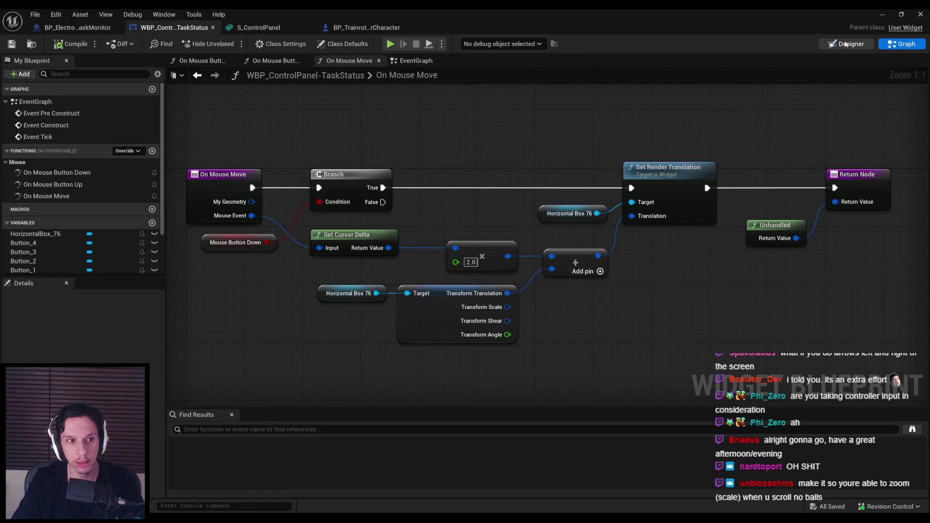
# Step: Show the control panel widget's Designer layout and zoom in and out on it
pyautogui.click(846, 44)
pyautogui.scroll(1, 439, 201)
pyautogui.scroll(-1, 439, 201)
pyautogui.scroll(2, 434, 214)
pyautogui.scroll(-2, 434, 213)
pyautogui.scroll(3, 419, 245)
pyautogui.scroll(-5, 435, 266)
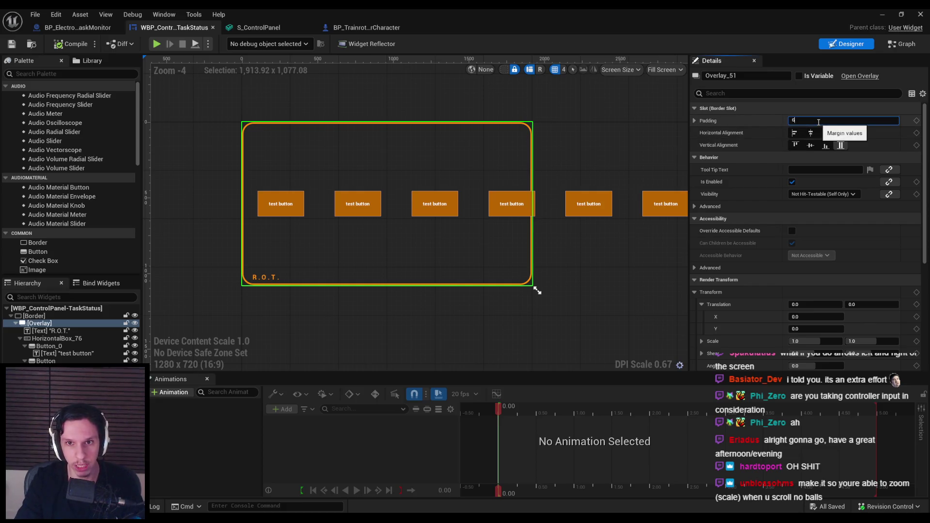
# Step: Set the Overlay padding to 8.0 and its Clipping to Clip to Bounds
pyautogui.scroll(2, 554, 171)
pyautogui.write('8')
pyautogui.press('Return')
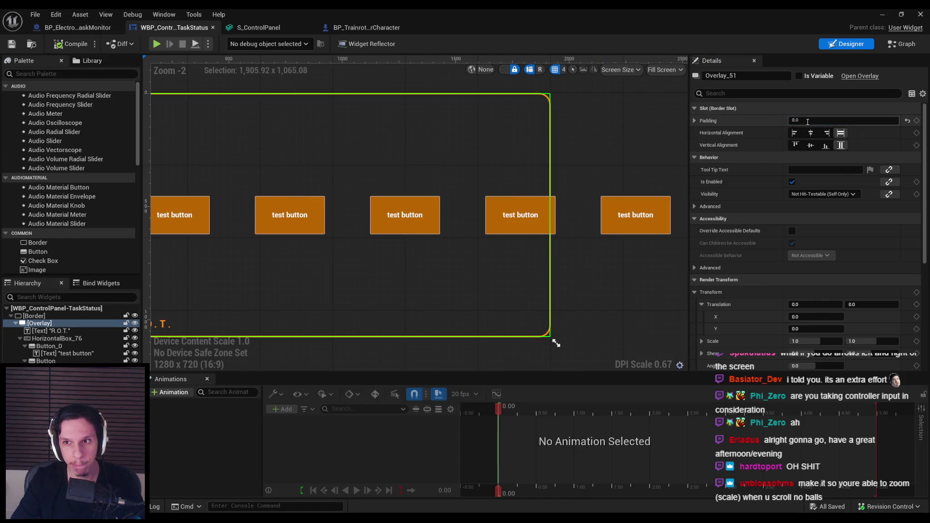
pyautogui.press('Return')
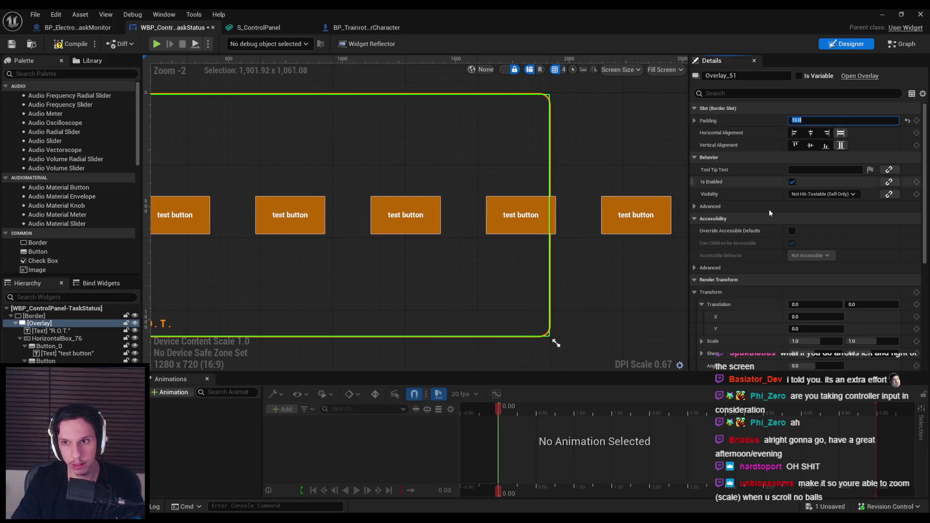
pyautogui.scroll(-5, 751, 280)
pyautogui.click(804, 253)
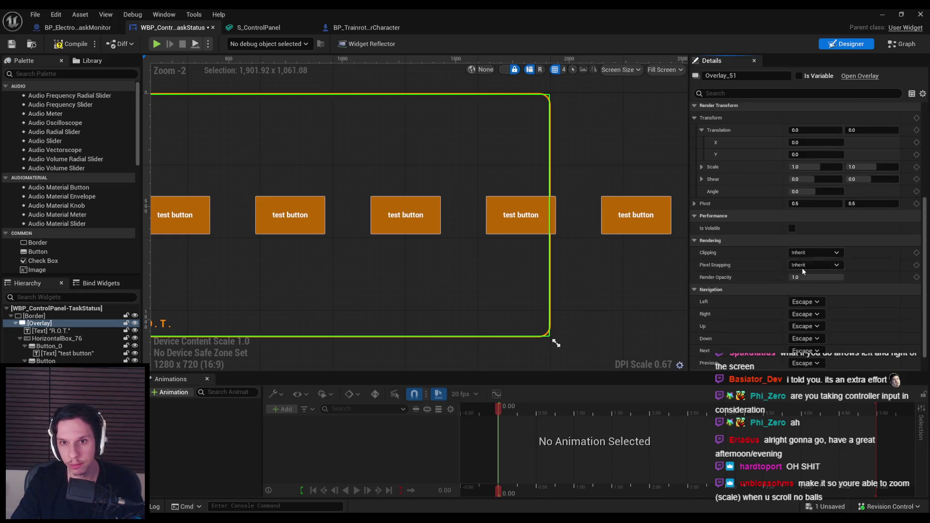
pyautogui.click(801, 267)
# Step: Check the horizontal box of buttons, then test button dragging on the terminal in the running game
pyautogui.click(574, 195)
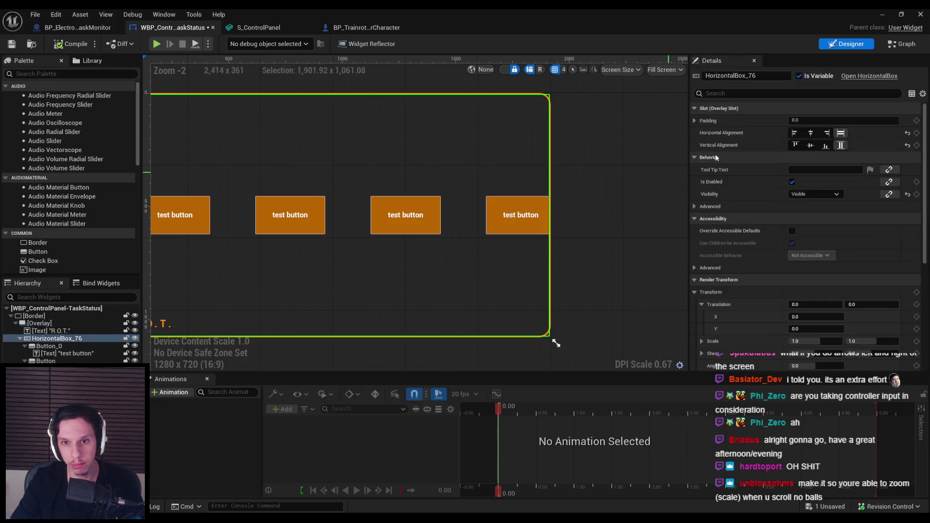
pyautogui.click(885, 16)
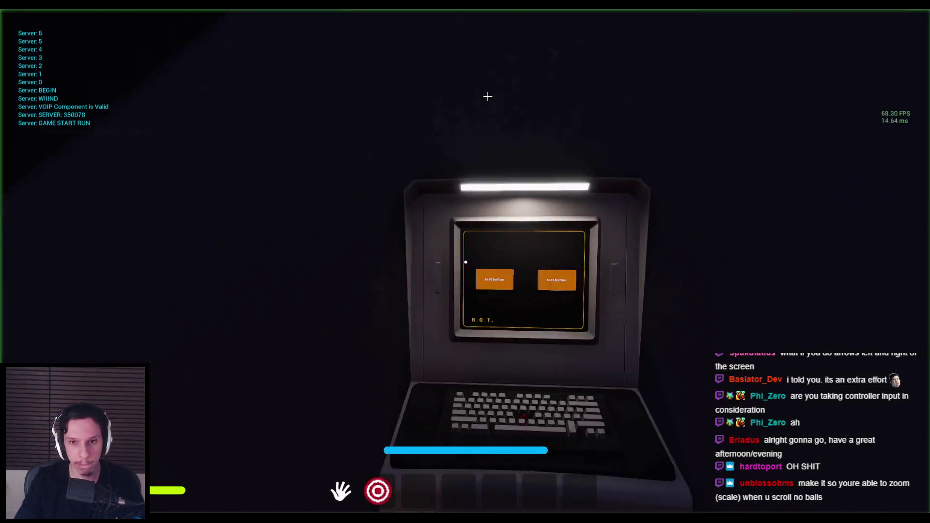
pyautogui.click(466, 261)
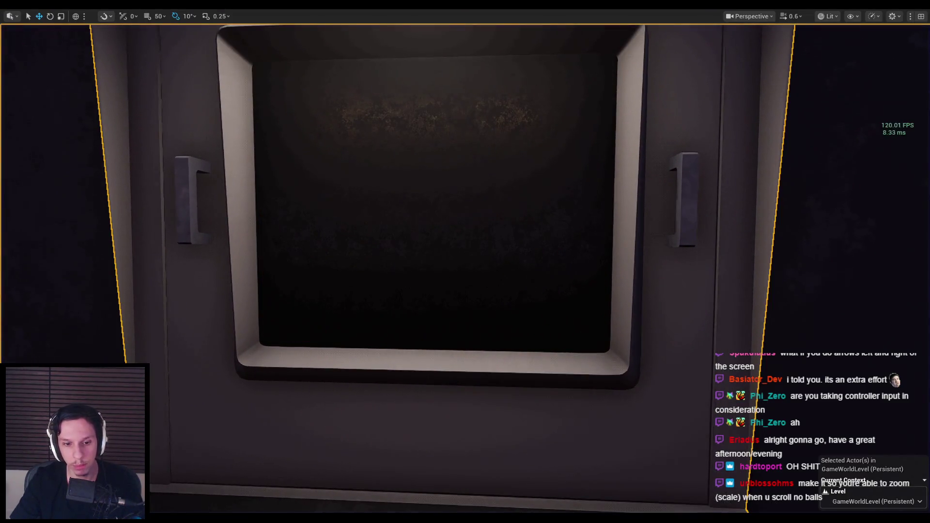
pyautogui.press('Escape')
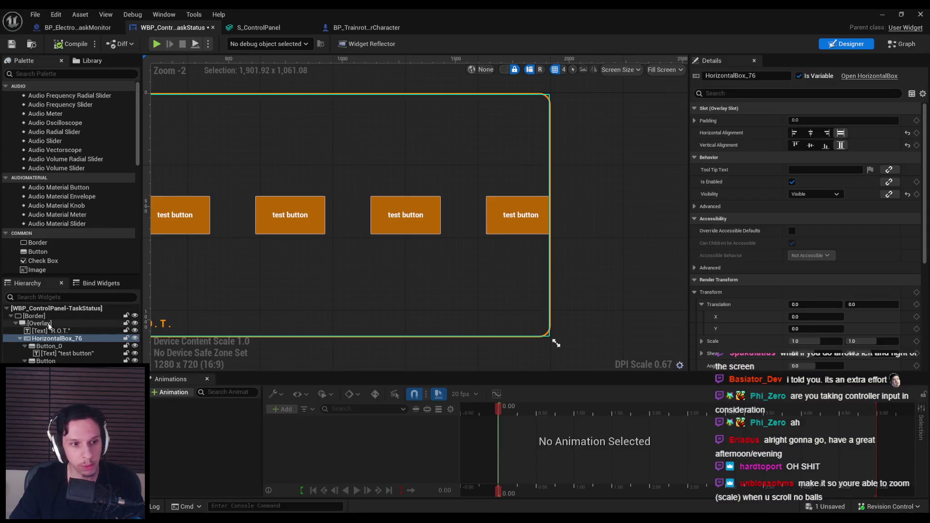
# Step: Change the Overlay padding to 4.0 and test it in a play session
pyautogui.click(48, 323)
pyautogui.write('4')
pyautogui.press('Return')
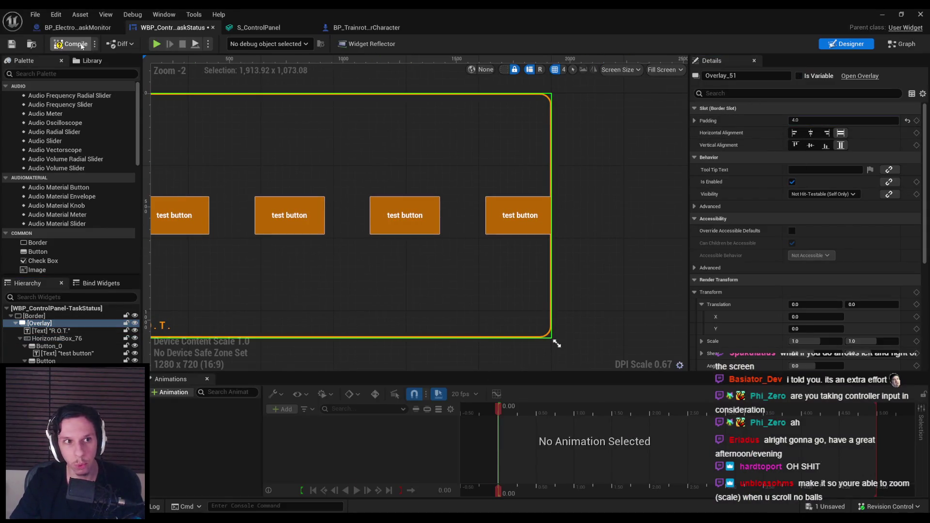
pyautogui.hotkey('alt', 'p')
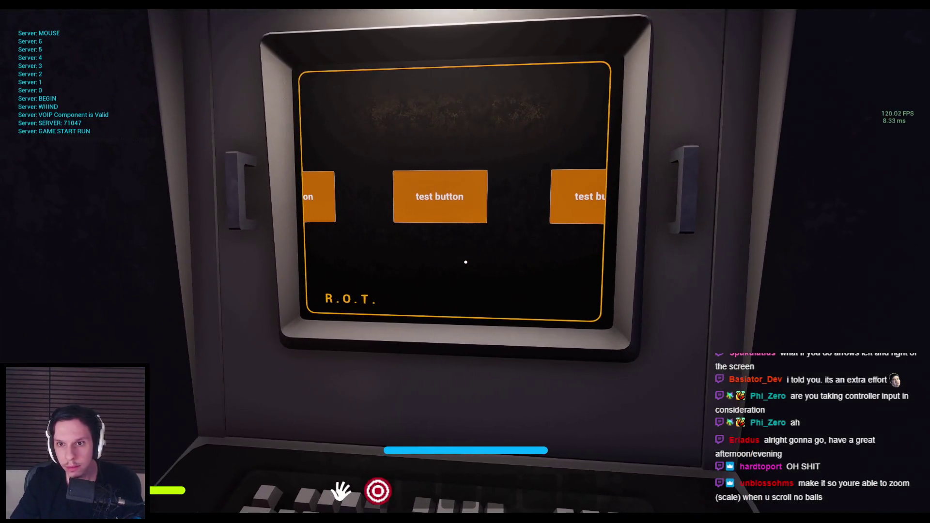
pyautogui.press('F8')
pyautogui.press('Escape')
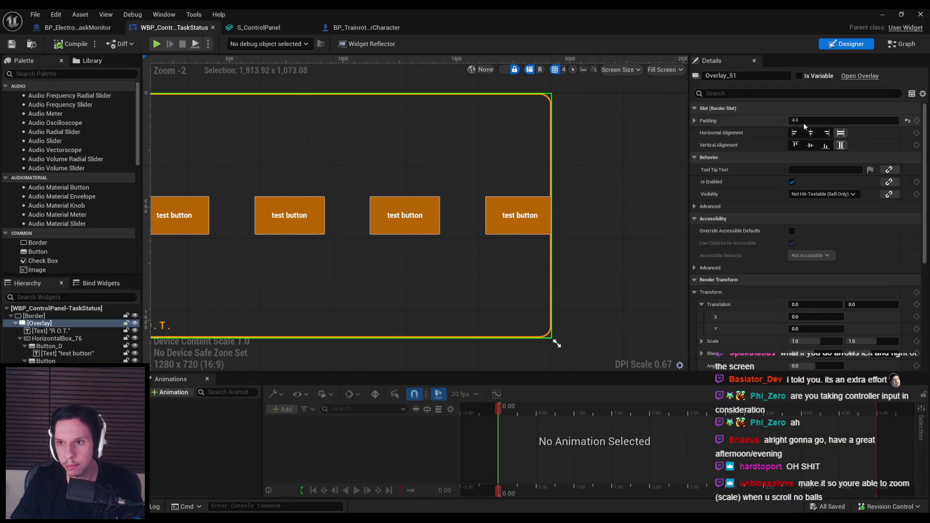
# Step: Save the widget blueprint and replay the game to test the padded terminal
pyautogui.click(13, 45)
pyautogui.hotkey('alt', 'p')
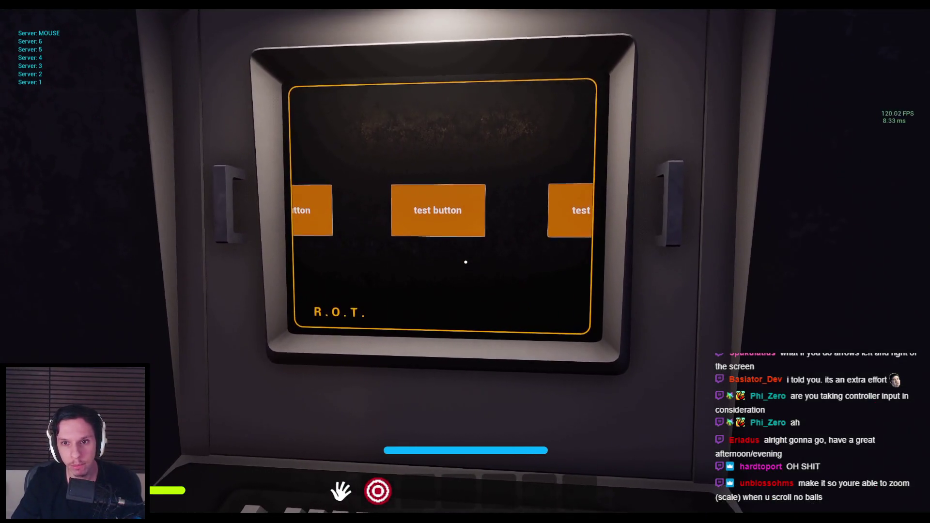
pyautogui.press('Escape')
pyautogui.click(348, 499)
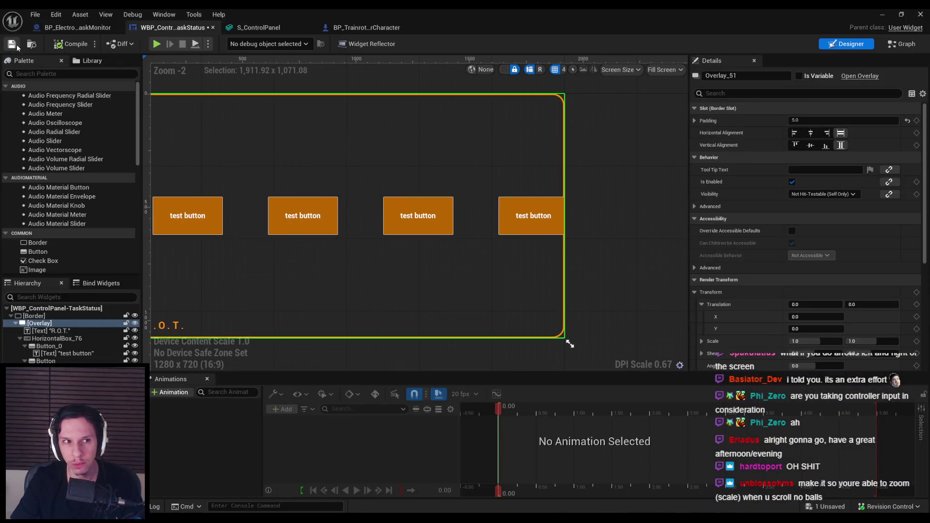
pyautogui.hotkey('alt', 'p')
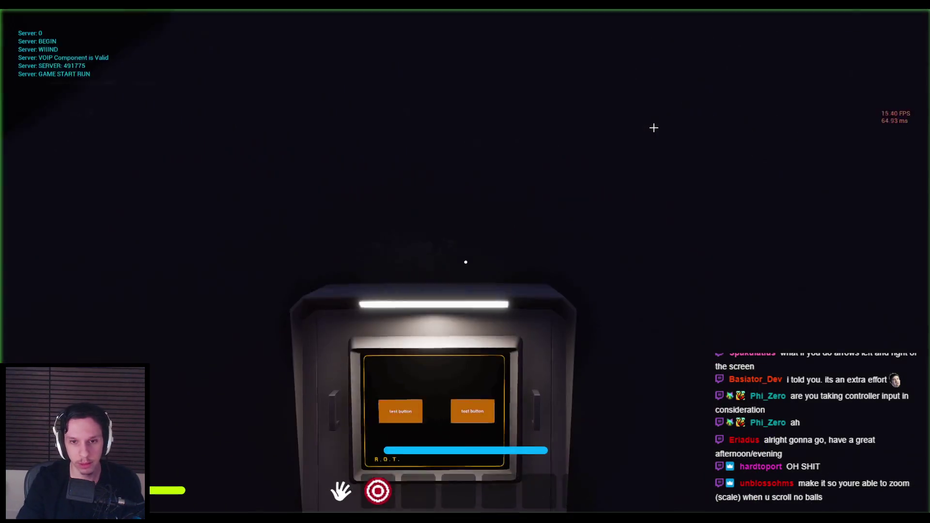